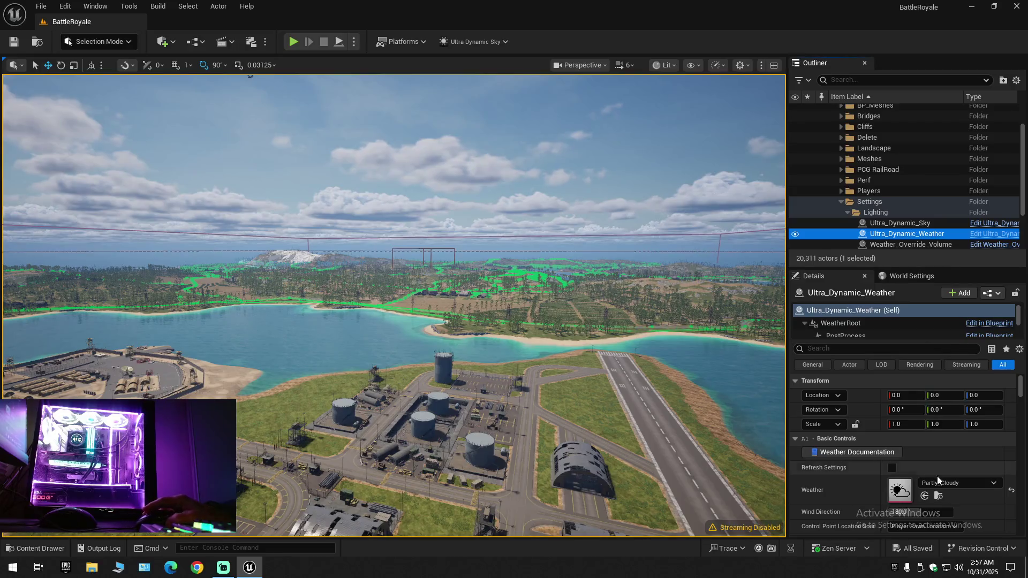
Change the Ultra_Dynamic_Weather preset from Partly_Cloudy to Rain_Thunderstorm
{"action": "left_click", "coordinate": [945, 484]}
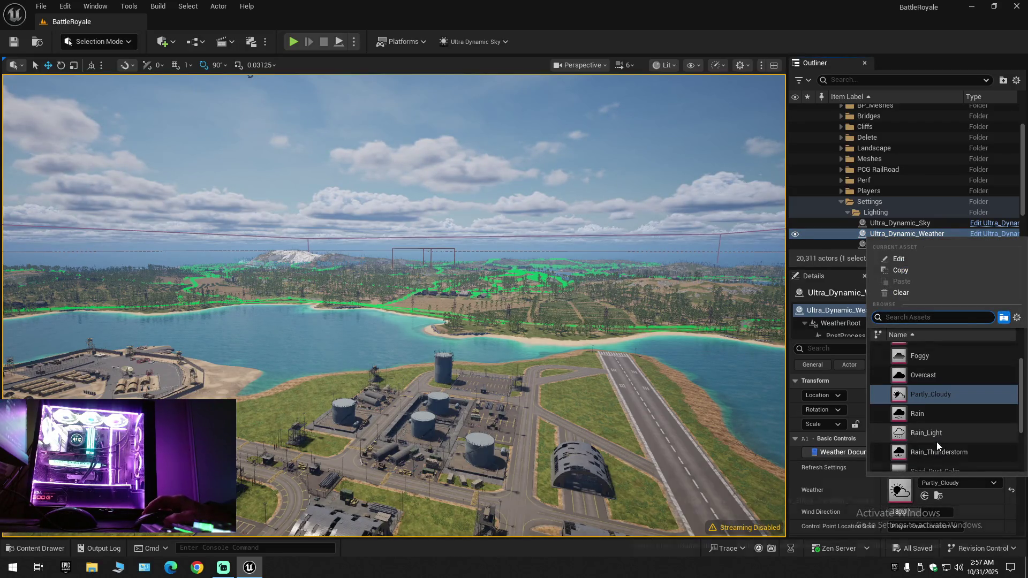
{"action": "scroll", "coordinate": [937, 442], "scroll_direction": "down", "scroll_amount": 1}
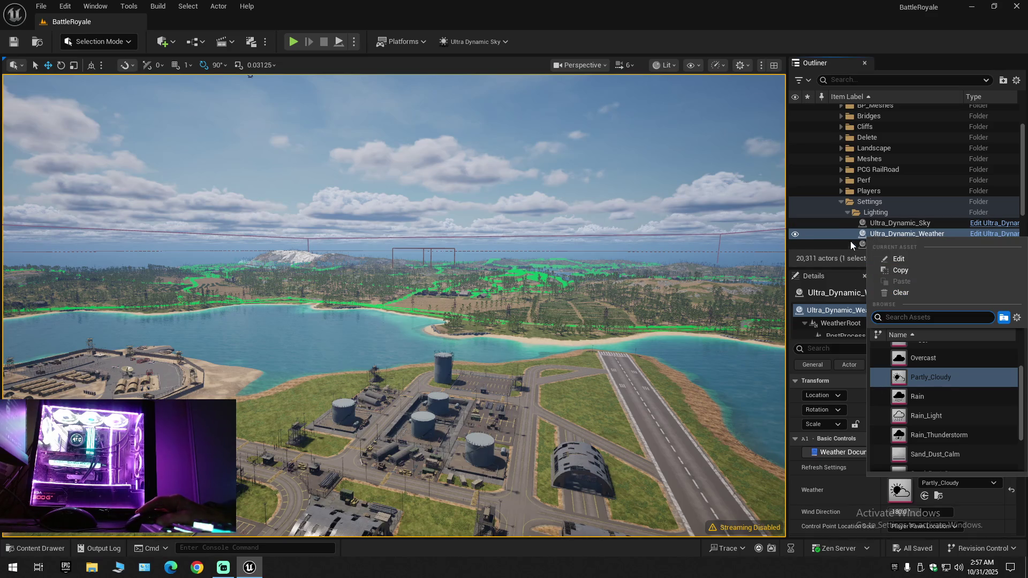
{"action": "left_click", "coordinate": [937, 438]}
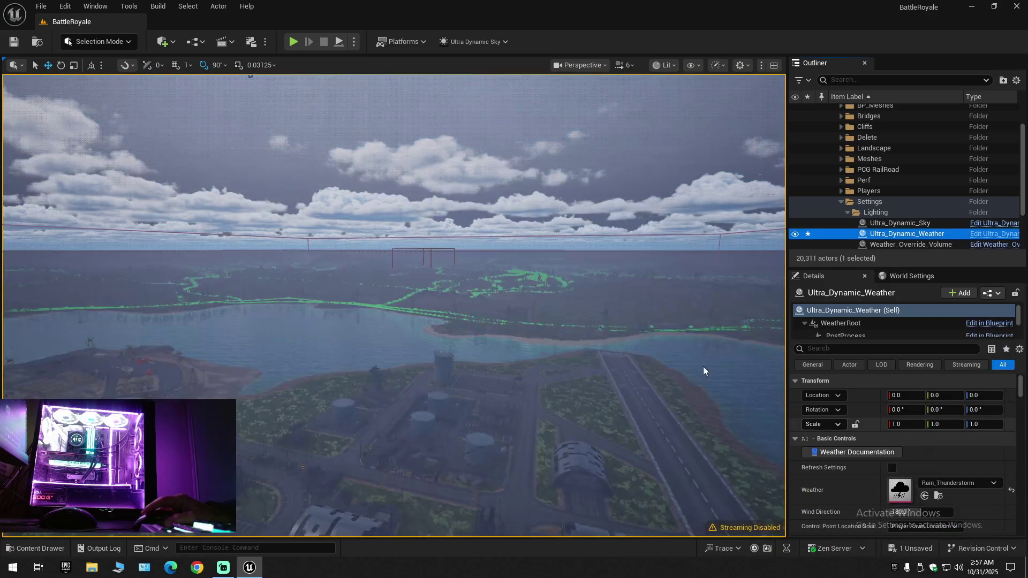
Turn the view toward the hangars to see the storm, then select Ultra_Dynamic_Sky
{"action": "scroll", "coordinate": [506, 529], "scroll_direction": "up", "scroll_amount": 5}
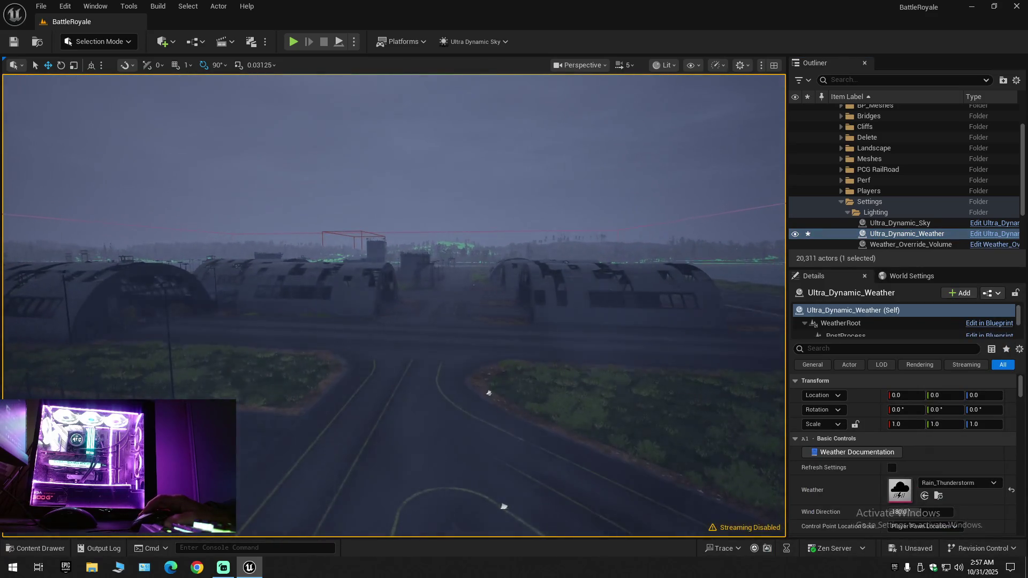
{"action": "scroll", "coordinate": [394, 305], "scroll_direction": "down", "scroll_amount": 1}
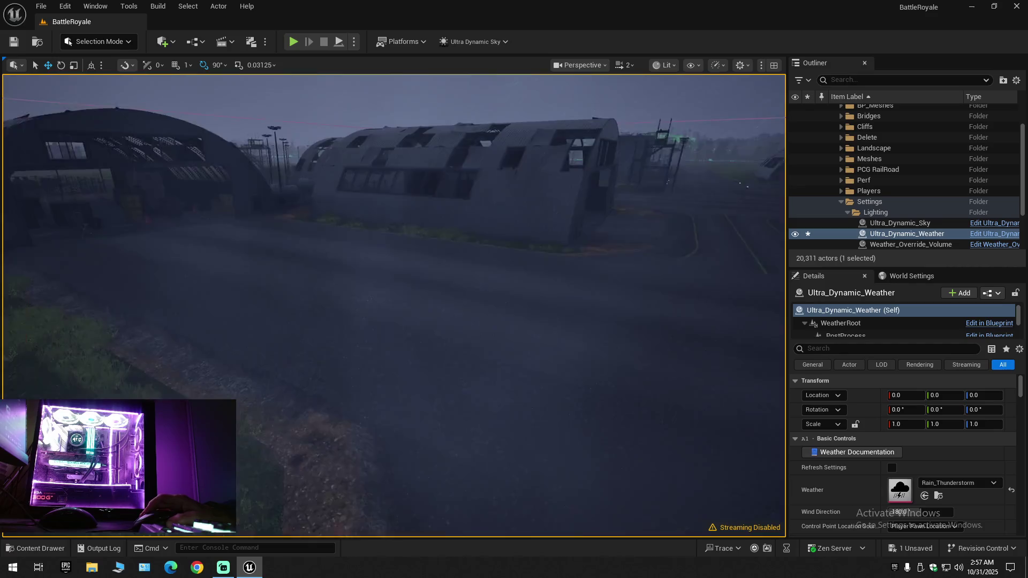
{"action": "scroll", "coordinate": [394, 306], "scroll_direction": "up", "scroll_amount": 1}
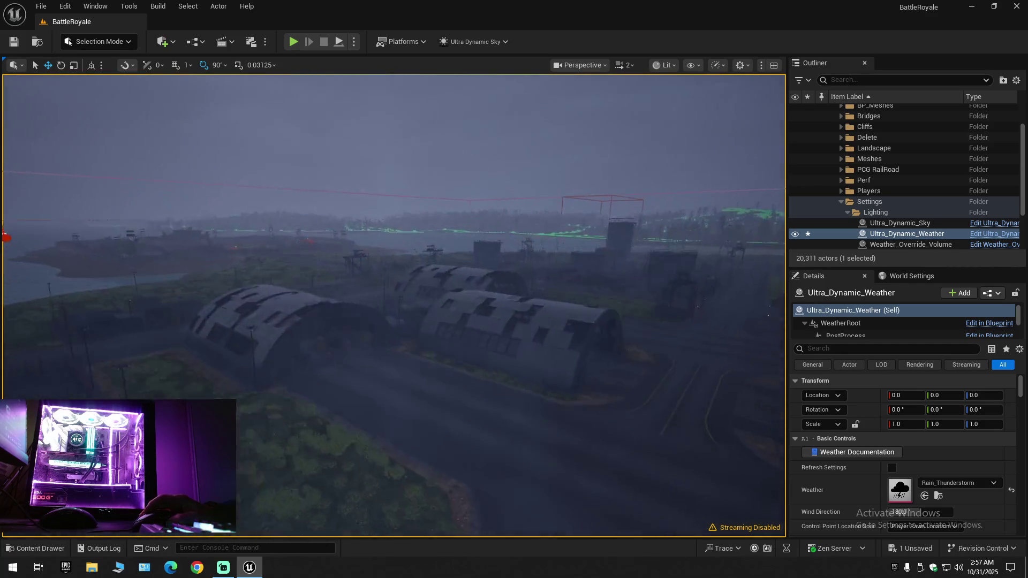
{"action": "scroll", "coordinate": [393, 306], "scroll_direction": "down", "scroll_amount": 2}
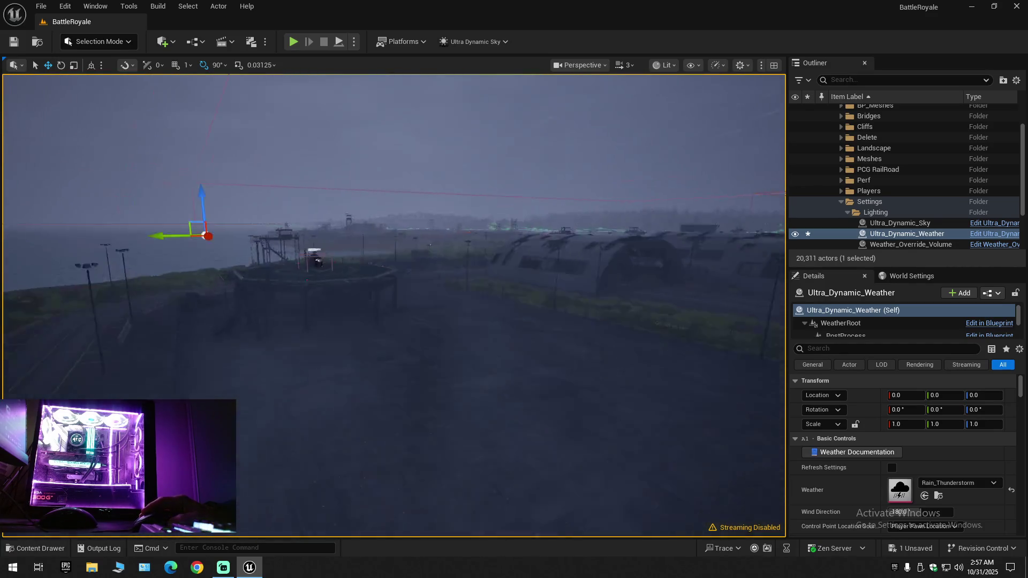
{"action": "scroll", "coordinate": [394, 305], "scroll_direction": "down", "scroll_amount": 1}
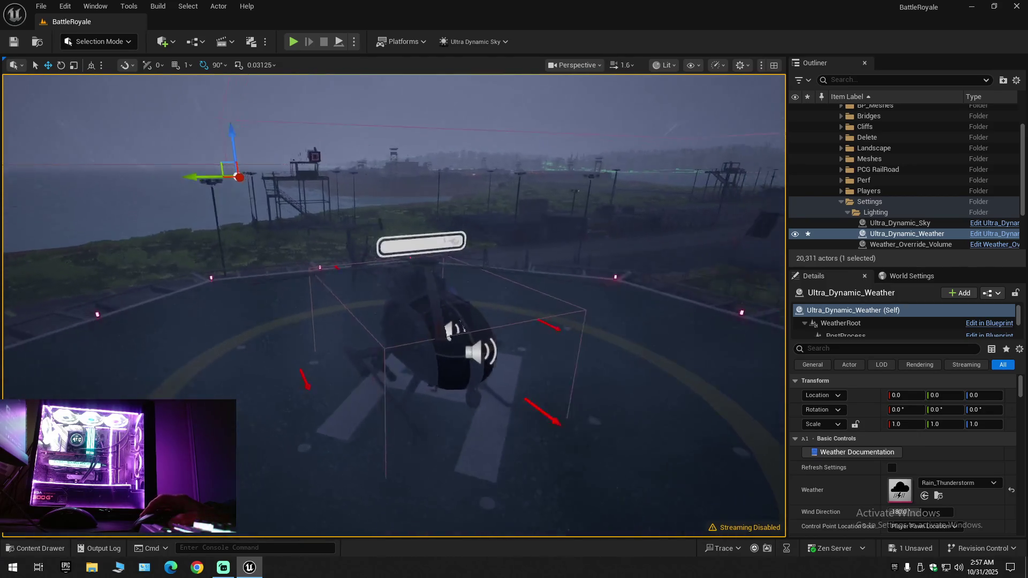
{"action": "mouse_move", "coordinate": [366, 432]}
{"action": "left_mouse_down"}
{"action": "mouse_move", "coordinate": [375, 417]}
{"action": "mouse_move", "coordinate": [366, 432]}
{"action": "mouse_move", "coordinate": [360, 401]}
{"action": "mouse_move", "coordinate": [562, 441]}
{"action": "mouse_move", "coordinate": [393, 340]}
{"action": "mouse_move", "coordinate": [316, 341]}
{"action": "mouse_move", "coordinate": [248, 284]}
{"action": "mouse_move", "coordinate": [359, 344]}
{"action": "mouse_move", "coordinate": [341, 367]}
{"action": "mouse_move", "coordinate": [600, 367]}
{"action": "mouse_move", "coordinate": [514, 377]}
{"action": "left_mouse_up"}
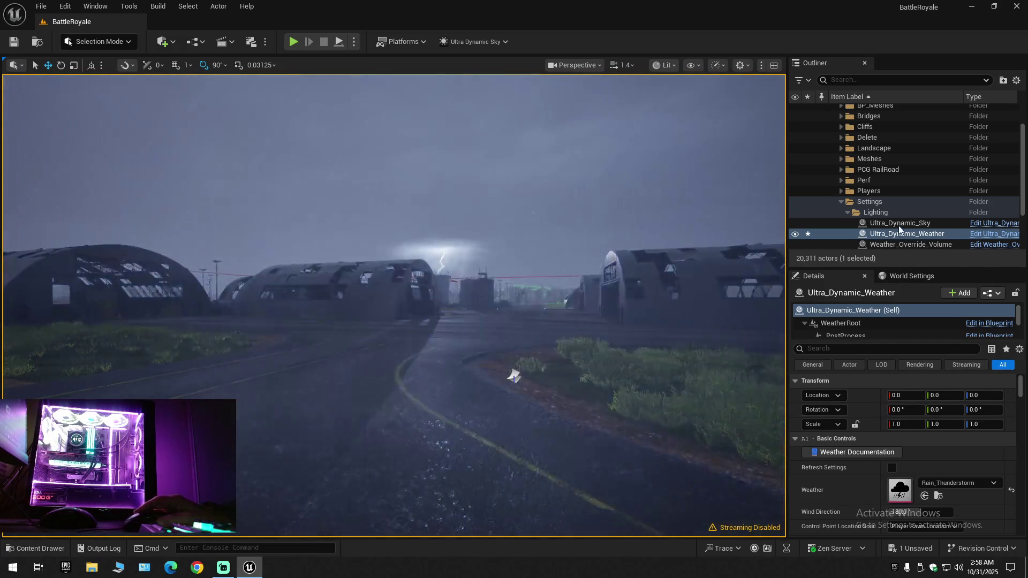
{"action": "left_click", "coordinate": [899, 224]}
{"action": "type", "text": "2"}
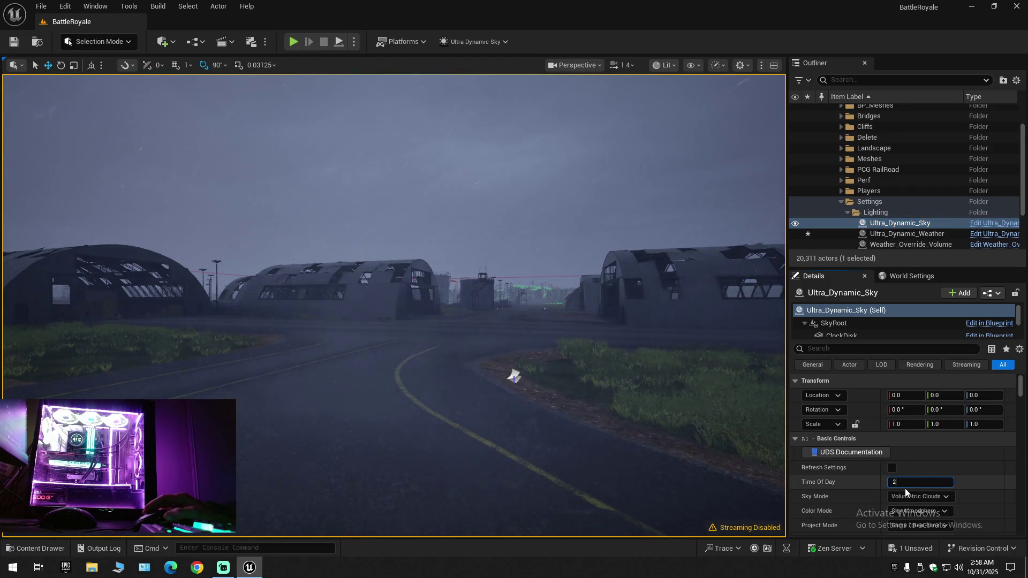
Set Ultra_Dynamic_Sky's Time Of Day to 200, then to 150 for night
{"action": "type", "text": "00"}
{"action": "key", "text": "Return"}
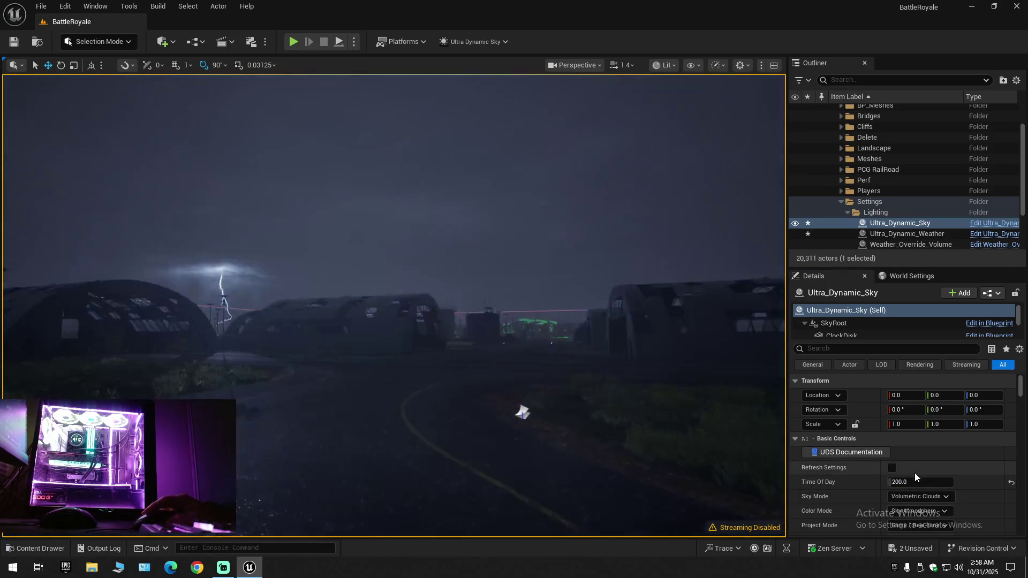
{"action": "type", "text": "1"}
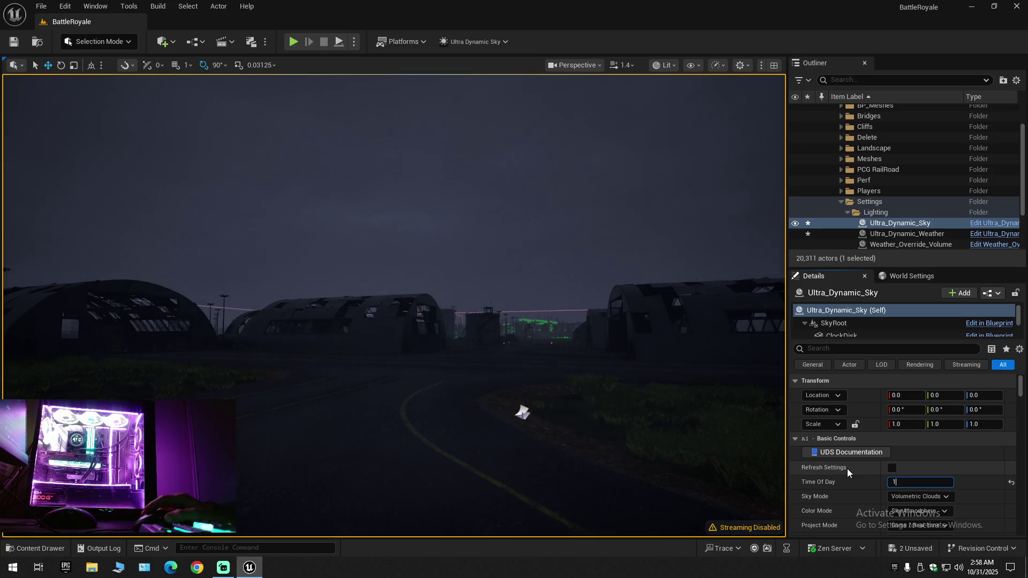
{"action": "type", "text": "50"}
{"action": "key", "text": "Return"}
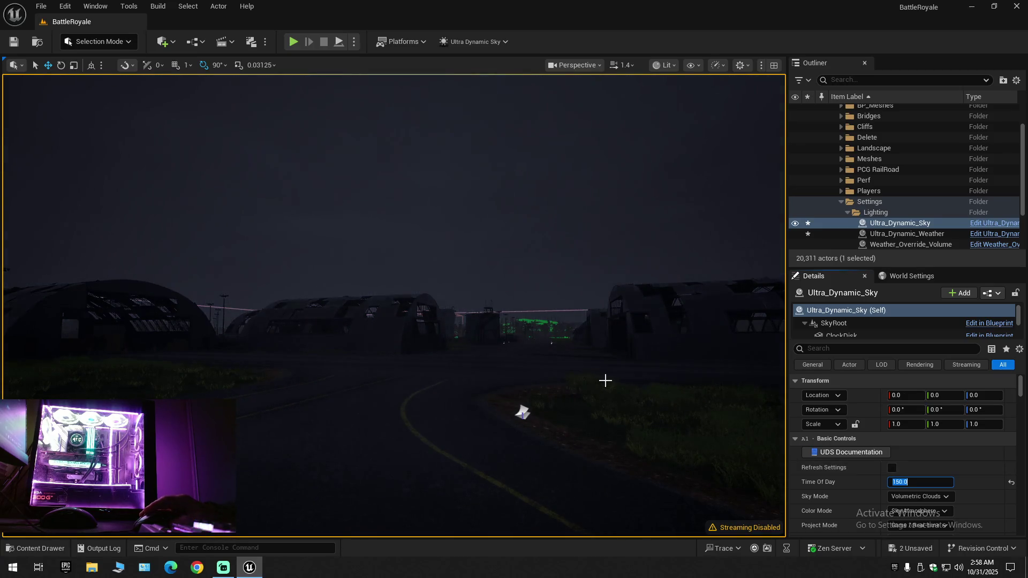
Fly the view down the road and closer to the dark hangar
{"action": "scroll", "coordinate": [694, 416], "scroll_direction": "down", "scroll_amount": 1}
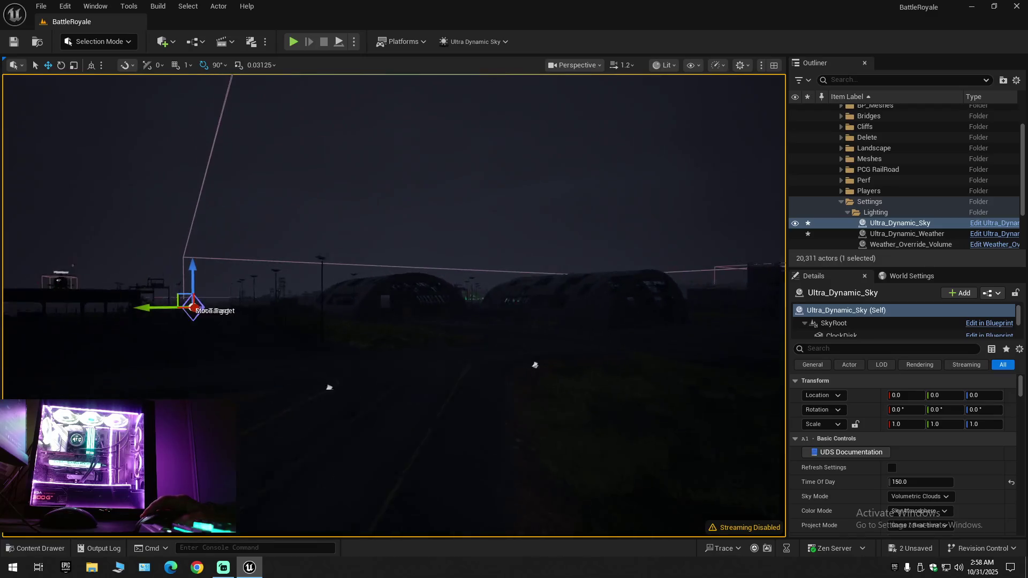
{"action": "mouse_move", "coordinate": [307, 340]}
{"action": "left_mouse_down"}
{"action": "mouse_move", "coordinate": [466, 324]}
{"action": "mouse_move", "coordinate": [597, 385]}
{"action": "left_mouse_up"}
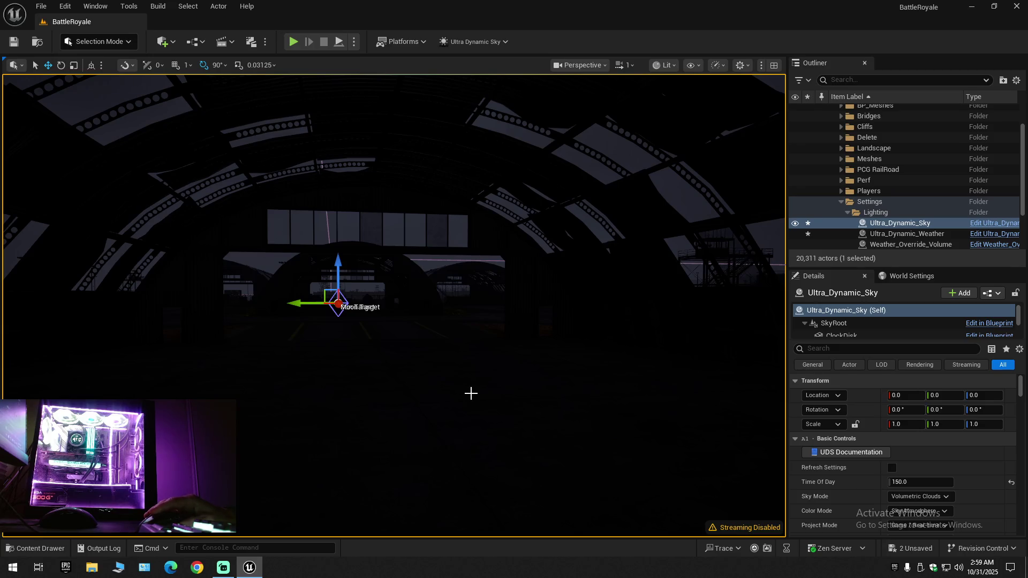
{"action": "key", "text": "w"}
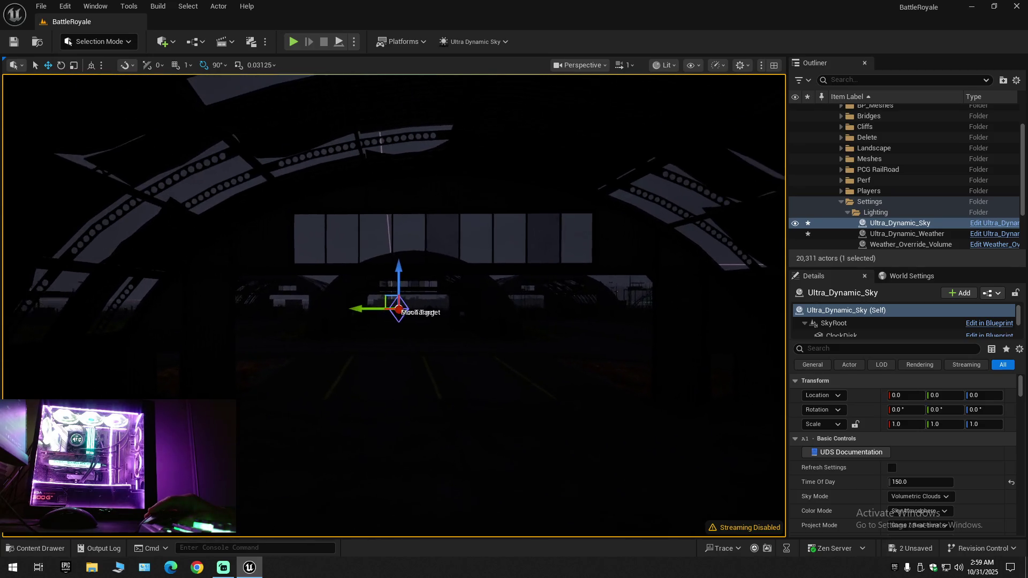
{"action": "scroll", "coordinate": [466, 387], "scroll_direction": "down", "scroll_amount": 1}
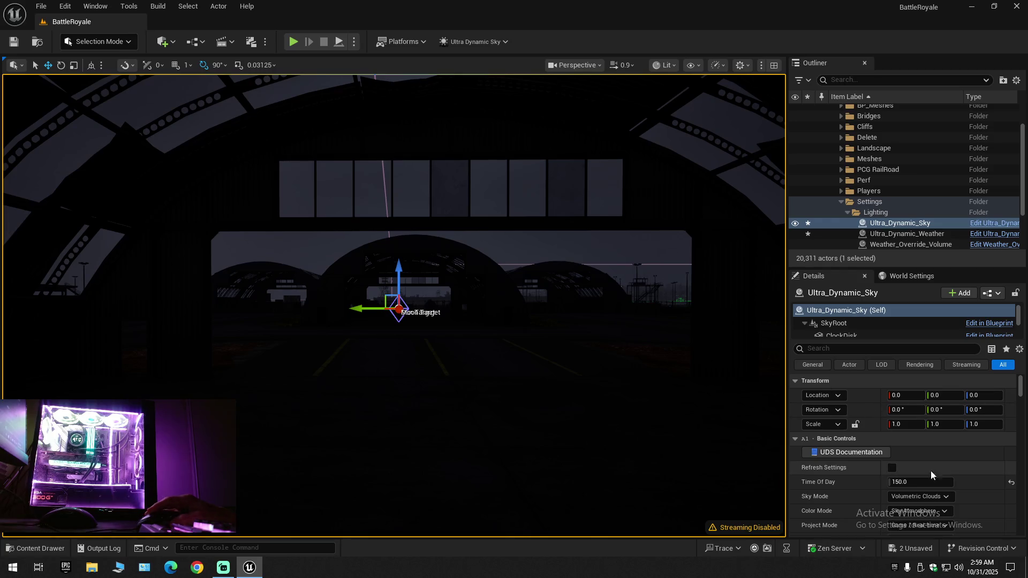
Reset Time Of Day to daylight and set Ultra_Dynamic_Weather to Snow_Blizzard
{"action": "left_click", "coordinate": [1012, 484]}
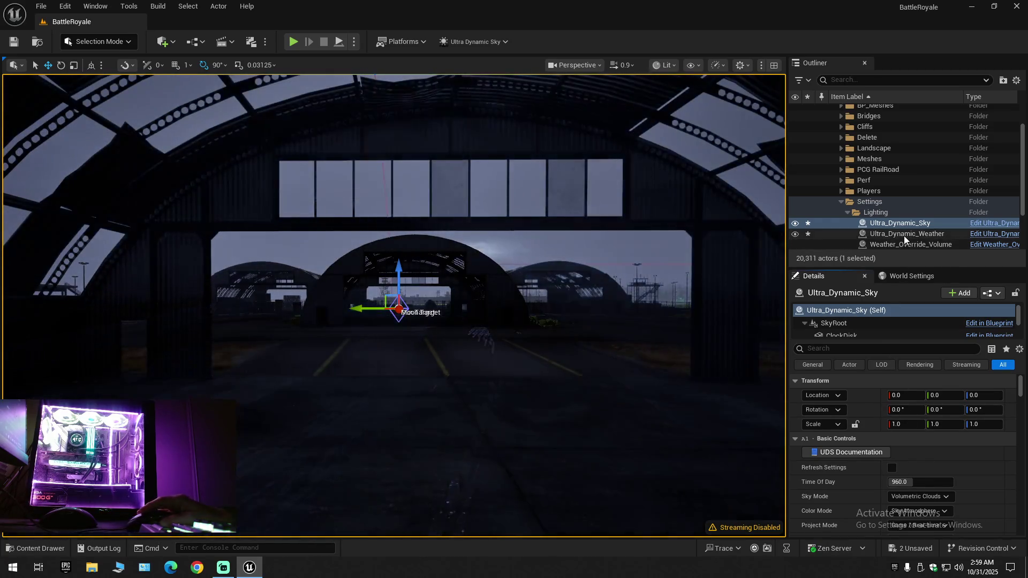
{"action": "left_click", "coordinate": [904, 235]}
{"action": "left_click", "coordinate": [938, 483]}
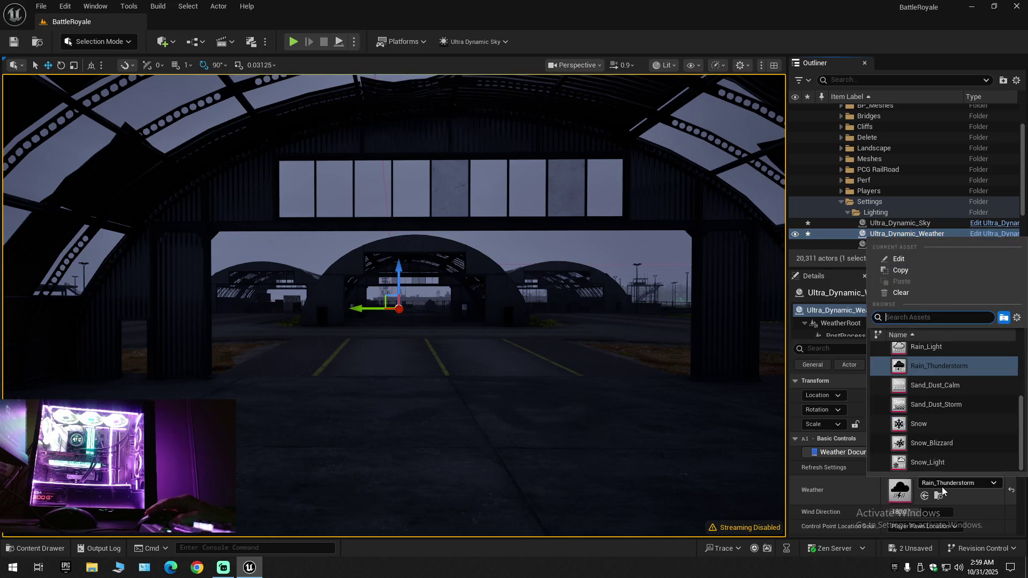
{"action": "left_click", "coordinate": [939, 445]}
{"action": "left_click_drag", "start_coordinate": [660, 385], "coordinate": [684, 322]}
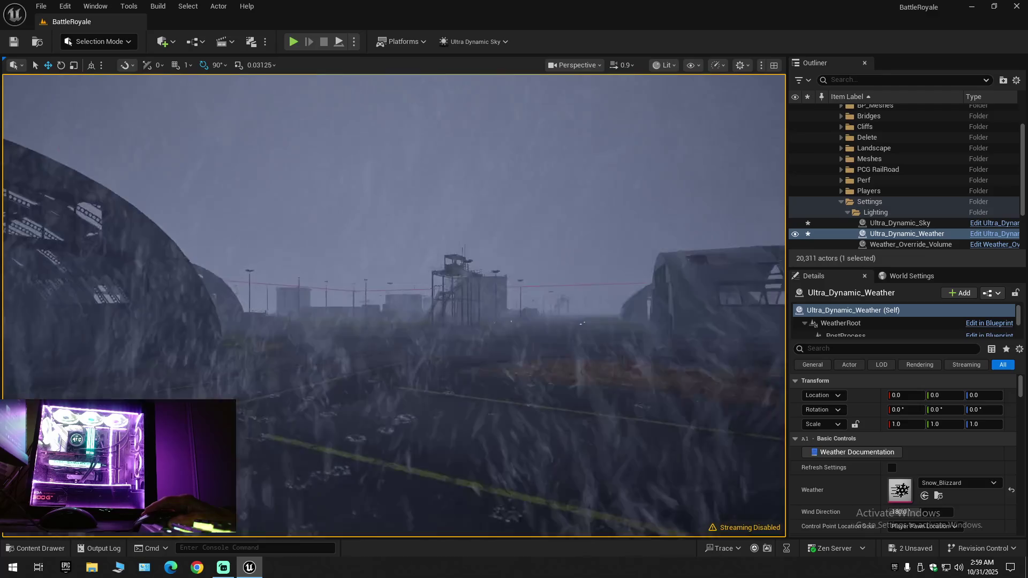
Switch the weather to Snow, then Snow_Light, while flying across the airfield
{"action": "left_click", "coordinate": [959, 483]}
{"action": "left_click", "coordinate": [941, 463]}
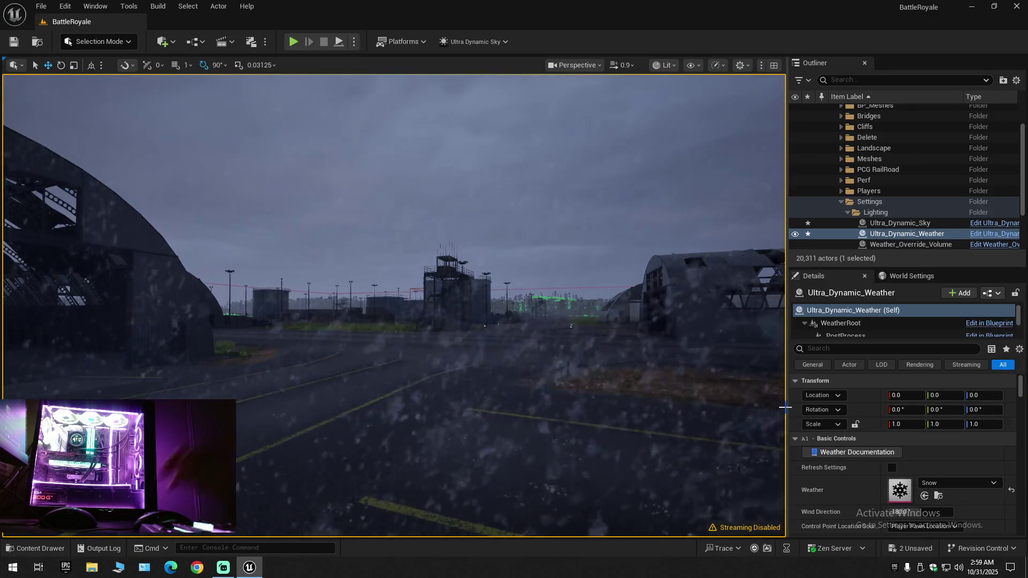
{"action": "left_click", "coordinate": [948, 481]}
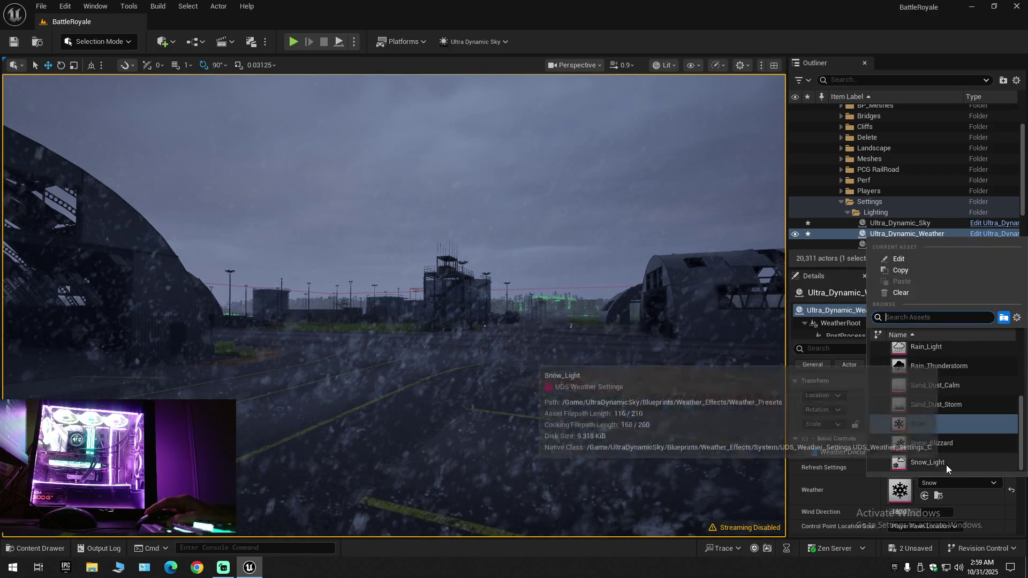
{"action": "left_click", "coordinate": [946, 465]}
{"action": "mouse_move", "coordinate": [563, 341]}
{"action": "left_mouse_down"}
{"action": "mouse_move", "coordinate": [595, 332]}
{"action": "mouse_move", "coordinate": [568, 300]}
{"action": "left_mouse_up"}
{"action": "mouse_move", "coordinate": [353, 313]}
{"action": "left_mouse_down"}
{"action": "mouse_move", "coordinate": [322, 306]}
{"action": "mouse_move", "coordinate": [322, 316]}
{"action": "left_mouse_up"}
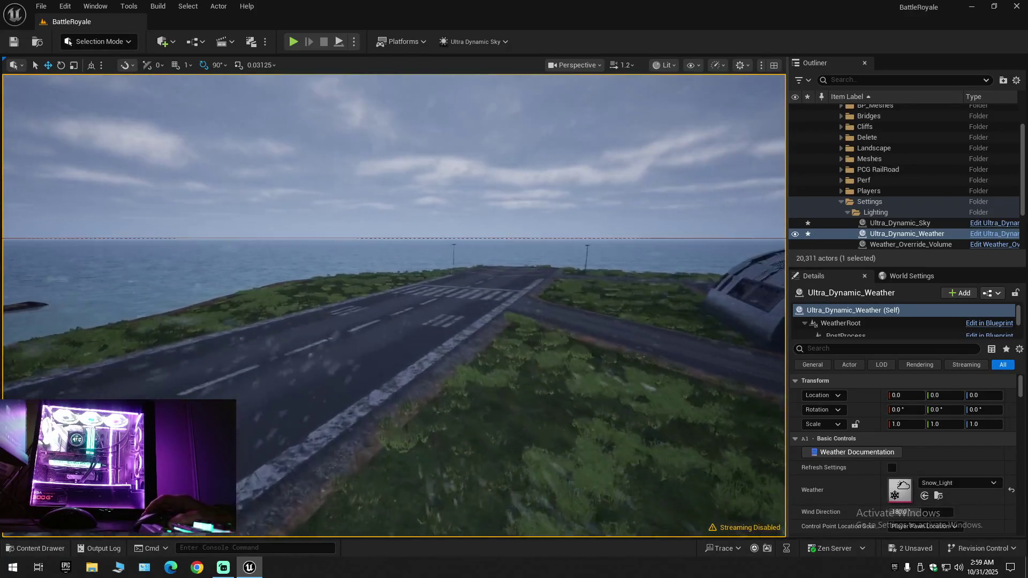
{"action": "mouse_move", "coordinate": [563, 343]}
{"action": "left_mouse_down"}
{"action": "mouse_move", "coordinate": [536, 344]}
{"action": "mouse_move", "coordinate": [563, 343]}
{"action": "left_mouse_up"}
{"action": "scroll", "coordinate": [535, 343], "scroll_direction": "down", "scroll_amount": 1}
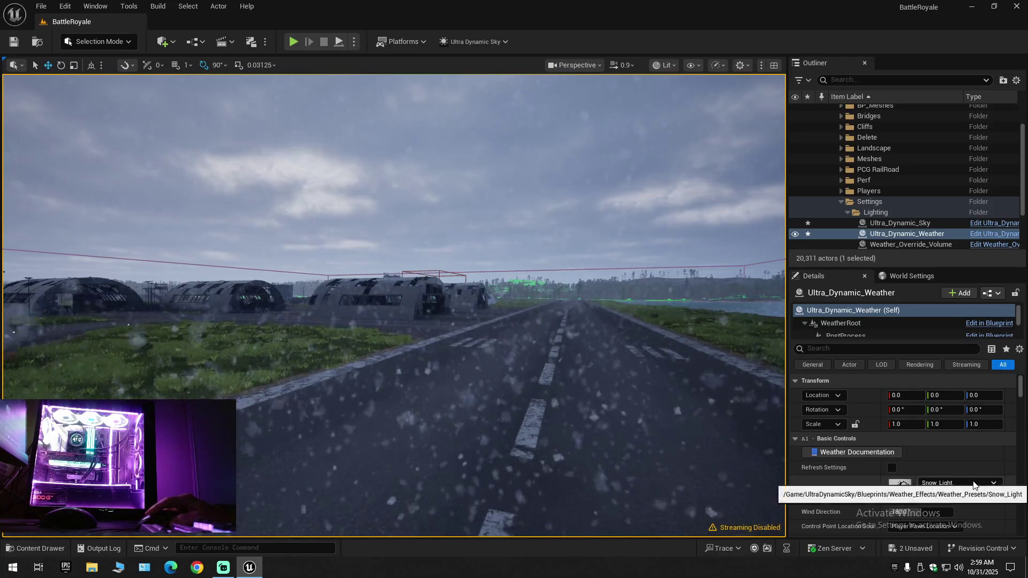
Set the weather preset to Sand_Dust_Storm and look through the sandstorm
{"action": "left_click", "coordinate": [943, 483]}
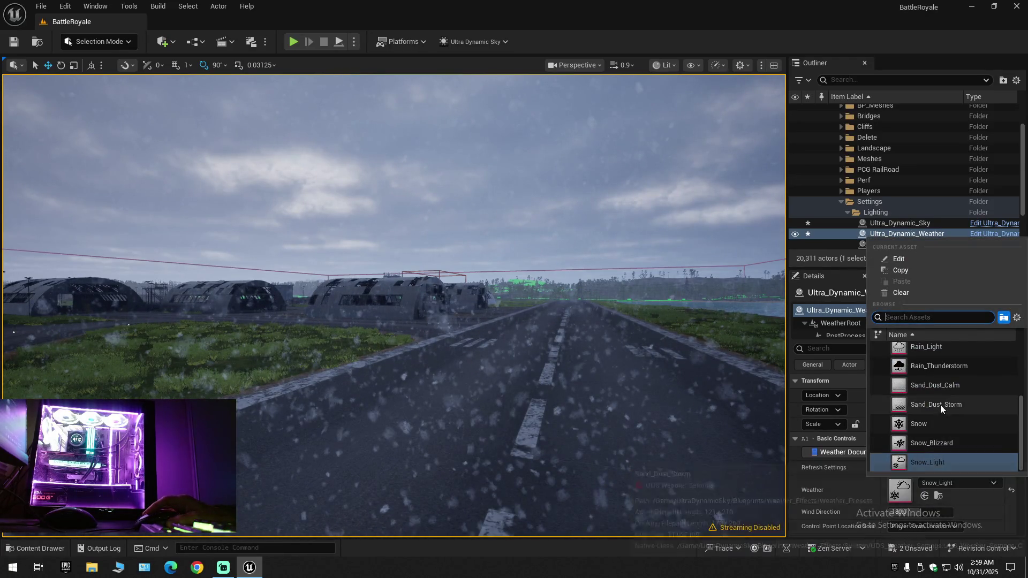
{"action": "left_click", "coordinate": [941, 405]}
{"action": "mouse_move", "coordinate": [536, 343]}
{"action": "left_mouse_down"}
{"action": "mouse_move", "coordinate": [579, 342]}
{"action": "mouse_move", "coordinate": [566, 330]}
{"action": "left_mouse_up"}
{"action": "scroll", "coordinate": [557, 342], "scroll_direction": "down", "scroll_amount": 1}
{"action": "left_click", "coordinate": [948, 489]}
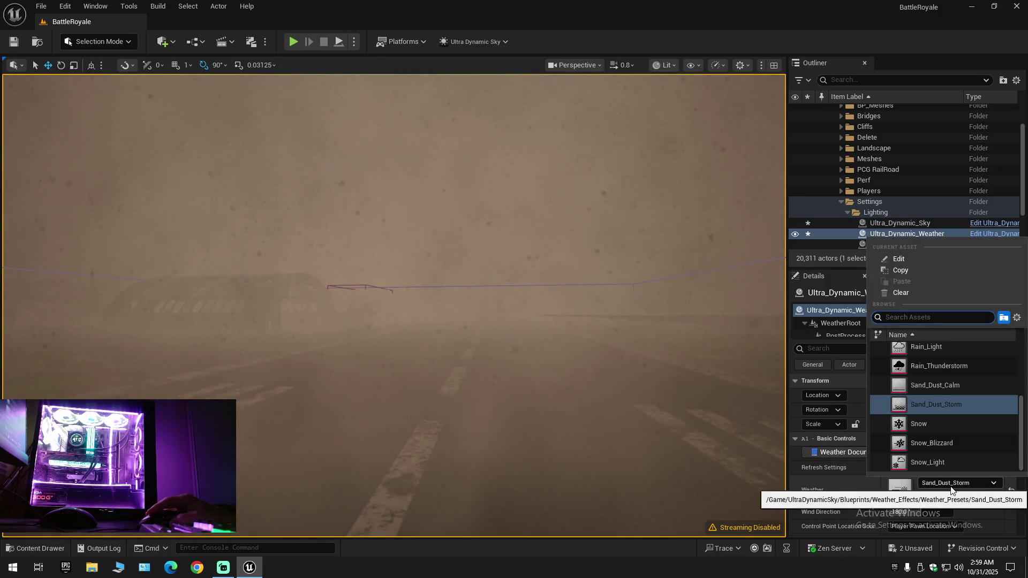
Set the weather to Sand_Dust_Calm, then switch it to Partly_Cloudy
{"action": "left_click", "coordinate": [680, 360]}
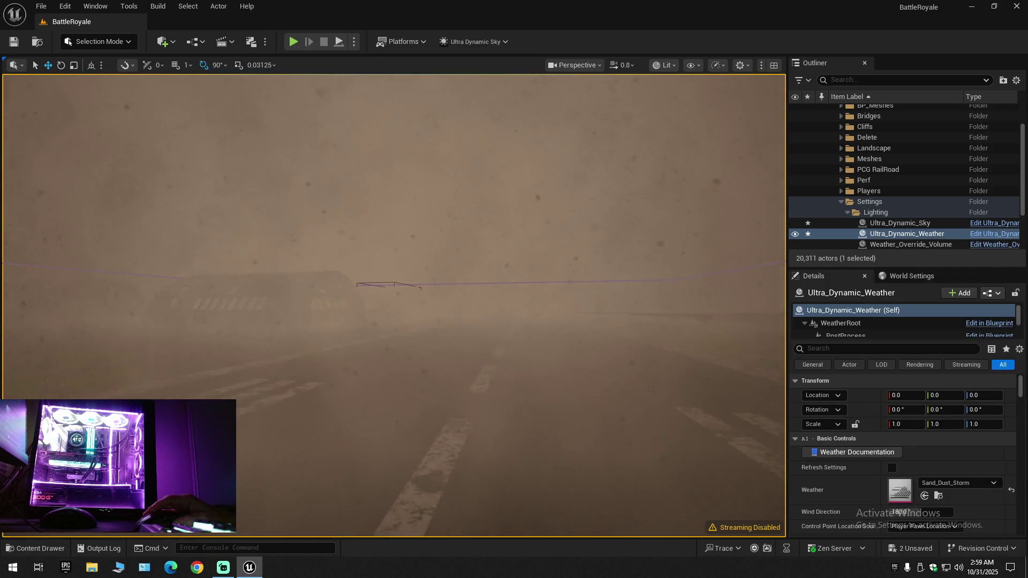
{"action": "left_click", "coordinate": [947, 483]}
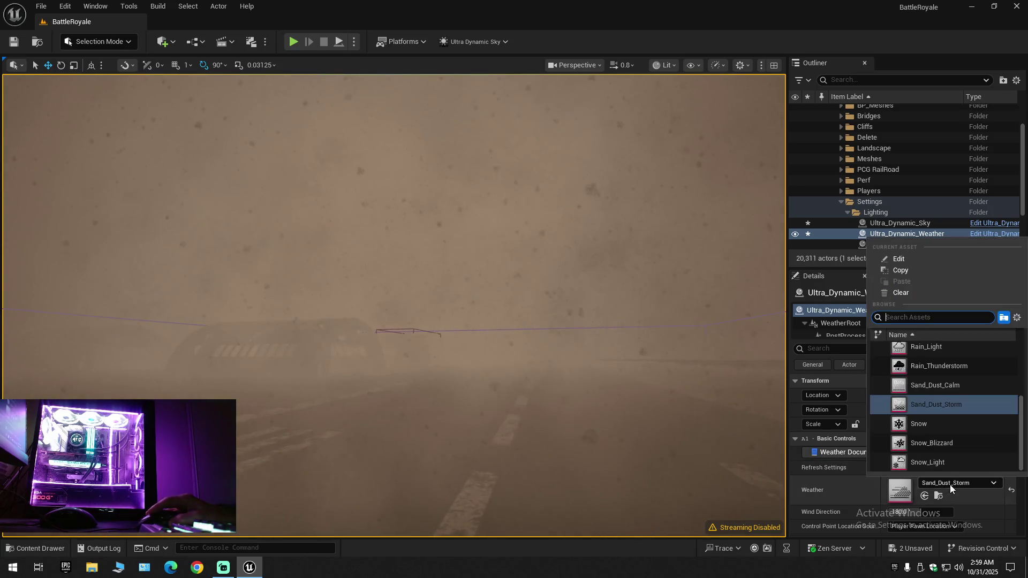
{"action": "left_click", "coordinate": [940, 390]}
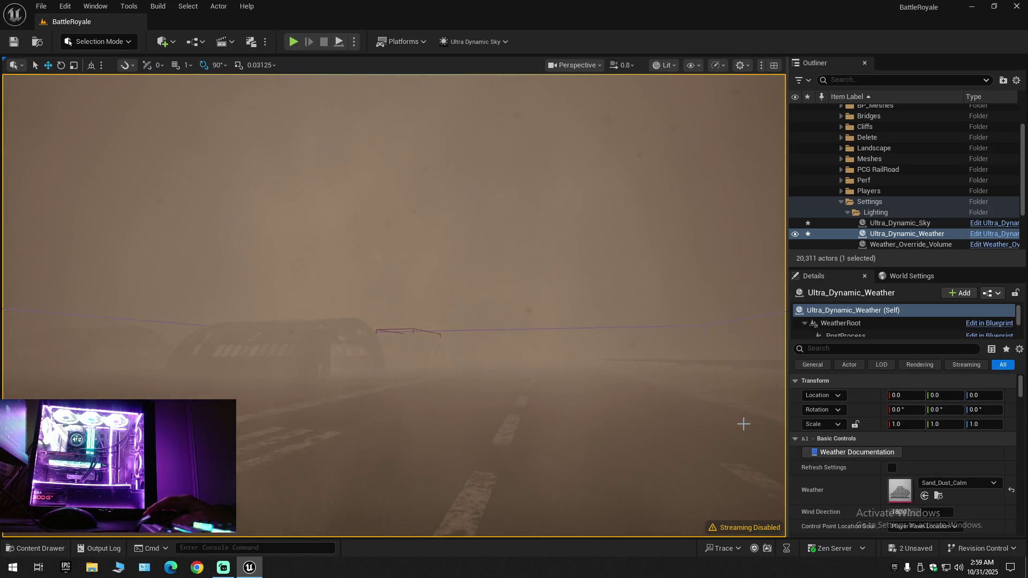
{"action": "left_click", "coordinate": [953, 489]}
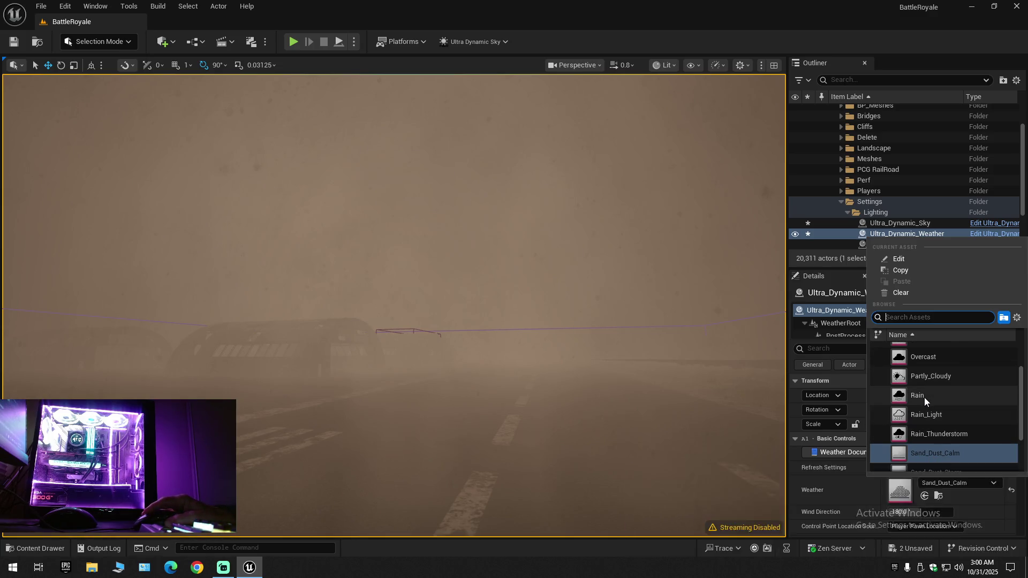
{"action": "left_click", "coordinate": [930, 377]}
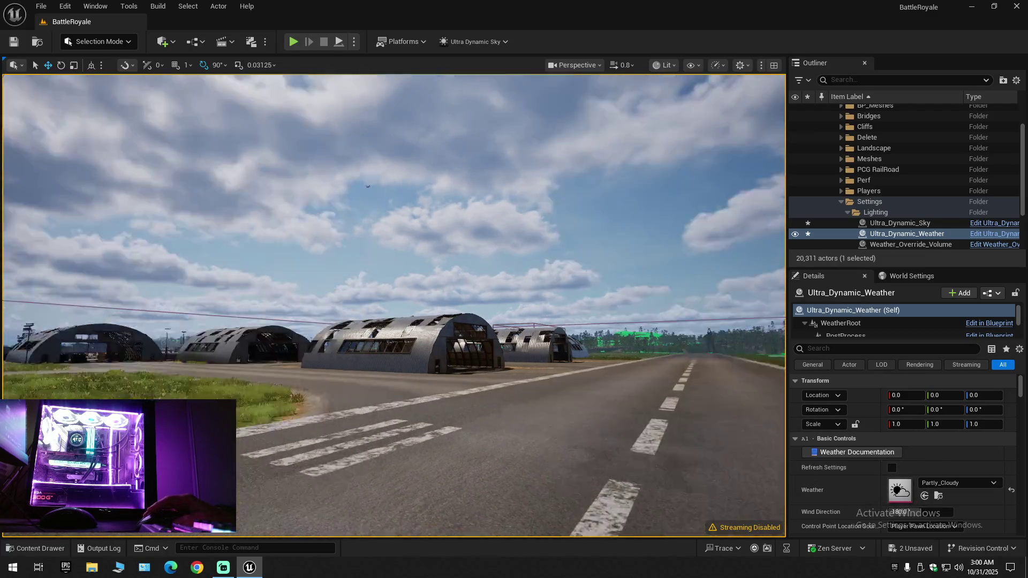
Cycle the weather through Overcast, Foggy and Cloudy while viewing the runway and hangars
{"action": "left_click_drag", "start_coordinate": [745, 405], "coordinate": [744, 406]}
{"action": "left_click", "coordinate": [956, 483]}
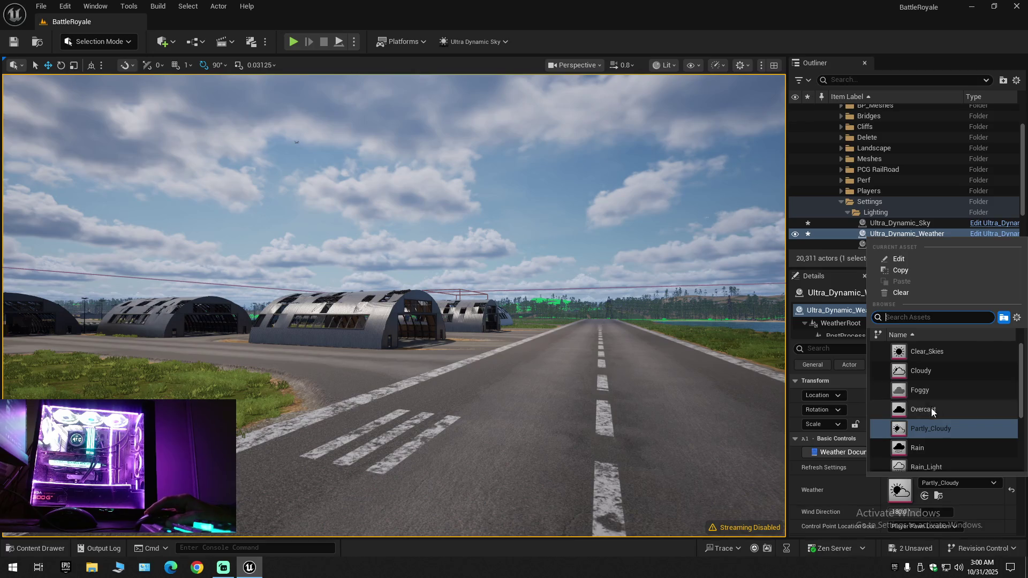
{"action": "left_click", "coordinate": [930, 409]}
{"action": "left_click_drag", "start_coordinate": [689, 381], "coordinate": [689, 381]}
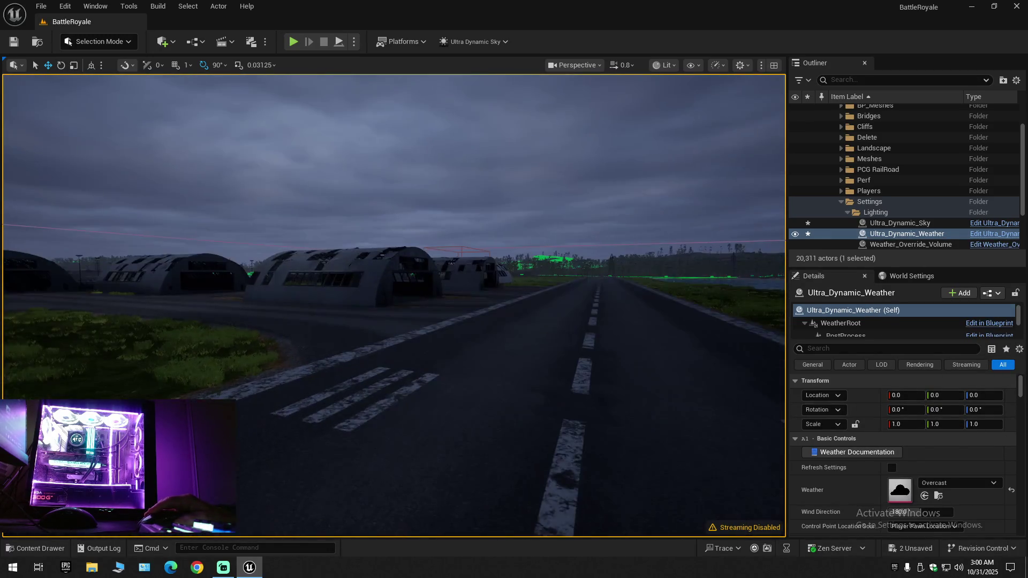
{"action": "left_click", "coordinate": [954, 483]}
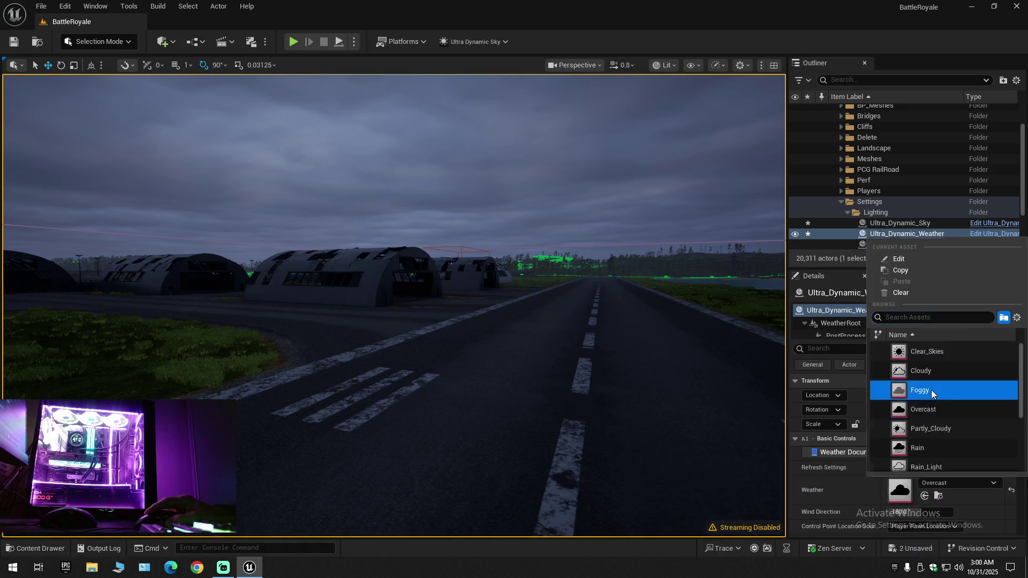
{"action": "left_click", "coordinate": [932, 394]}
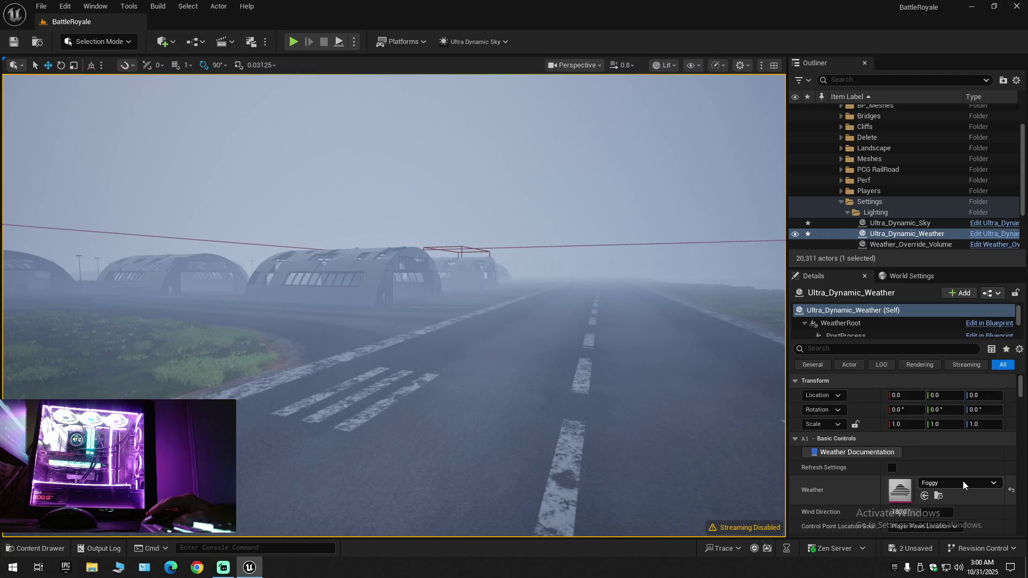
{"action": "left_click", "coordinate": [964, 482]}
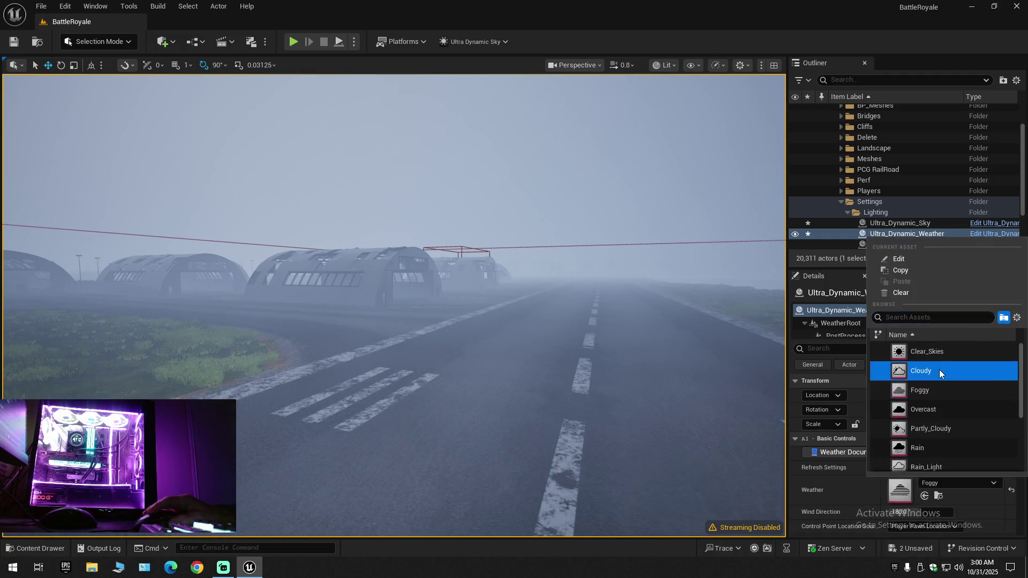
{"action": "left_click", "coordinate": [940, 370]}
Keep Cloudy, frame Ultra_Dynamic_Weather, then return the weather to Partly_Cloudy
{"action": "left_click", "coordinate": [952, 484]}
{"action": "scroll", "coordinate": [941, 413], "scroll_direction": "down", "scroll_amount": 3}
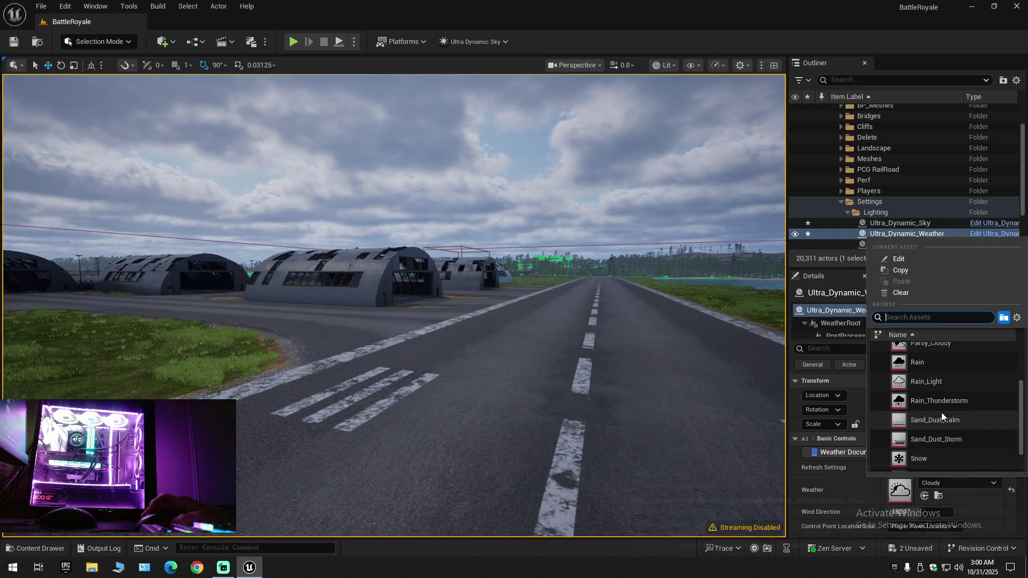
{"action": "scroll", "coordinate": [945, 445], "scroll_direction": "down", "scroll_amount": 2}
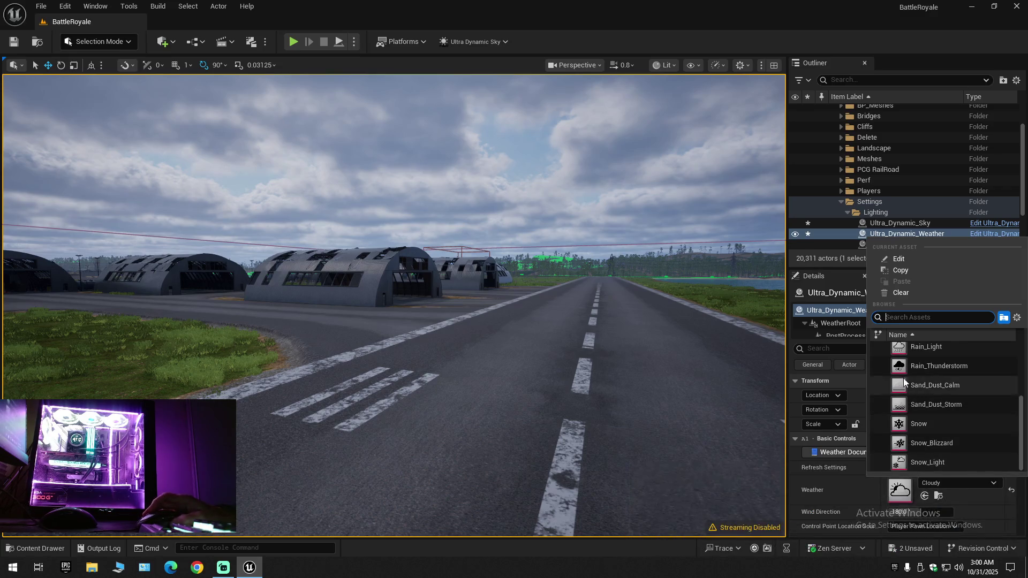
{"action": "left_click", "coordinate": [833, 313]}
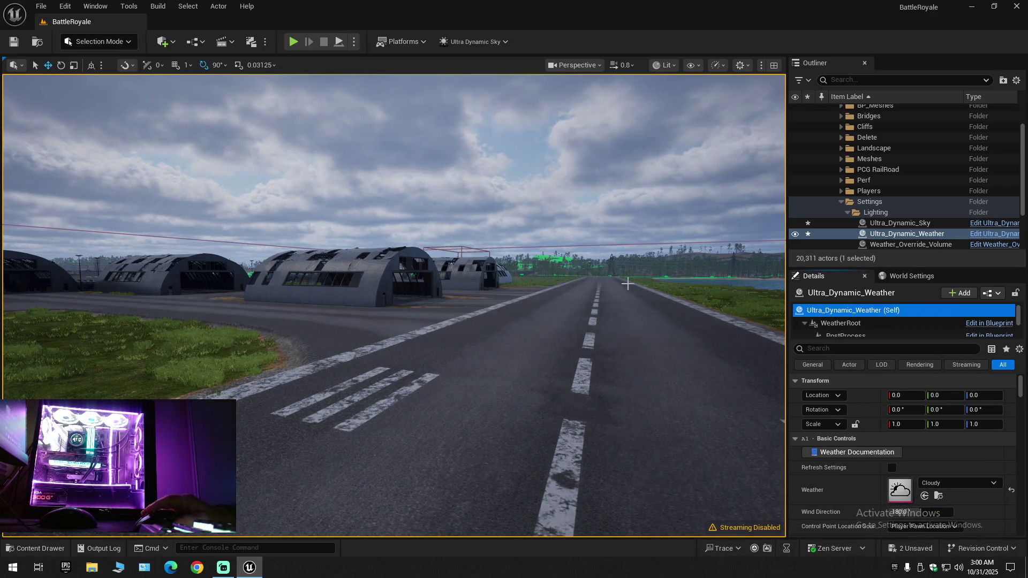
{"action": "key", "text": "f"}
{"action": "left_click_drag", "start_coordinate": [395, 306], "coordinate": [354, 308]}
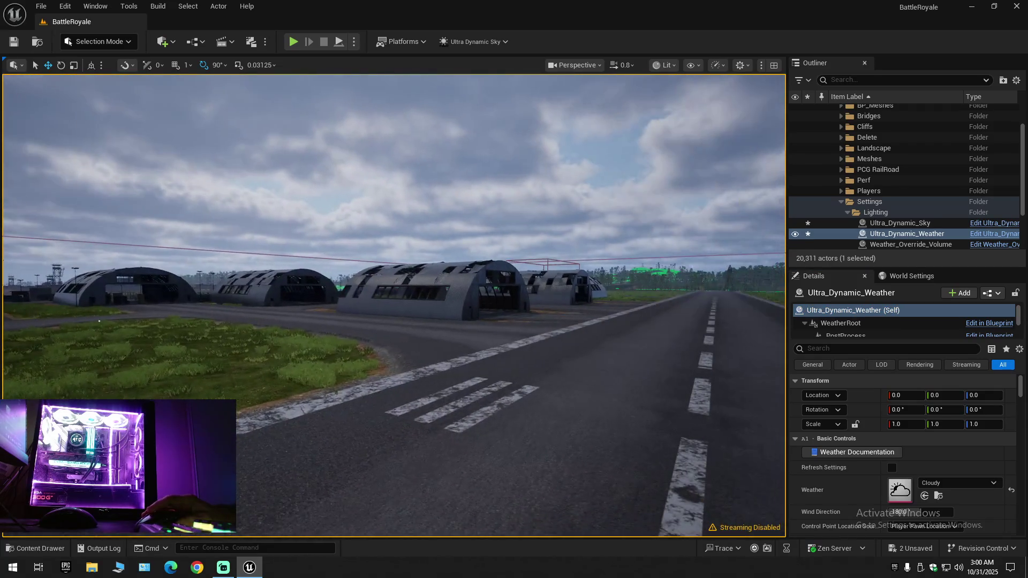
{"action": "left_click", "coordinate": [942, 482]}
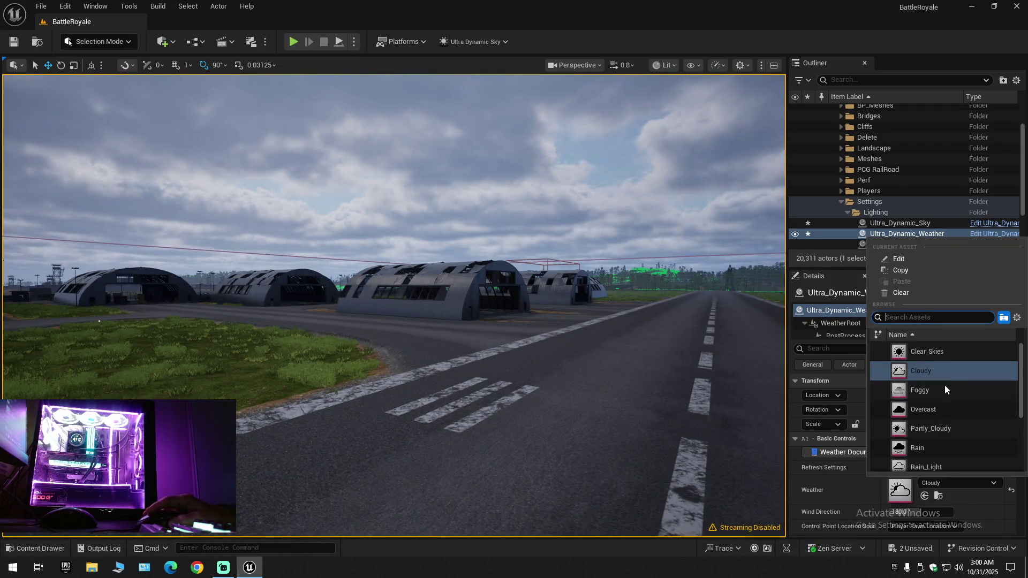
{"action": "left_click", "coordinate": [939, 430]}
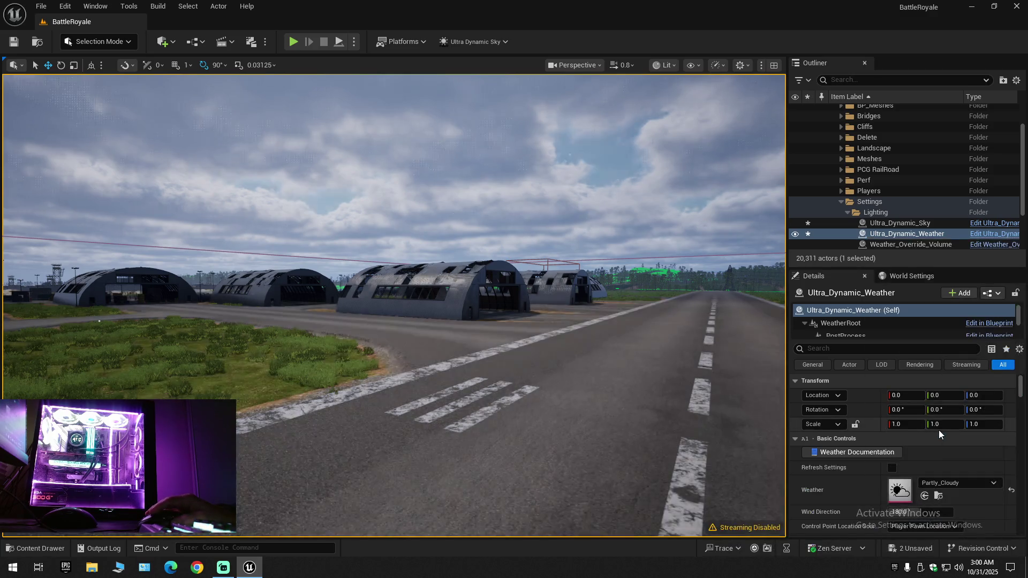
Collapse all Outliner branches, expand the BattleRoyale world, and fly toward the coastline
{"action": "left_click", "coordinate": [1017, 80]}
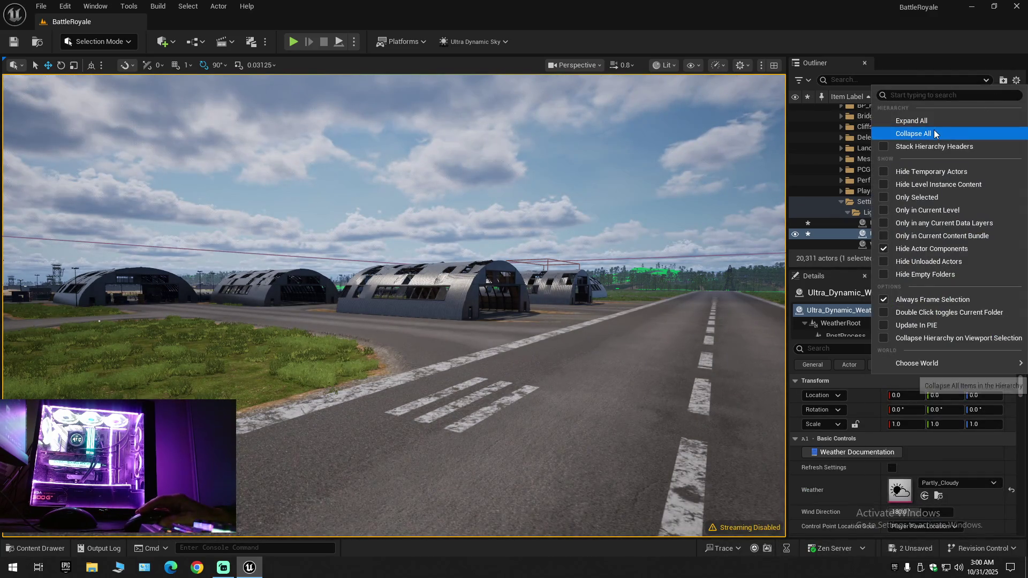
{"action": "left_click", "coordinate": [935, 134]}
{"action": "double_click", "coordinate": [838, 111]}
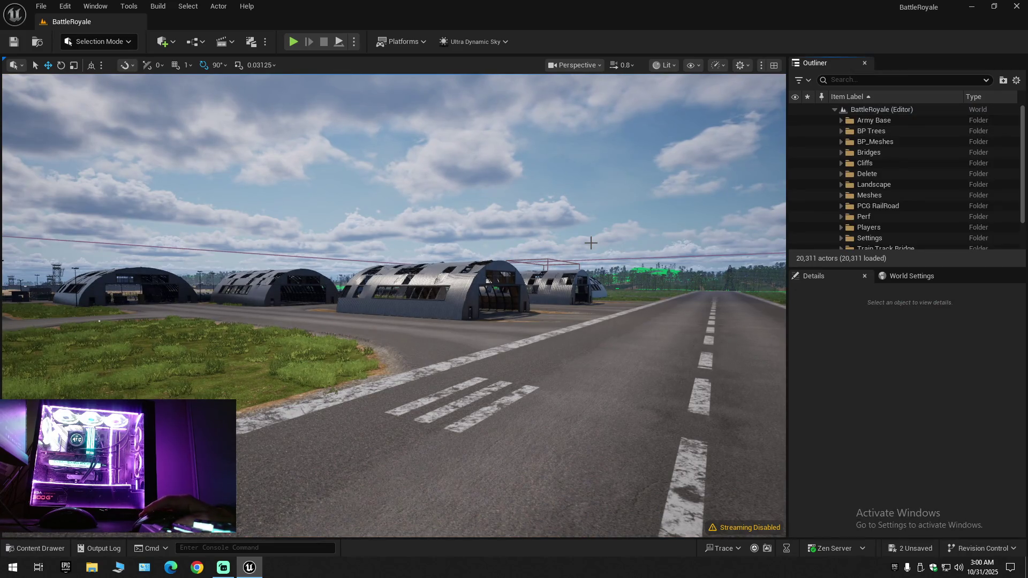
{"action": "scroll", "coordinate": [540, 300], "scroll_direction": "up", "scroll_amount": 3}
{"action": "key", "text": "s"}
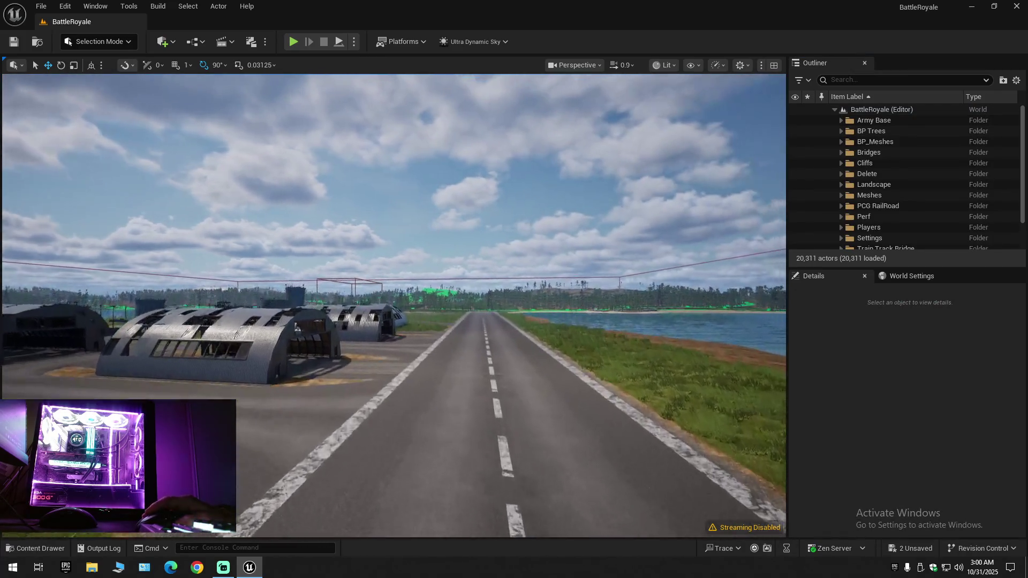
{"action": "scroll", "coordinate": [394, 305], "scroll_direction": "up", "scroll_amount": 1}
{"action": "key", "text": "w"}
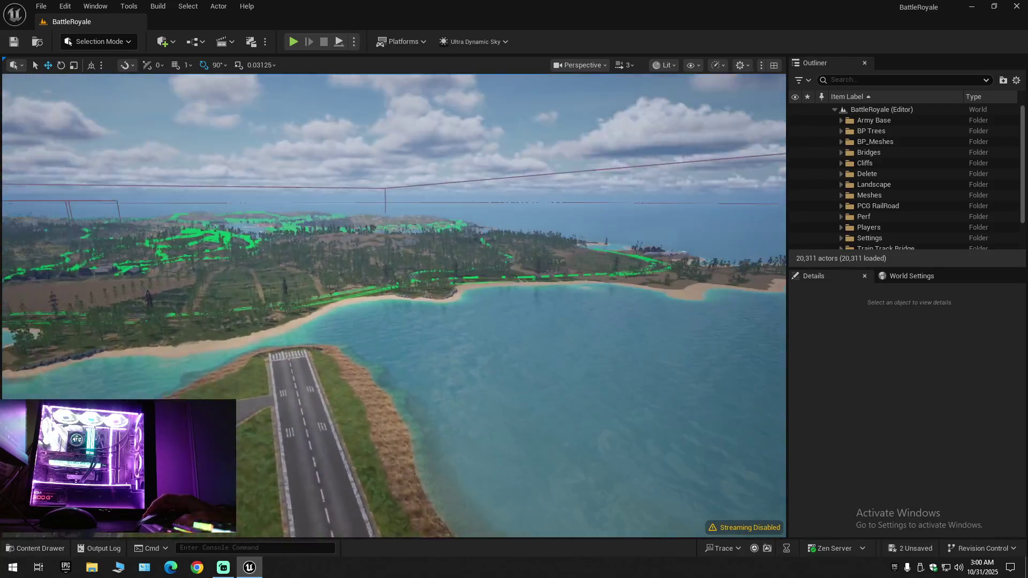
Fly down to the coast, dive underwater to the seabed, then rise high over the island
{"action": "scroll", "coordinate": [394, 306], "scroll_direction": "down", "scroll_amount": 1}
{"action": "key", "text": "w"}
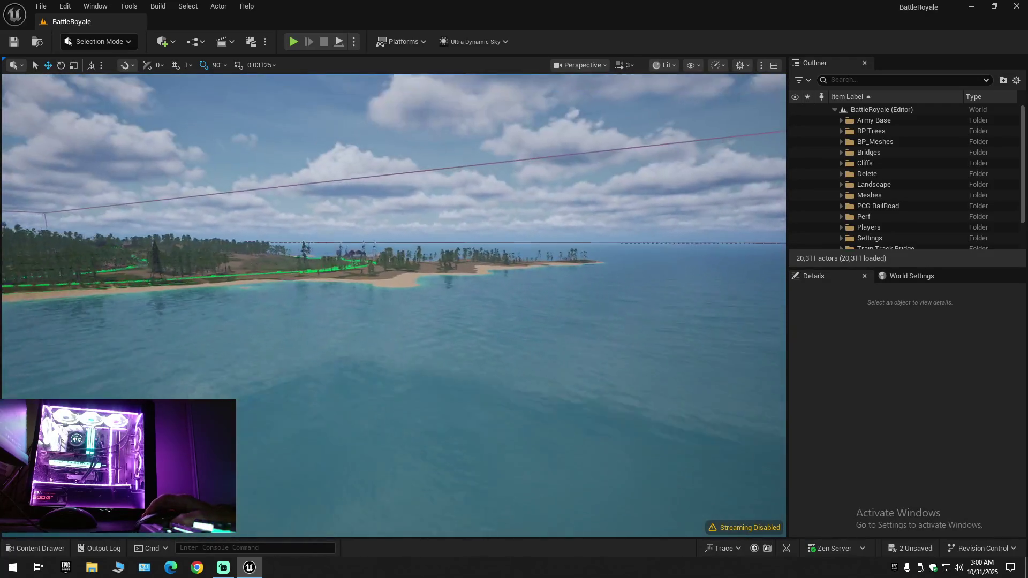
{"action": "scroll", "coordinate": [394, 306], "scroll_direction": "down", "scroll_amount": 1}
{"action": "key", "text": "w"}
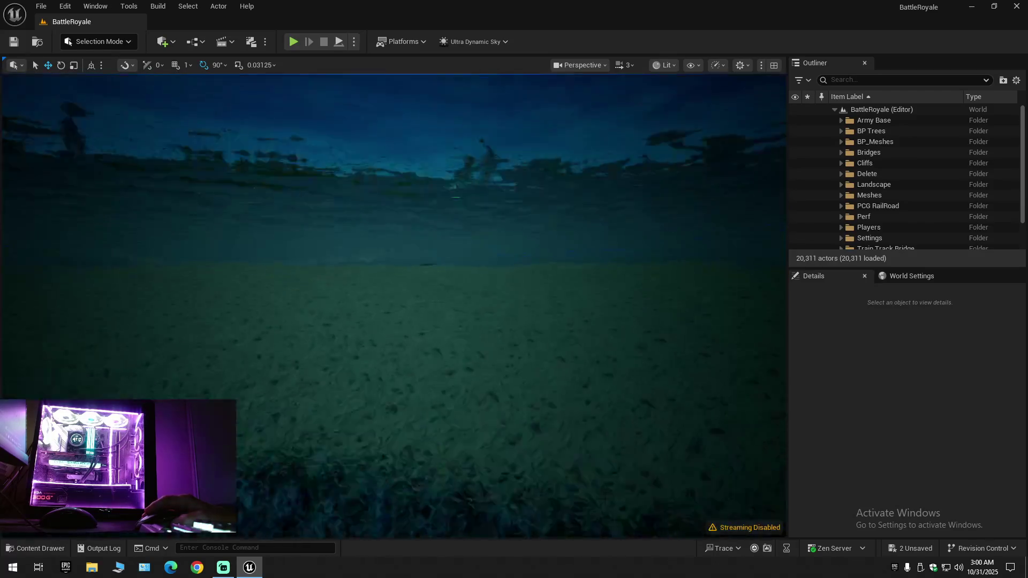
{"action": "key", "text": "e"}
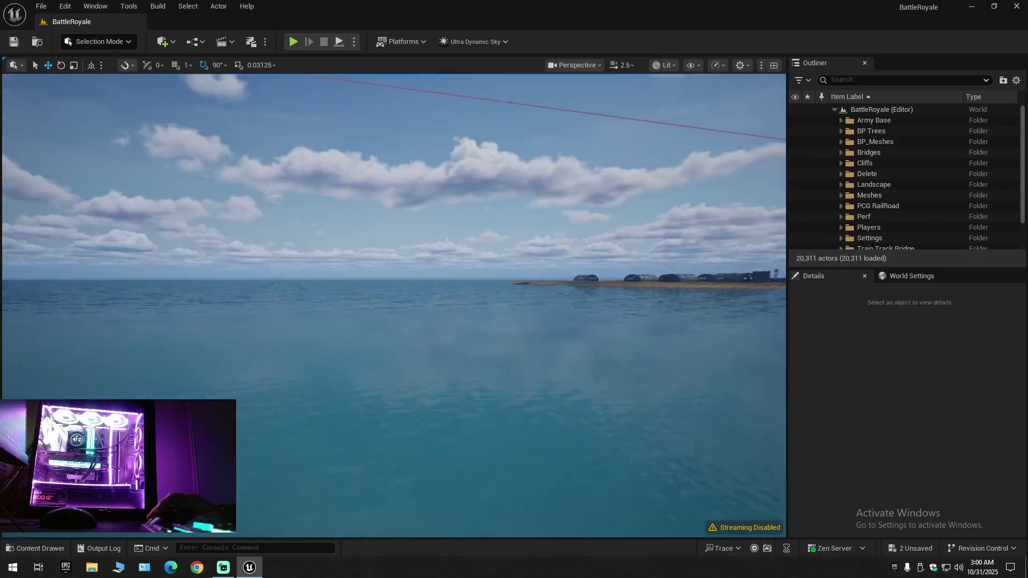
{"action": "scroll", "coordinate": [394, 305], "scroll_direction": "down", "scroll_amount": 1}
{"action": "key", "text": "q"}
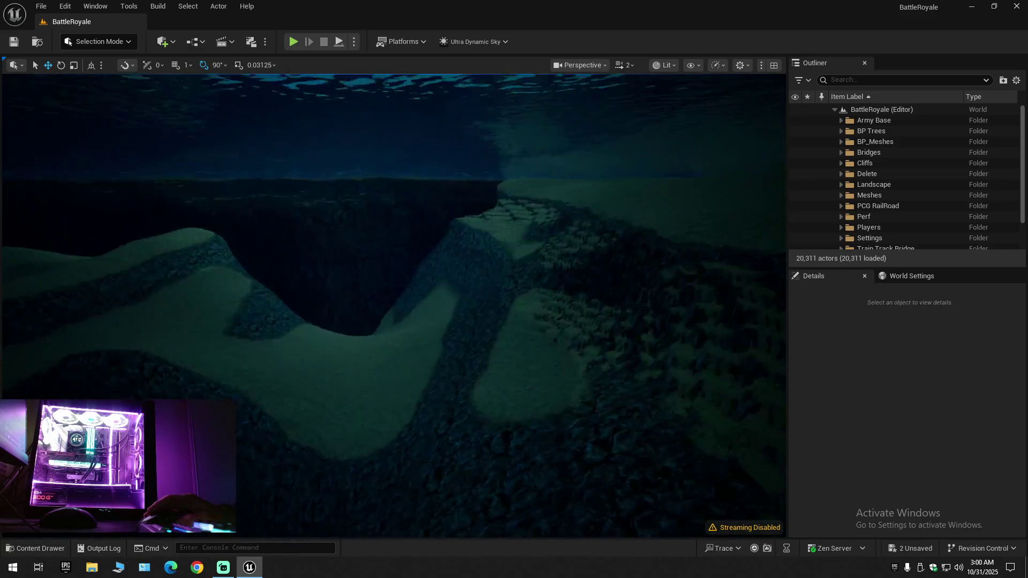
{"action": "key", "text": "e"}
{"action": "scroll", "coordinate": [394, 306], "scroll_direction": "up", "scroll_amount": 2}
{"action": "key", "text": "w"}
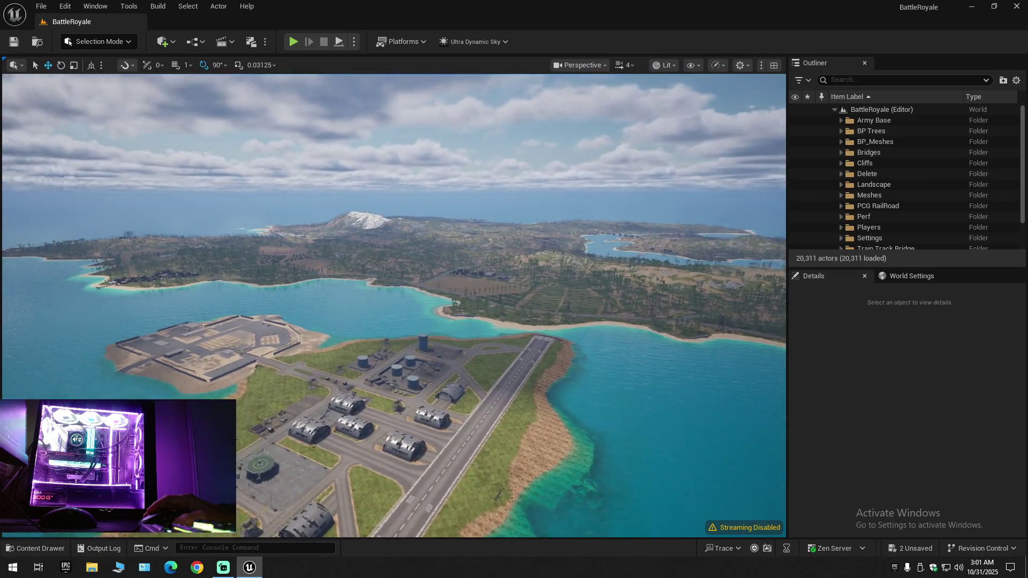
Fly along the runway toward the hangars and save all changes
{"action": "scroll", "coordinate": [395, 305], "scroll_direction": "down", "scroll_amount": 1}
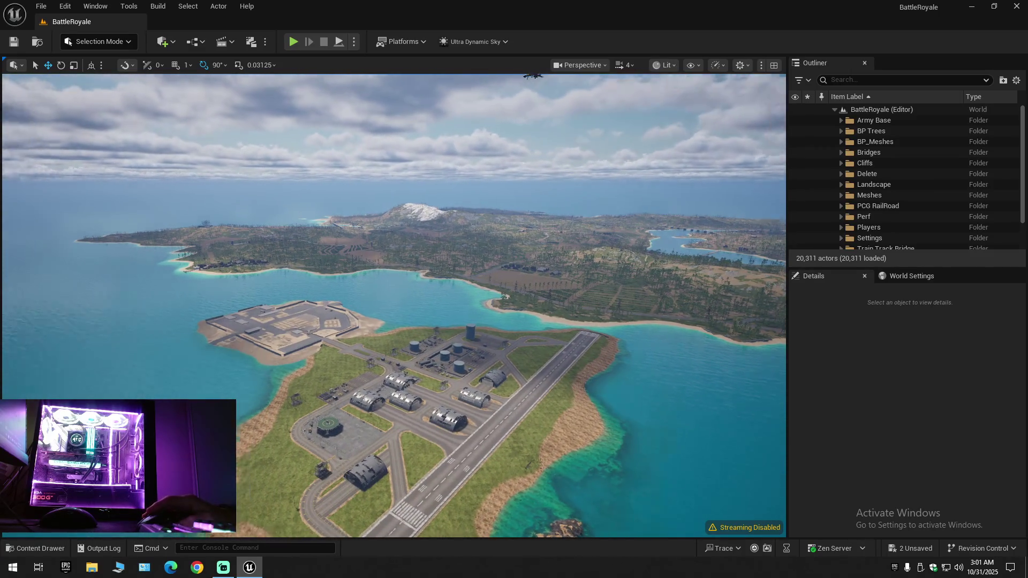
{"action": "scroll", "coordinate": [395, 305], "scroll_direction": "down", "scroll_amount": 1}
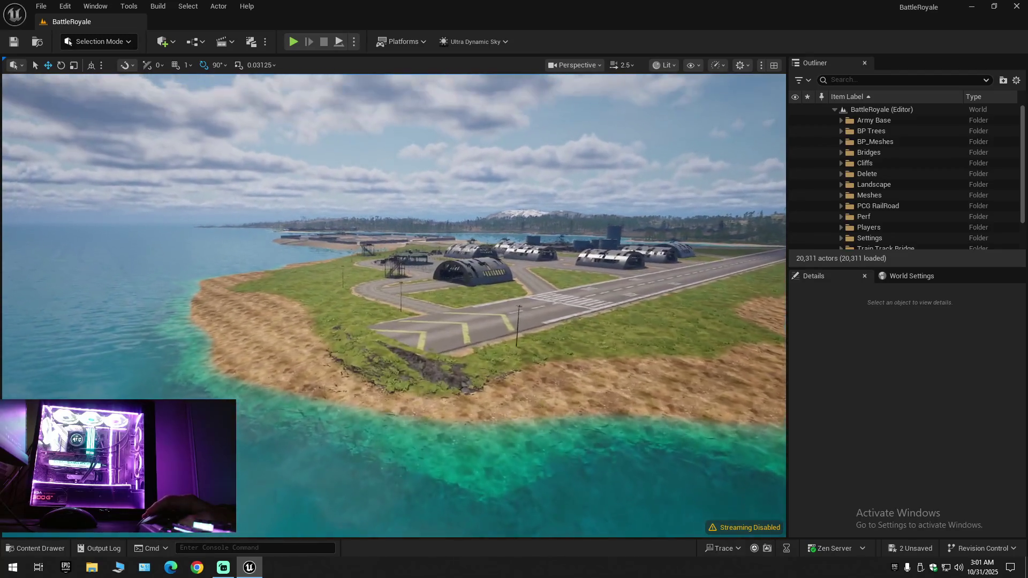
{"action": "key", "text": "w"}
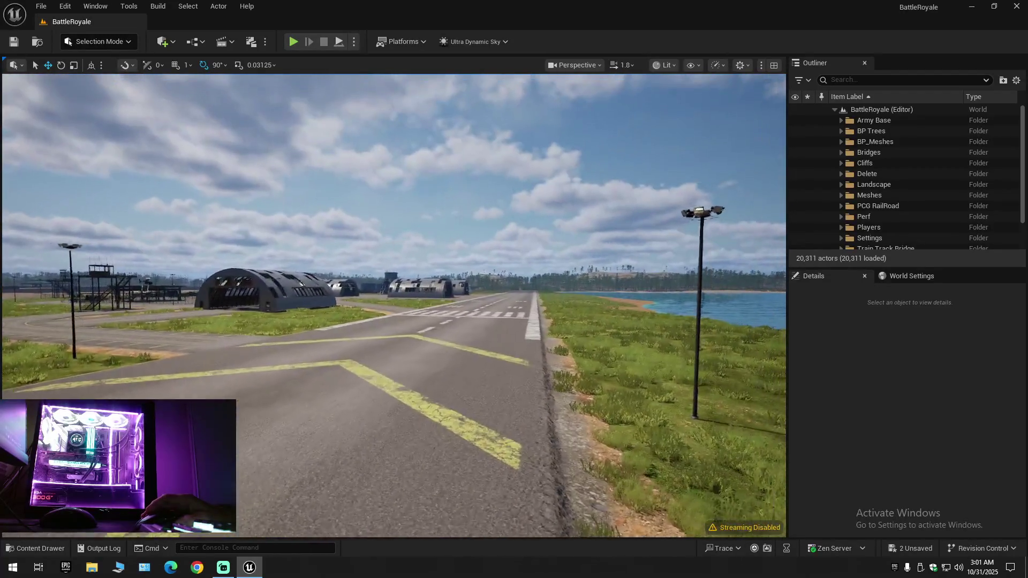
{"action": "key", "text": "w"}
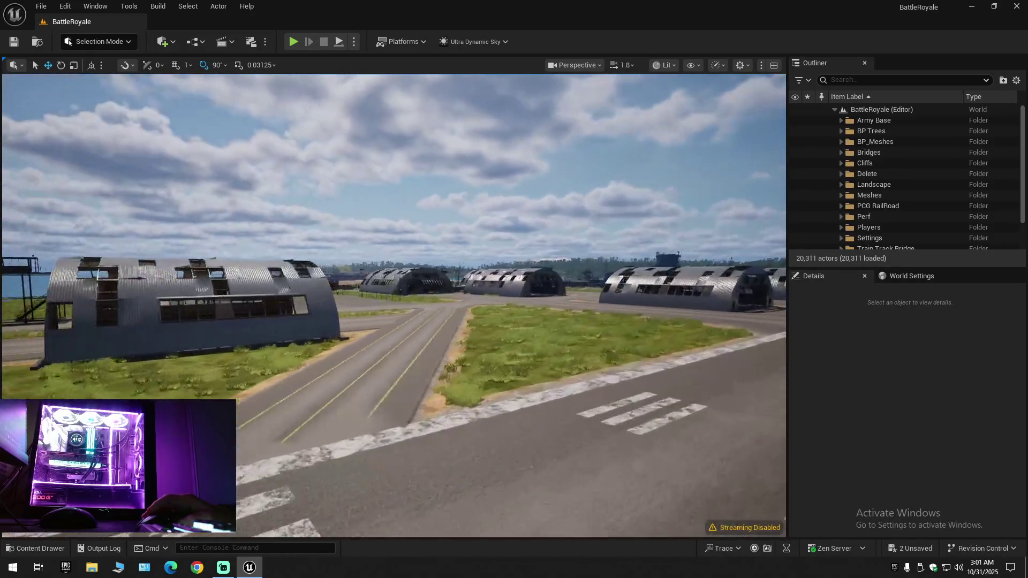
{"action": "key", "text": "s"}
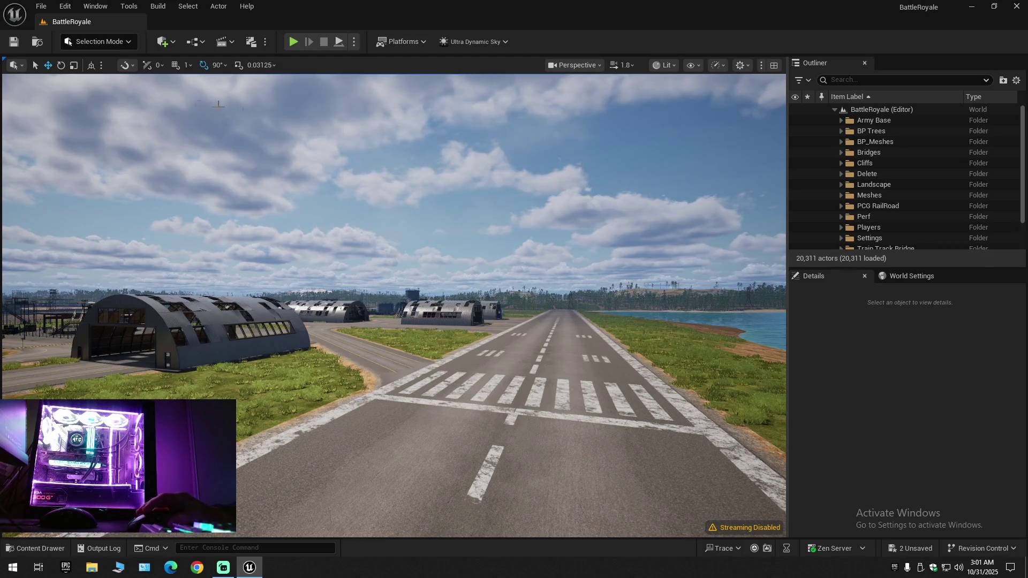
{"action": "left_click", "coordinate": [17, 43]}
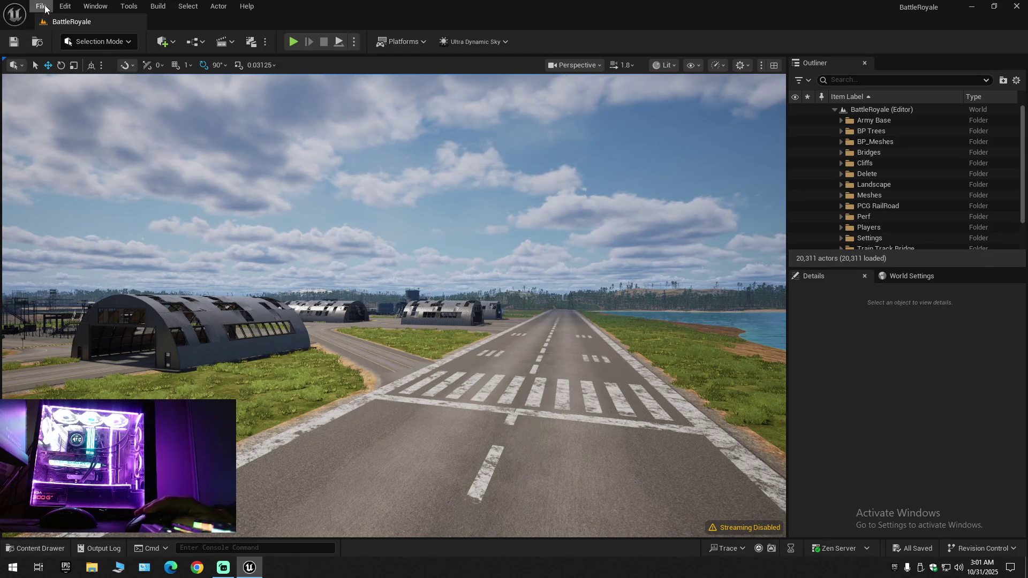
Run File > Save All so the status bar reads All Saved
{"action": "left_click", "coordinate": [42, 6]}
{"action": "left_click", "coordinate": [98, 133]}
{"action": "left_click", "coordinate": [42, 6]}
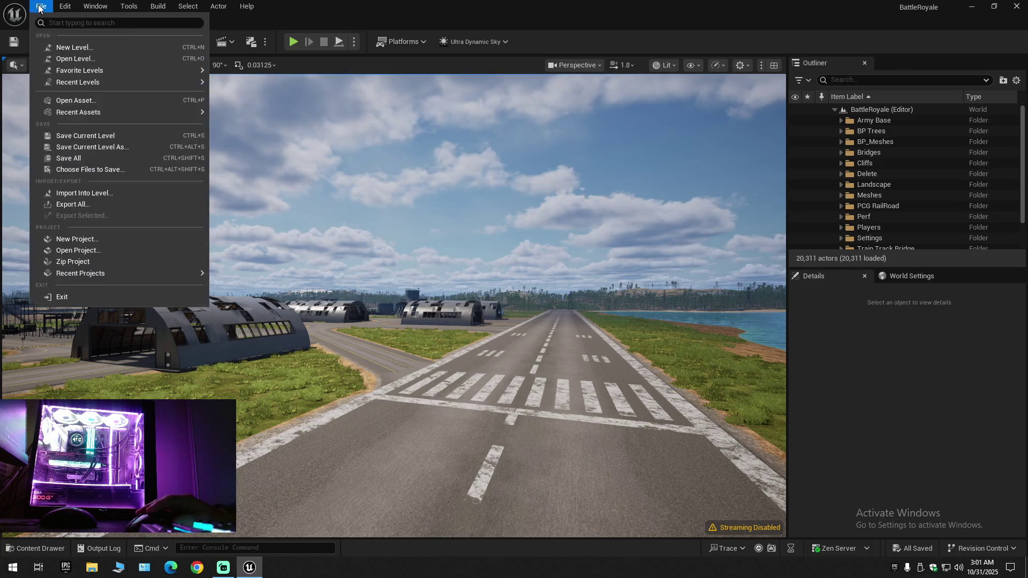
{"action": "left_click", "coordinate": [69, 157]}
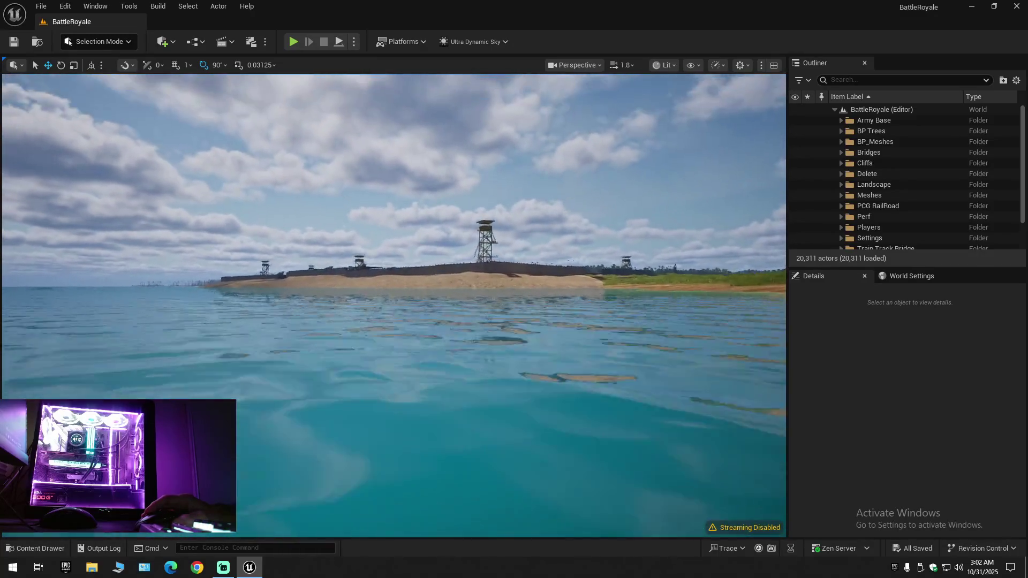
{"action": "scroll", "coordinate": [393, 305], "scroll_direction": "up", "scroll_amount": 2}
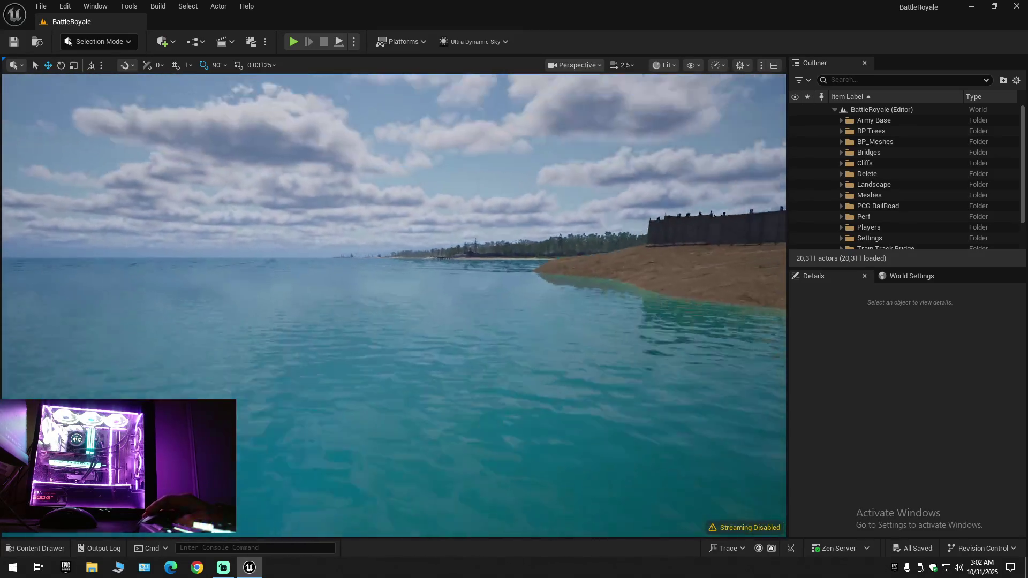
{"action": "scroll", "coordinate": [395, 305], "scroll_direction": "down", "scroll_amount": 2}
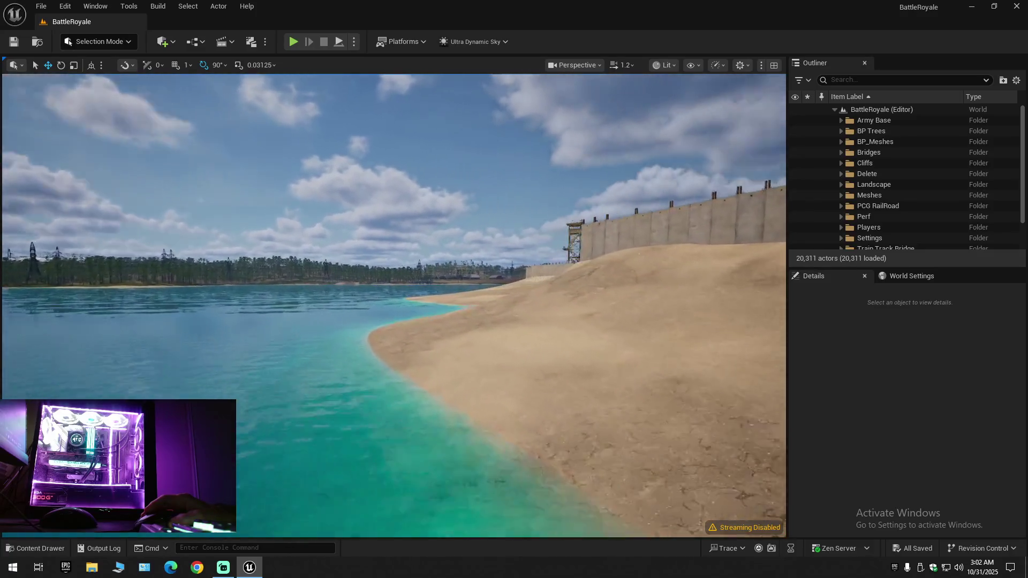
{"action": "scroll", "coordinate": [394, 305], "scroll_direction": "up", "scroll_amount": 1}
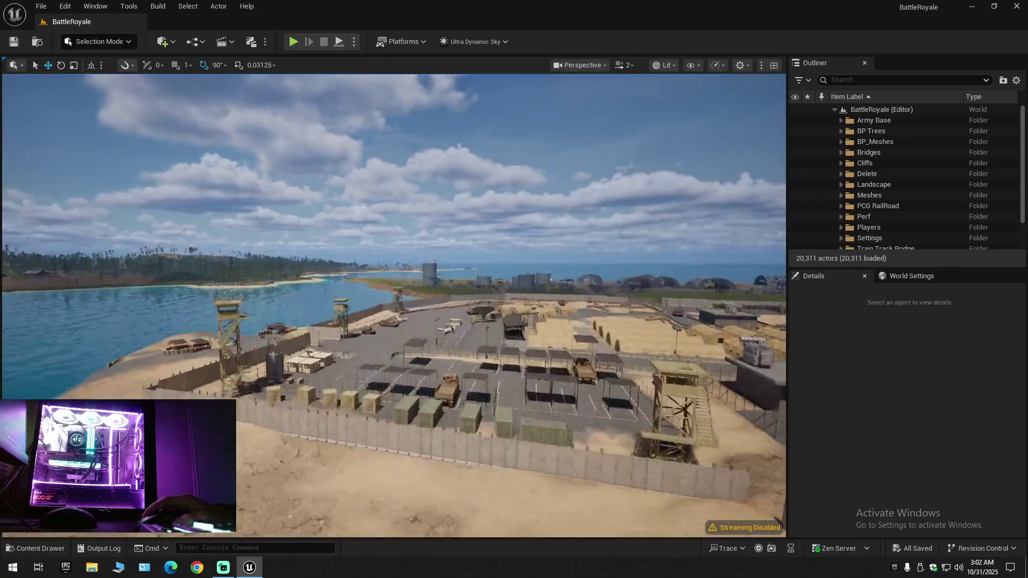
{"action": "scroll", "coordinate": [394, 306], "scroll_direction": "down", "scroll_amount": 1}
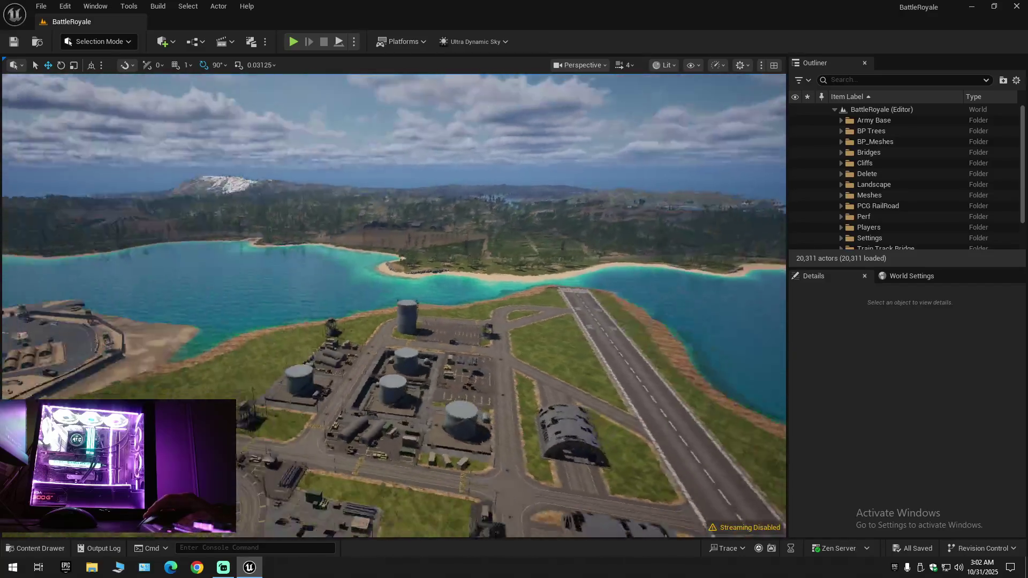
{"action": "scroll", "coordinate": [394, 305], "scroll_direction": "down", "scroll_amount": 1}
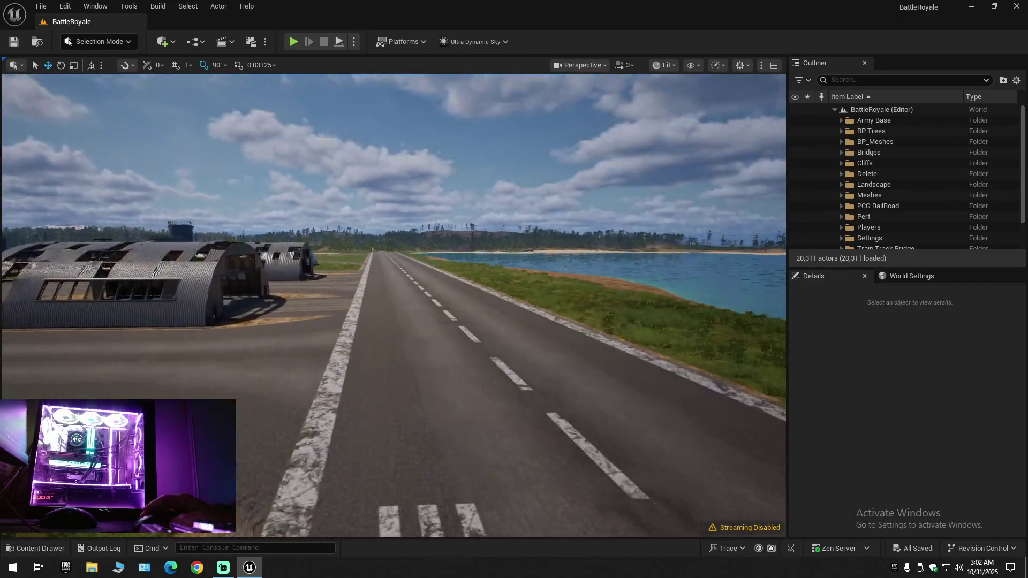
{"action": "scroll", "coordinate": [394, 305], "scroll_direction": "up", "scroll_amount": 1}
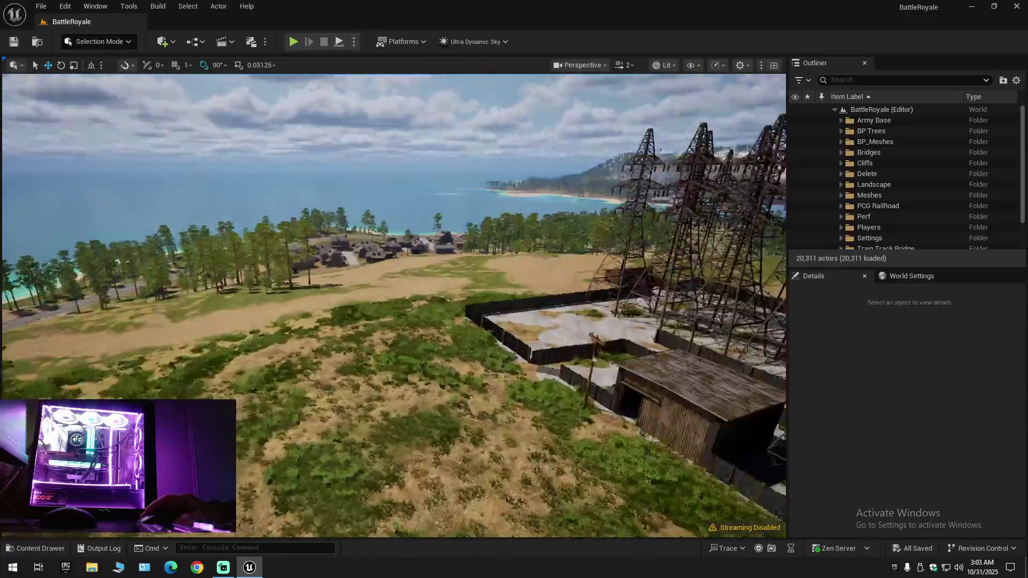
{"action": "scroll", "coordinate": [393, 305], "scroll_direction": "up", "scroll_amount": 1}
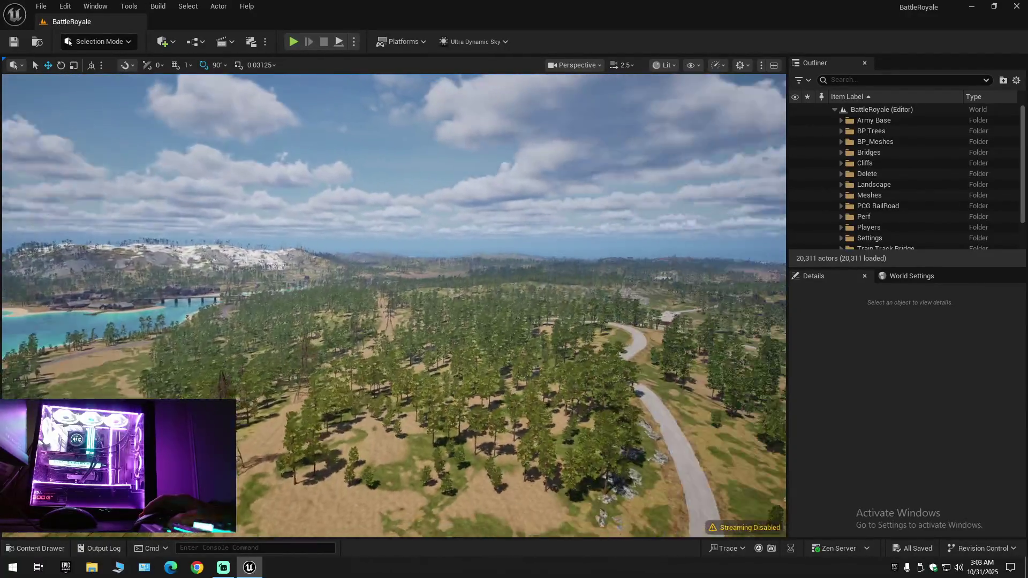
{"action": "scroll", "coordinate": [394, 305], "scroll_direction": "up", "scroll_amount": 2}
{"action": "scroll", "coordinate": [393, 306], "scroll_direction": "up", "scroll_amount": 3}
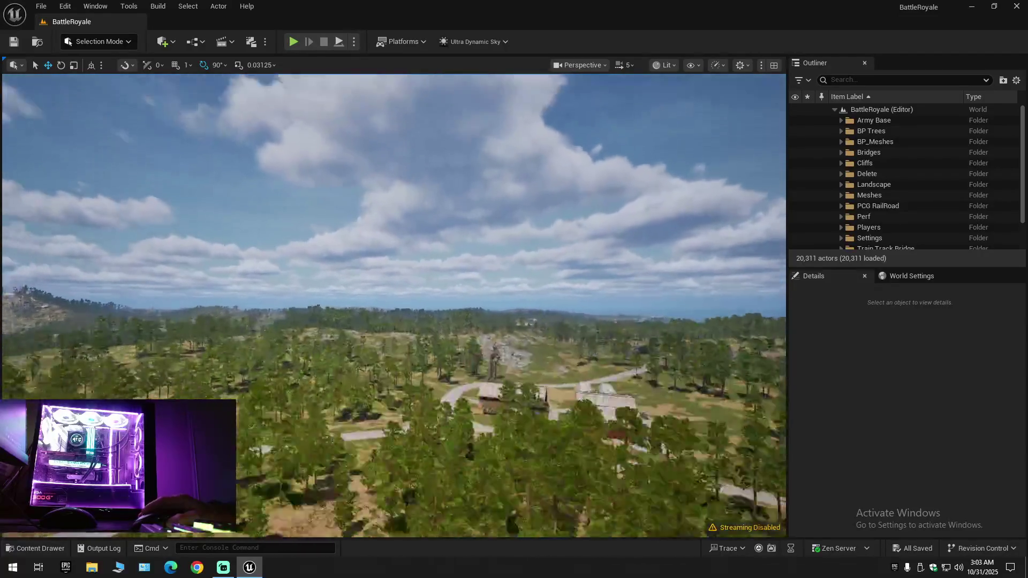
{"action": "scroll", "coordinate": [394, 305], "scroll_direction": "down", "scroll_amount": 1}
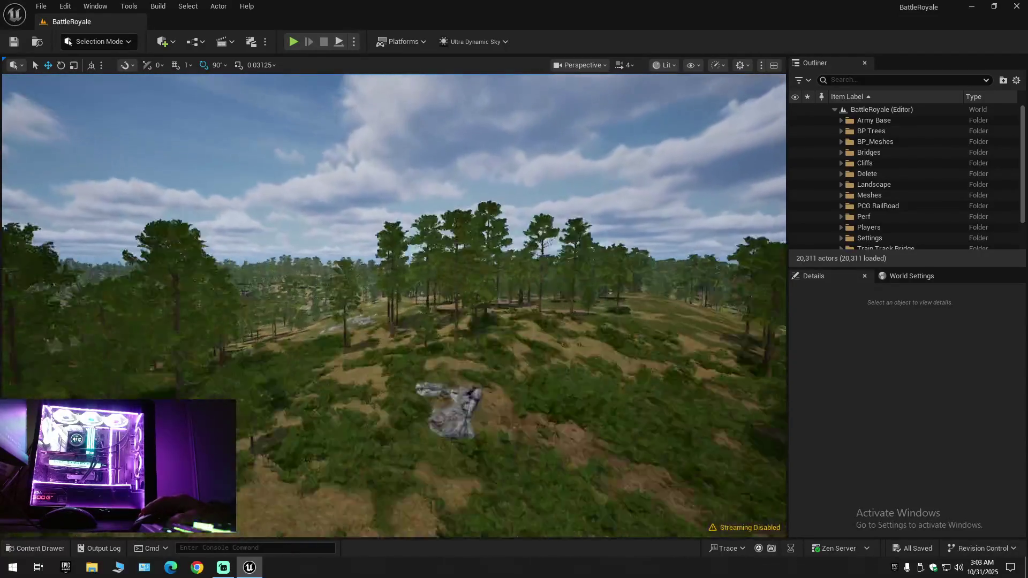
{"action": "scroll", "coordinate": [394, 305], "scroll_direction": "down", "scroll_amount": 1}
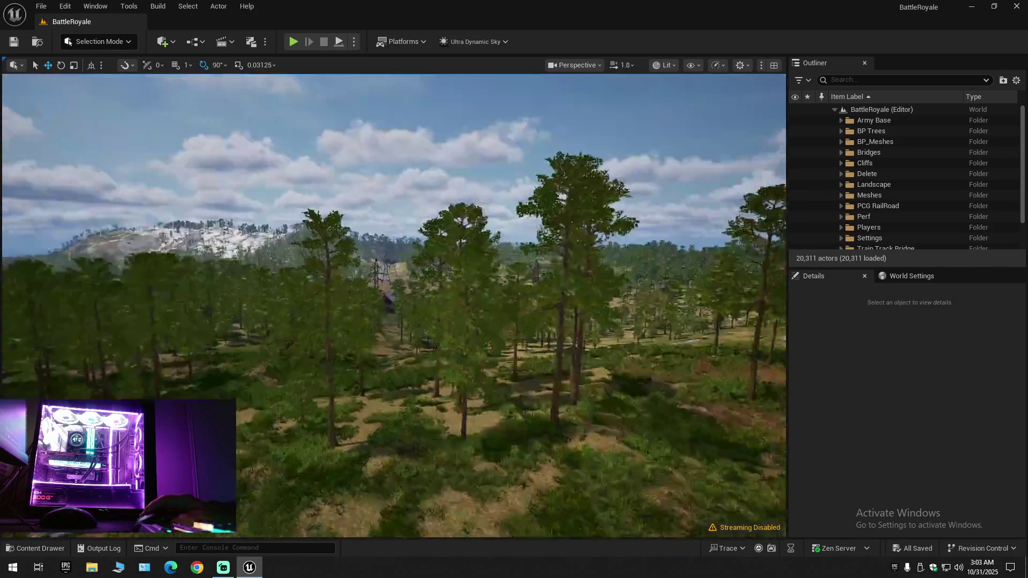
{"action": "scroll", "coordinate": [394, 305], "scroll_direction": "up", "scroll_amount": 2}
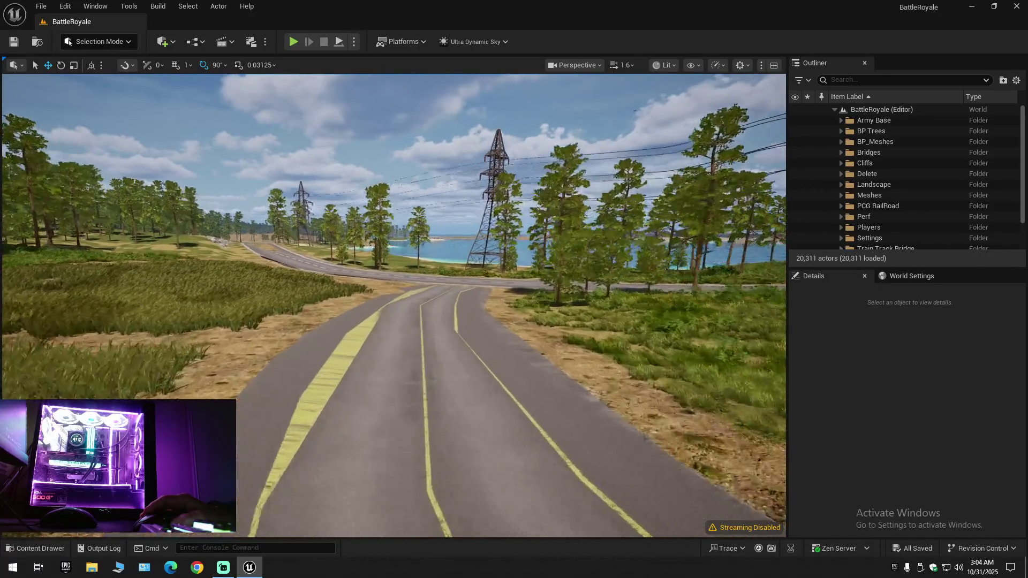
{"action": "key", "text": "w"}
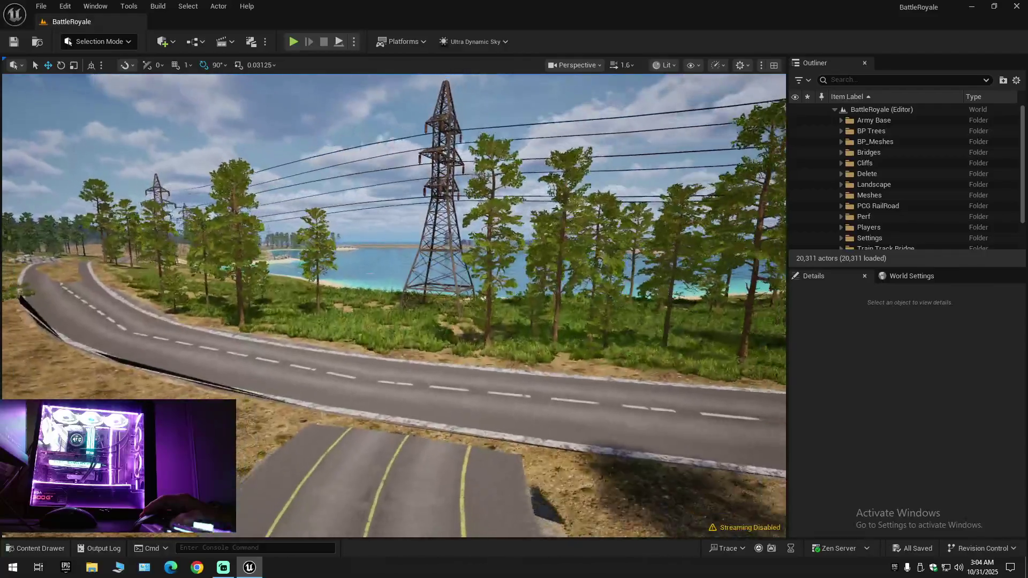
{"action": "scroll", "coordinate": [393, 305], "scroll_direction": "down", "scroll_amount": 2}
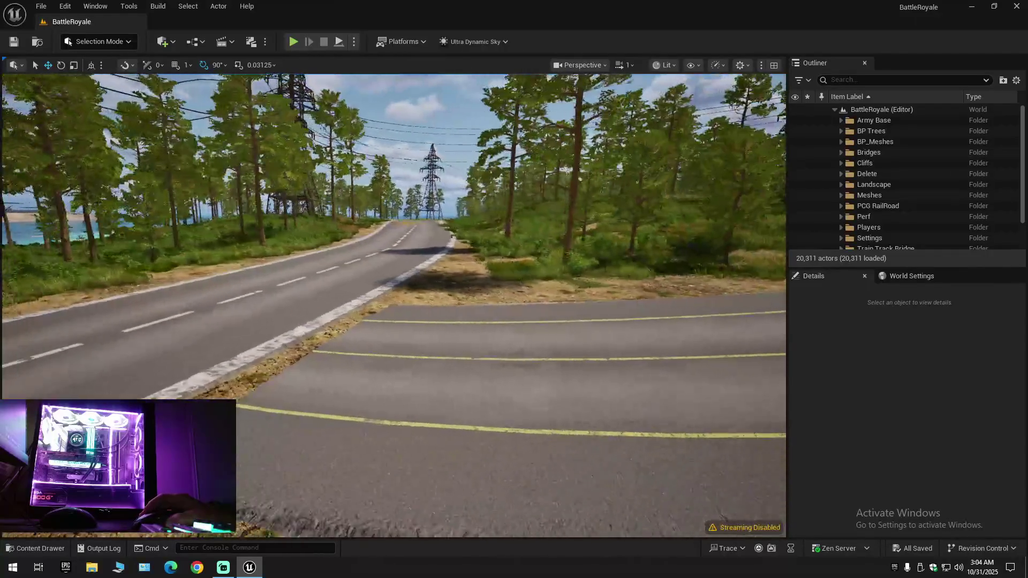
{"action": "key", "text": "s"}
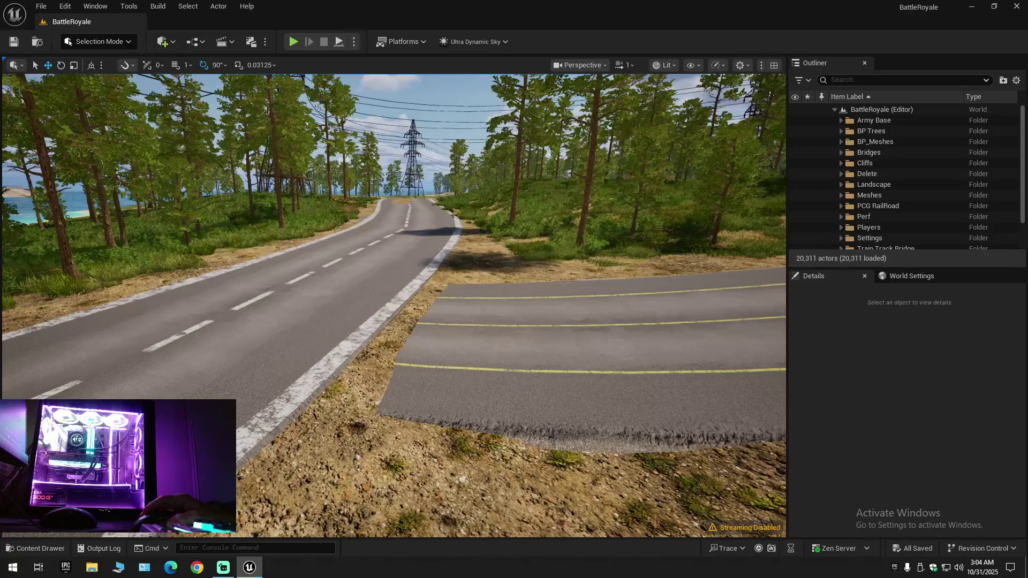
{"action": "key", "text": "w"}
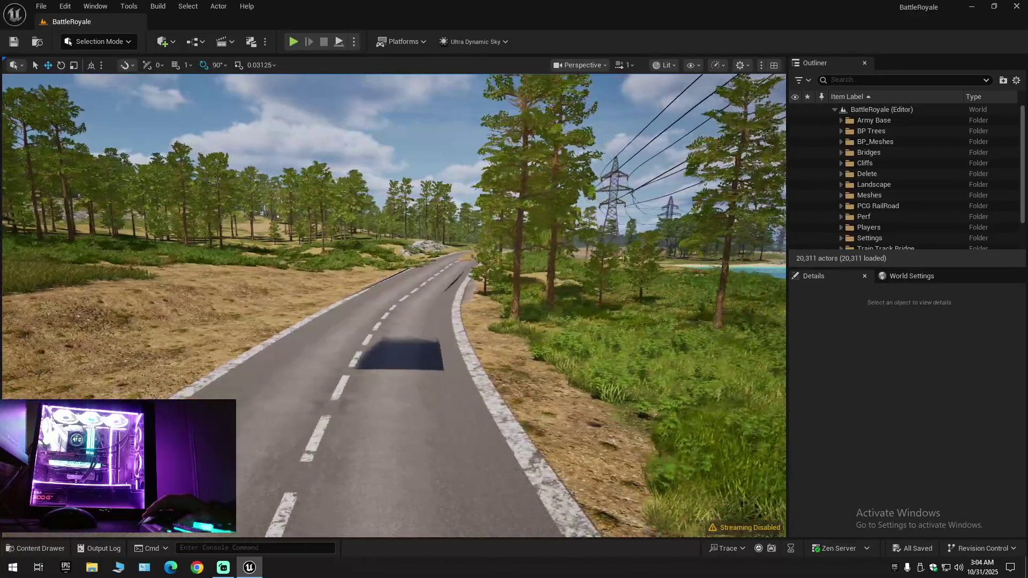
{"action": "key", "text": "w"}
{"action": "key", "text": "q"}
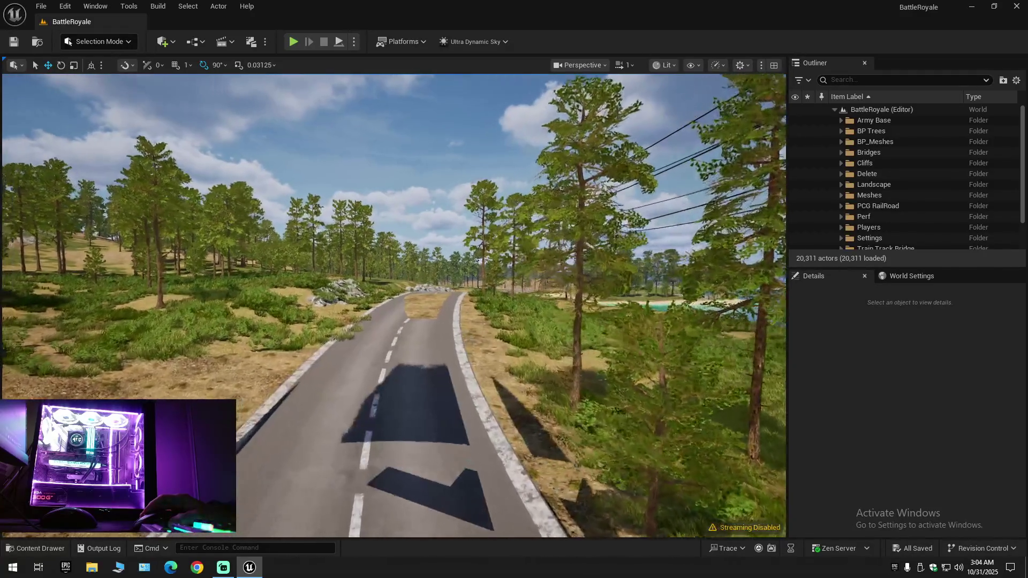
{"action": "key", "text": "w"}
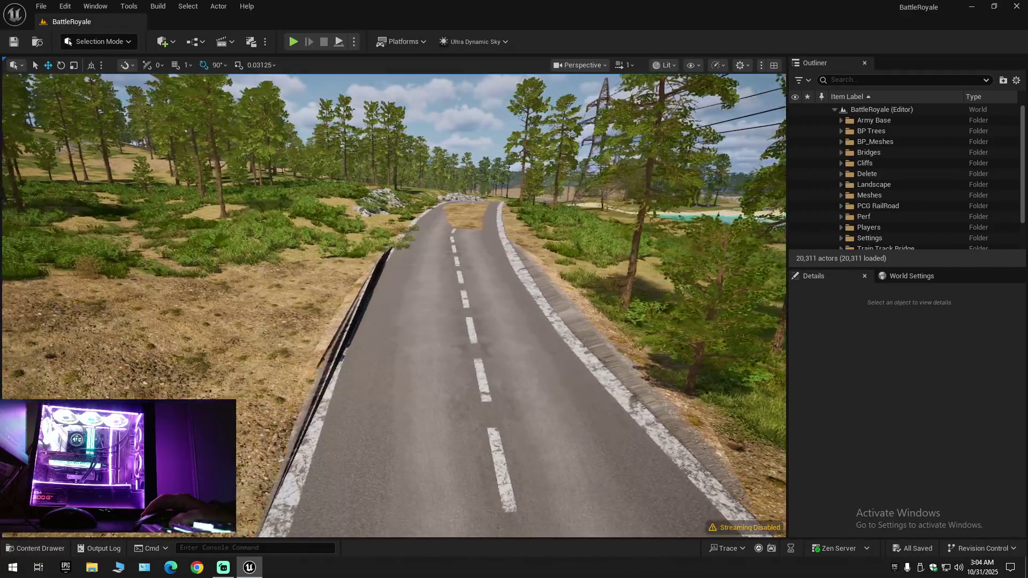
{"action": "key", "text": "w"}
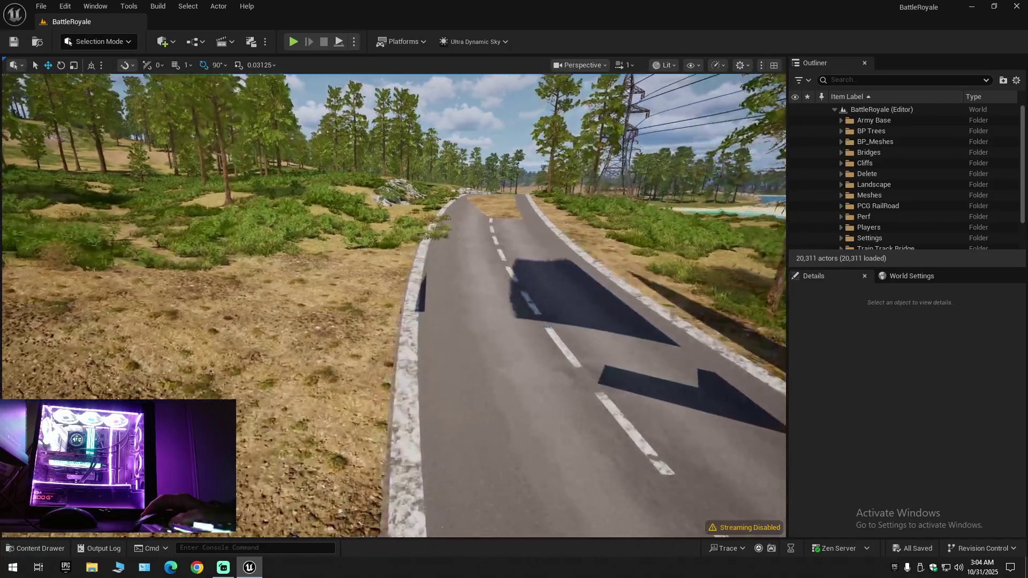
{"action": "key", "text": "w"}
{"action": "scroll", "coordinate": [393, 305], "scroll_direction": "up", "scroll_amount": 2}
{"action": "key", "text": "w"}
{"action": "scroll", "coordinate": [394, 306], "scroll_direction": "up", "scroll_amount": 1}
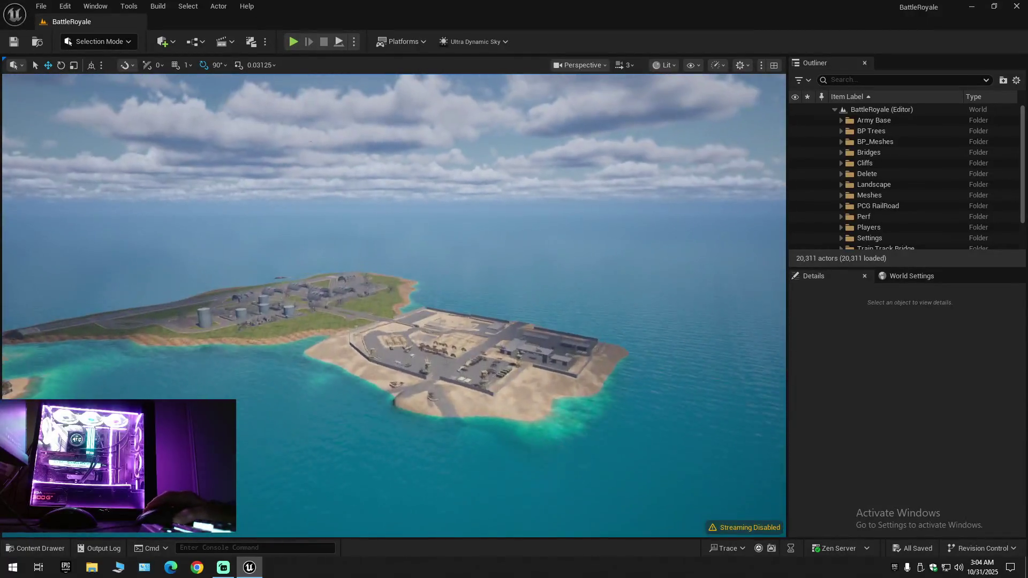
Fly to the main base building and choose Edit Showreel_Scene from its context menu
{"action": "key", "text": "w"}
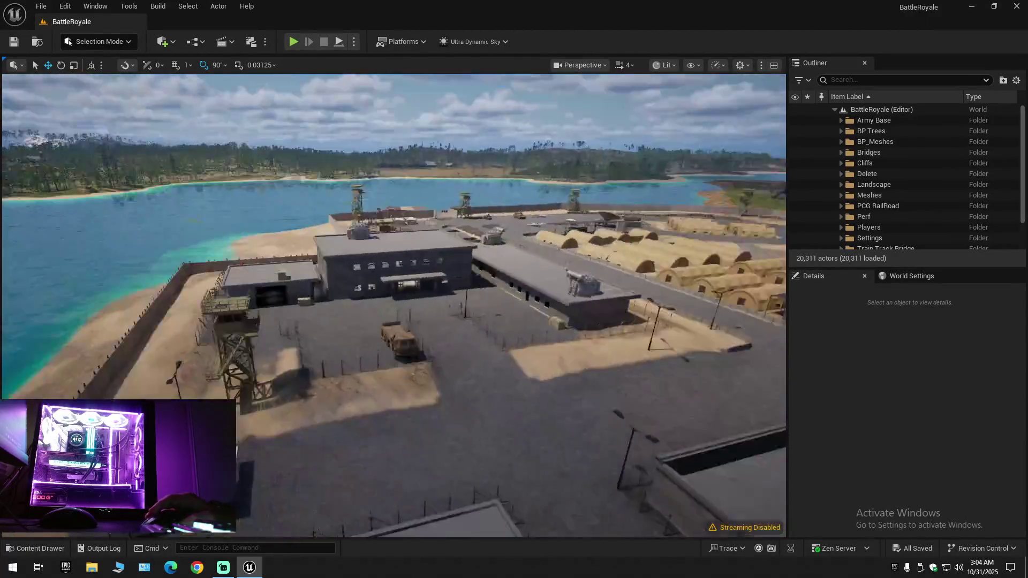
{"action": "scroll", "coordinate": [394, 306], "scroll_direction": "down", "scroll_amount": 1}
{"action": "key", "text": "w"}
{"action": "scroll", "coordinate": [393, 305], "scroll_direction": "down", "scroll_amount": 1}
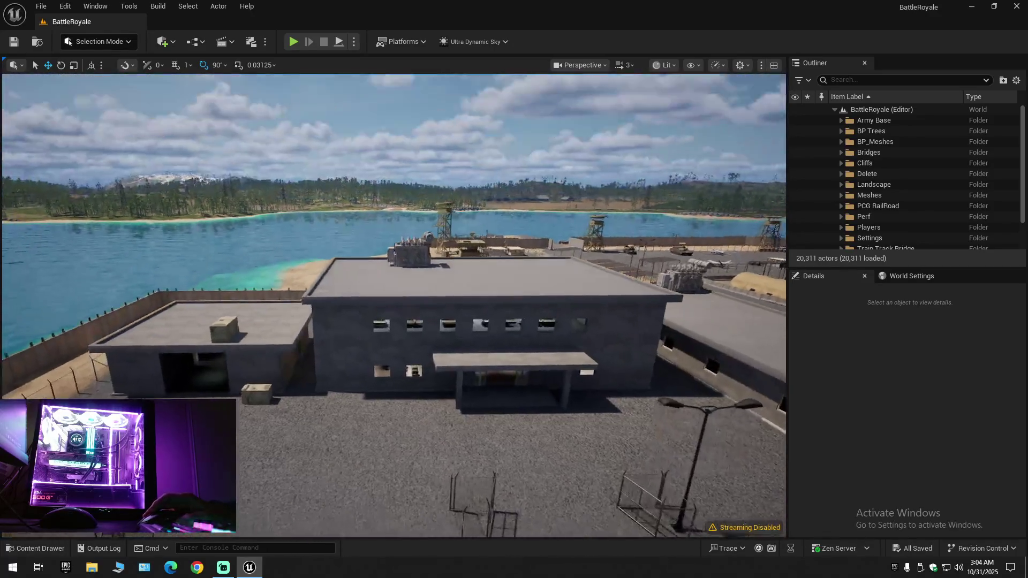
{"action": "left_click", "coordinate": [390, 279]}
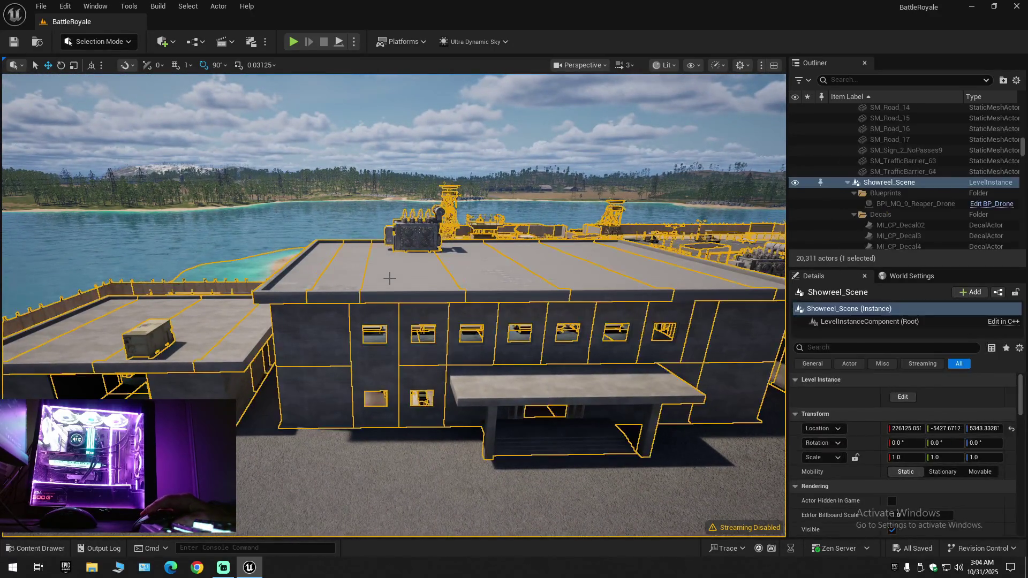
{"action": "right_click", "coordinate": [390, 278]}
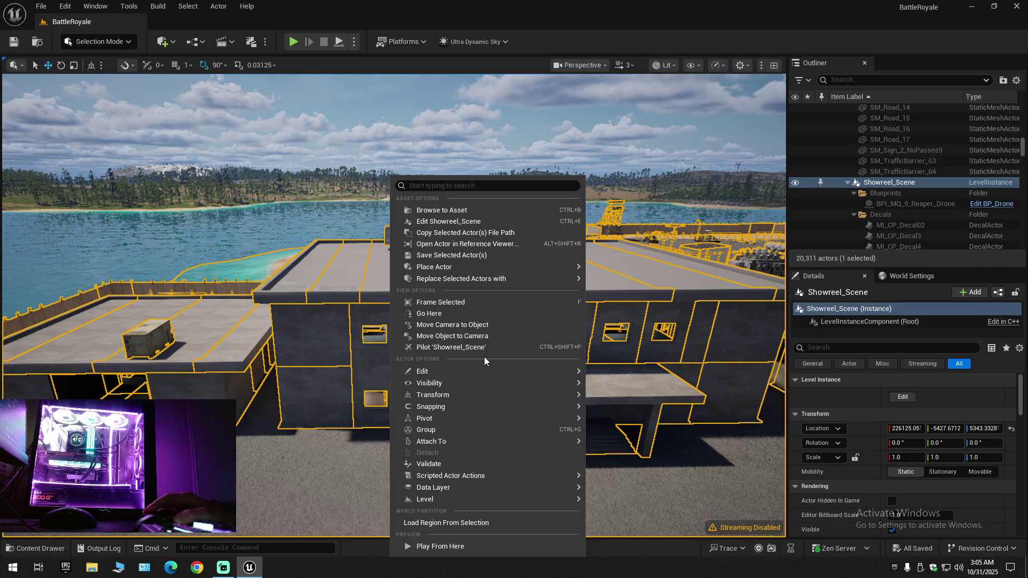
{"action": "mouse_move", "coordinate": [487, 369]}
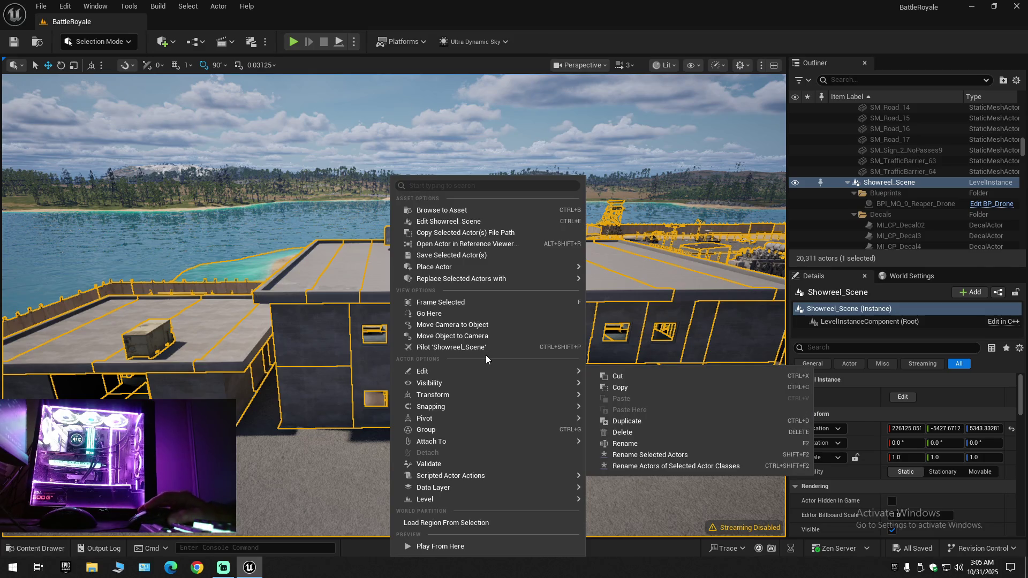
{"action": "left_click", "coordinate": [452, 221]}
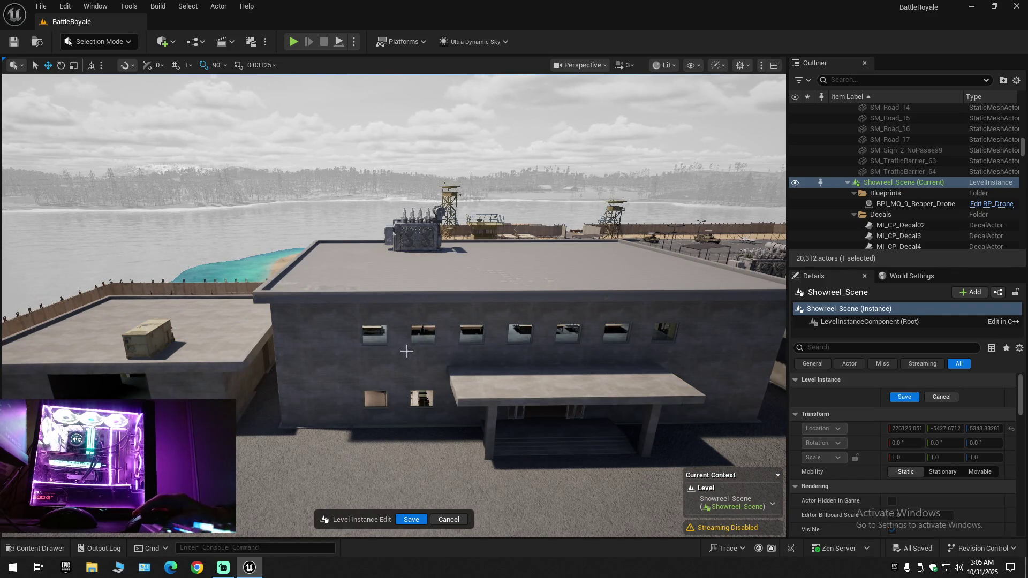
Fly from the beach through the doorway and down the shelf corridor to the lockers
{"action": "mouse_move", "coordinate": [427, 413]}
{"action": "left_mouse_down"}
{"action": "mouse_move", "coordinate": [397, 410]}
{"action": "mouse_move", "coordinate": [407, 410]}
{"action": "left_mouse_up"}
{"action": "scroll", "coordinate": [418, 412], "scroll_direction": "down", "scroll_amount": 1}
{"action": "scroll", "coordinate": [407, 410], "scroll_direction": "down", "scroll_amount": 1}
{"action": "scroll", "coordinate": [407, 410], "scroll_direction": "down", "scroll_amount": 1}
{"action": "scroll", "coordinate": [407, 410], "scroll_direction": "down", "scroll_amount": 1}
{"action": "scroll", "coordinate": [407, 410], "scroll_direction": "down", "scroll_amount": 1}
{"action": "scroll", "coordinate": [407, 410], "scroll_direction": "down", "scroll_amount": 2}
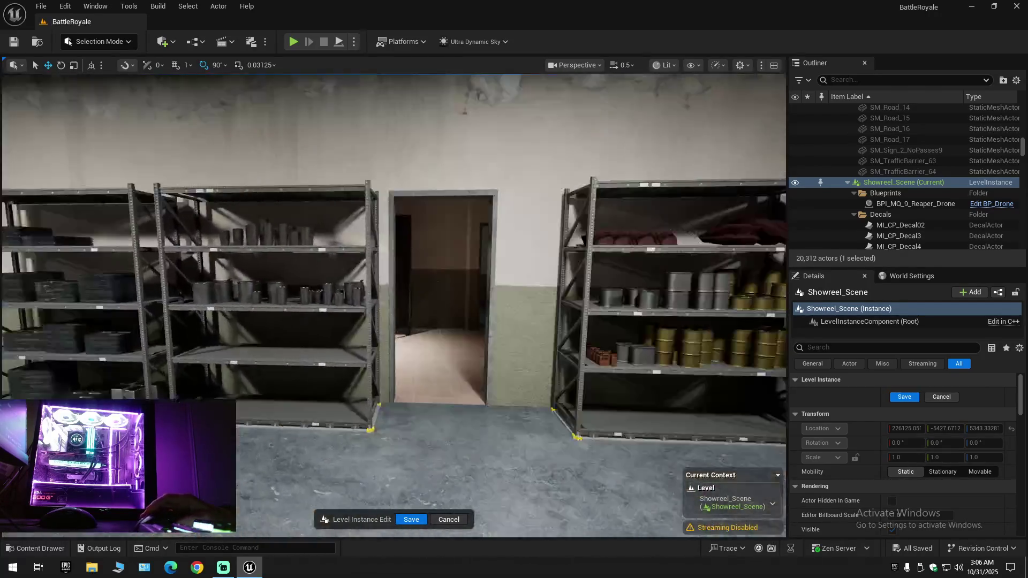
{"action": "key", "text": "a"}
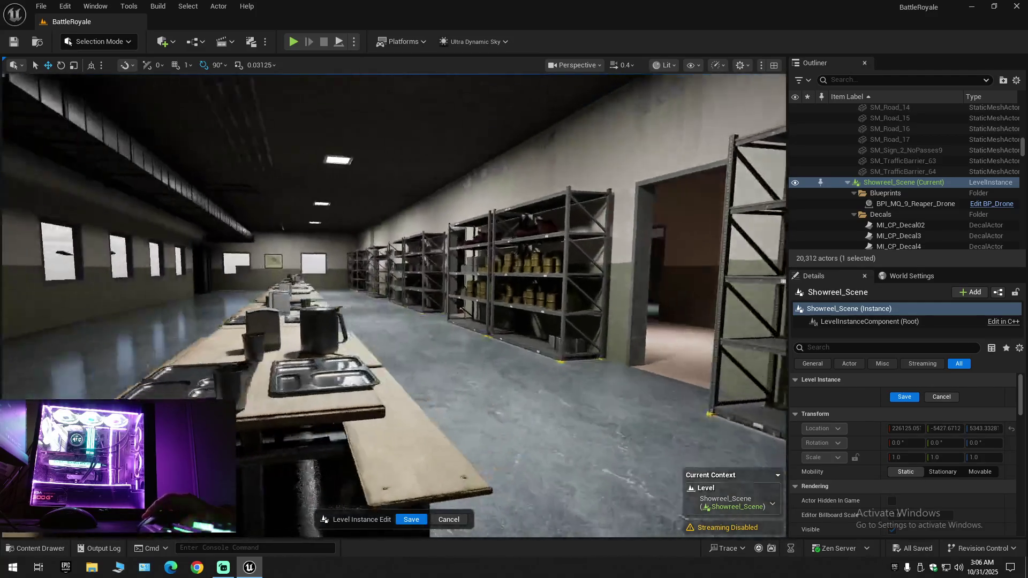
{"action": "scroll", "coordinate": [394, 305], "scroll_direction": "up", "scroll_amount": 2}
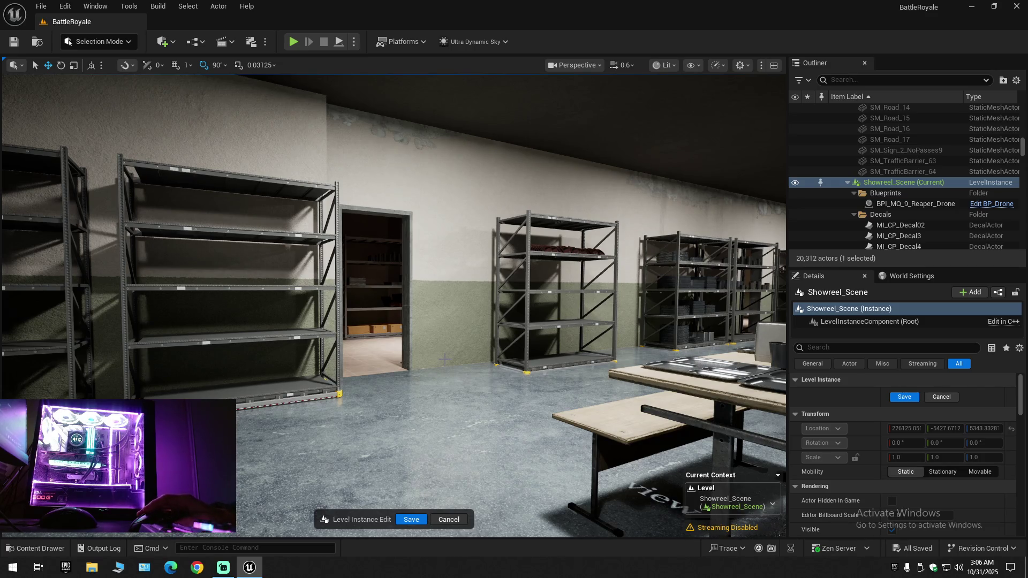
{"action": "mouse_move", "coordinate": [453, 394]}
{"action": "left_mouse_down"}
{"action": "mouse_move", "coordinate": [568, 370]}
{"action": "mouse_move", "coordinate": [464, 370]}
{"action": "left_mouse_up"}
{"action": "scroll", "coordinate": [557, 370], "scroll_direction": "down", "scroll_amount": 1}
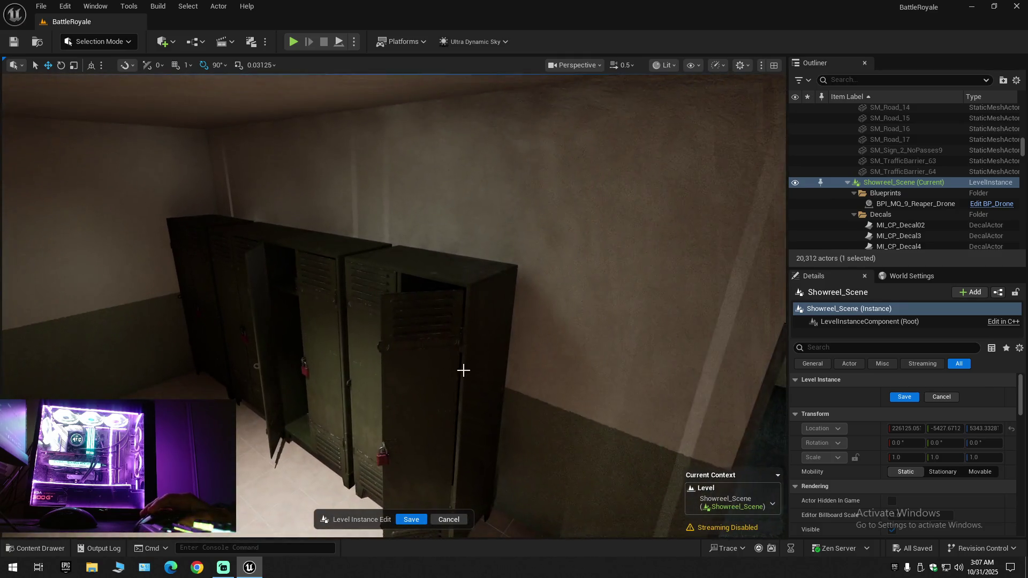
Select the open locker's door plus two other locker parts, then delete all three
{"action": "left_click", "coordinate": [443, 342]}
{"action": "left_click", "coordinate": [367, 300], "text": "ctrl"}
{"action": "left_click", "coordinate": [416, 273], "text": "ctrl"}
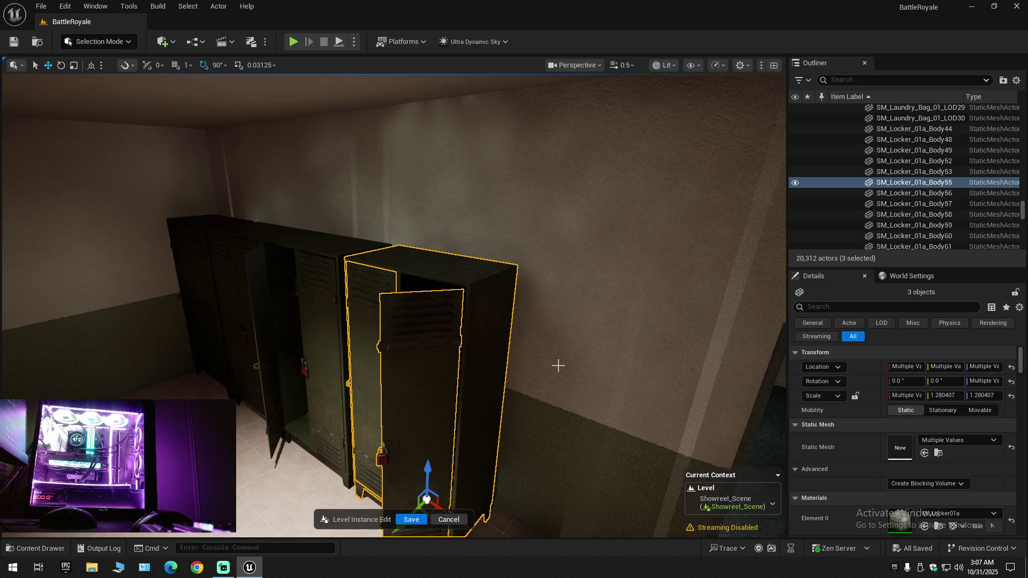
{"action": "key", "text": "Delete"}
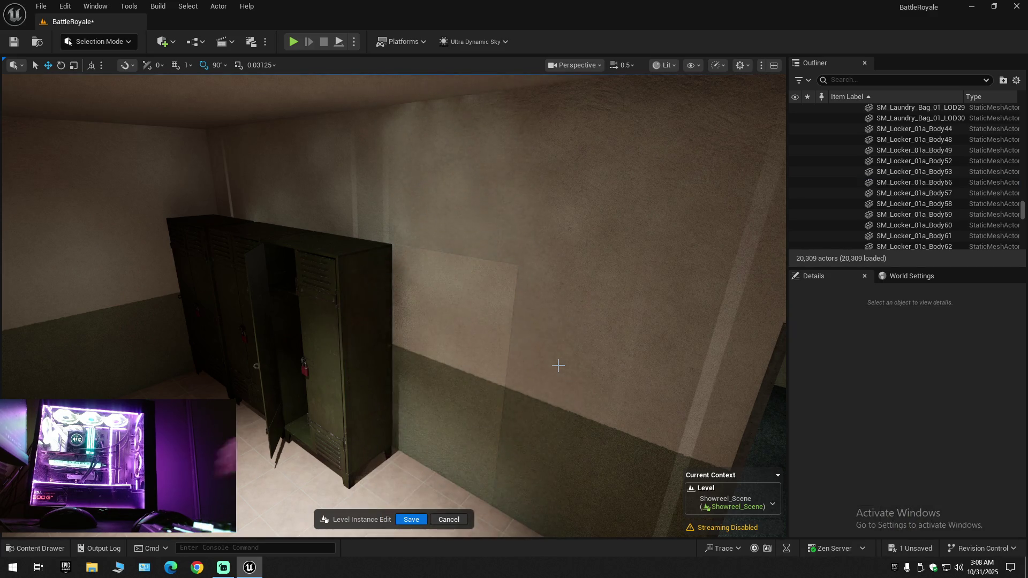
Turn and move the camera through the doorway into the long lit bunk corridor
{"action": "mouse_move", "coordinate": [537, 378]}
{"action": "left_mouse_down"}
{"action": "mouse_move", "coordinate": [407, 378]}
{"action": "mouse_move", "coordinate": [407, 456]}
{"action": "left_mouse_up"}
{"action": "left_click_drag", "start_coordinate": [737, 375], "coordinate": [737, 353]}
{"action": "mouse_move", "coordinate": [663, 300]}
{"action": "left_mouse_down"}
{"action": "mouse_move", "coordinate": [589, 301]}
{"action": "mouse_move", "coordinate": [661, 299]}
{"action": "left_mouse_up"}
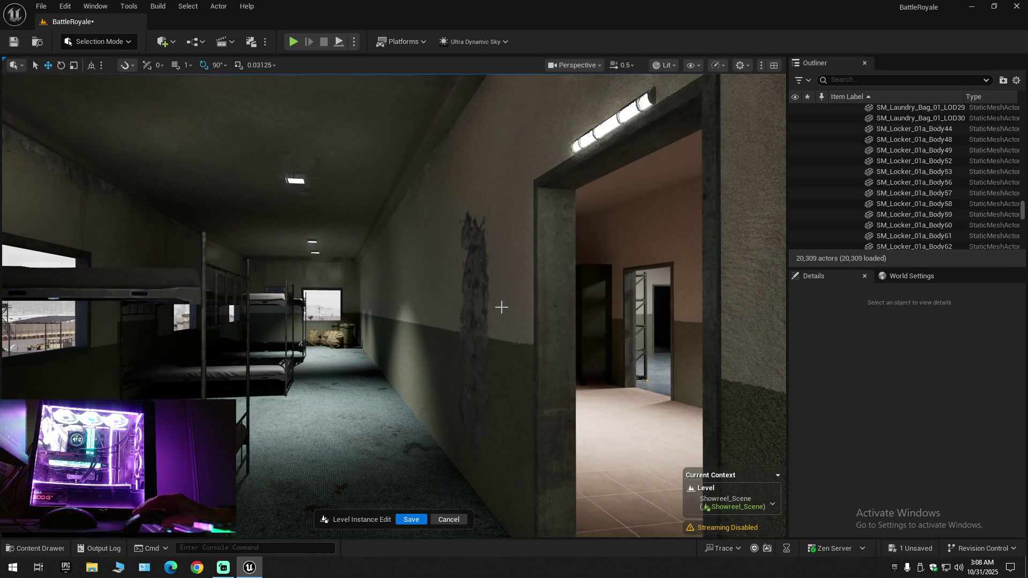
Show light icons, fly into the locker room, then collapse and hide the Decals folder
{"action": "key", "text": "g"}
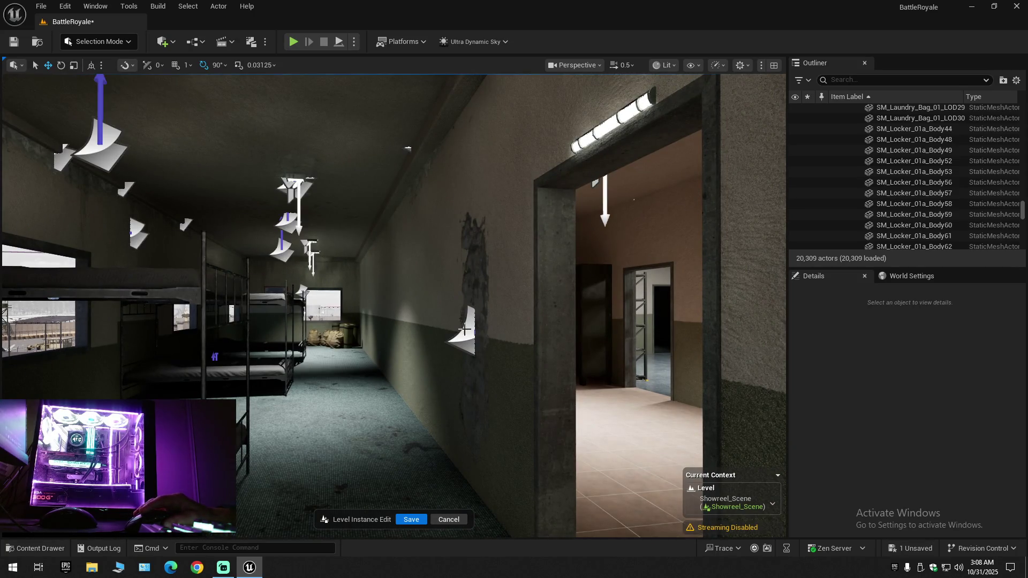
{"action": "left_click", "coordinate": [461, 329]}
{"action": "left_click_drag", "start_coordinate": [461, 329], "coordinate": [781, 305]}
{"action": "scroll", "coordinate": [891, 191], "scroll_direction": "up", "scroll_amount": 10}
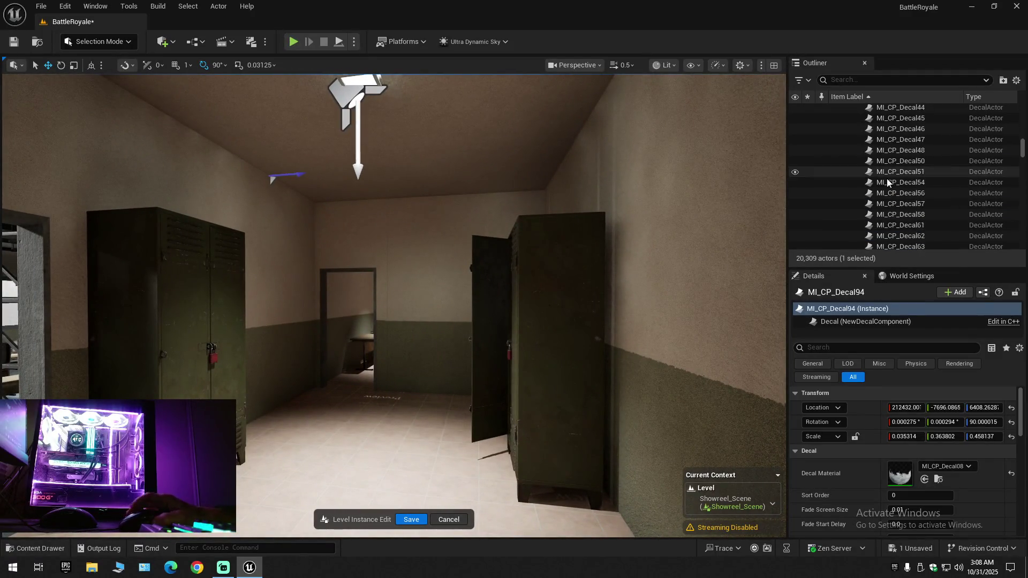
{"action": "scroll", "coordinate": [895, 193], "scroll_direction": "up", "scroll_amount": 3}
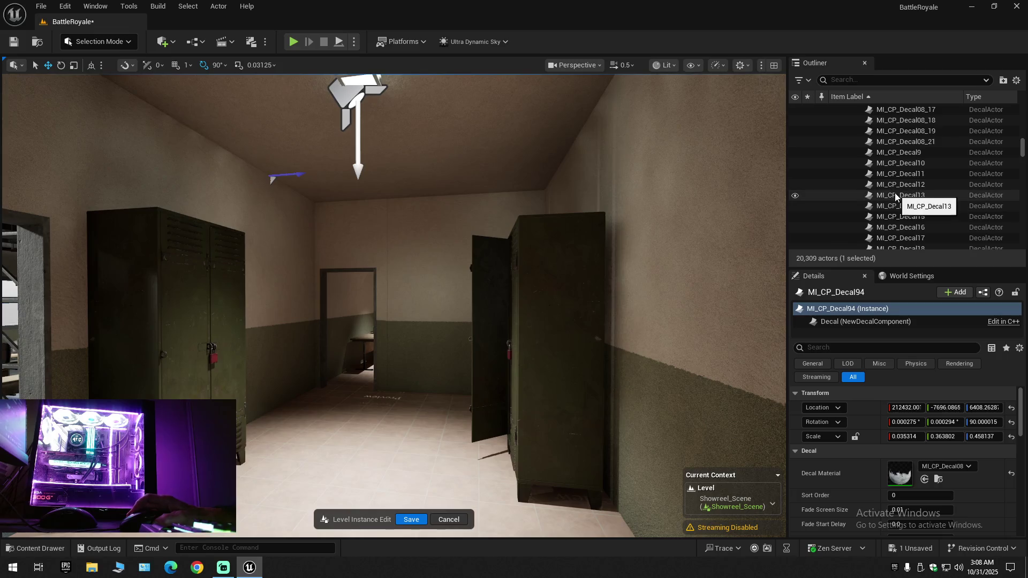
{"action": "scroll", "coordinate": [904, 179], "scroll_direction": "up", "scroll_amount": 8}
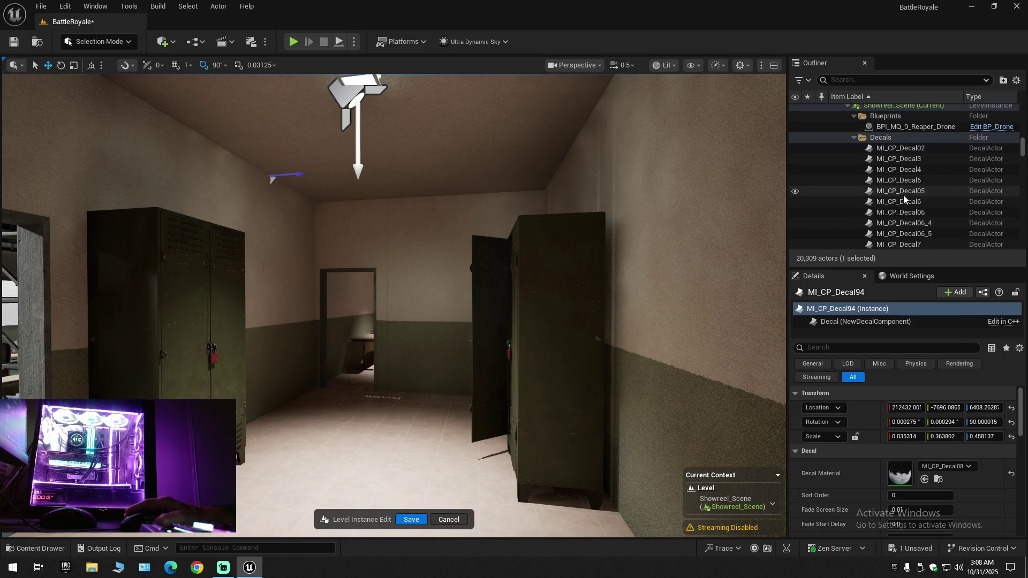
{"action": "left_click", "coordinate": [854, 138]}
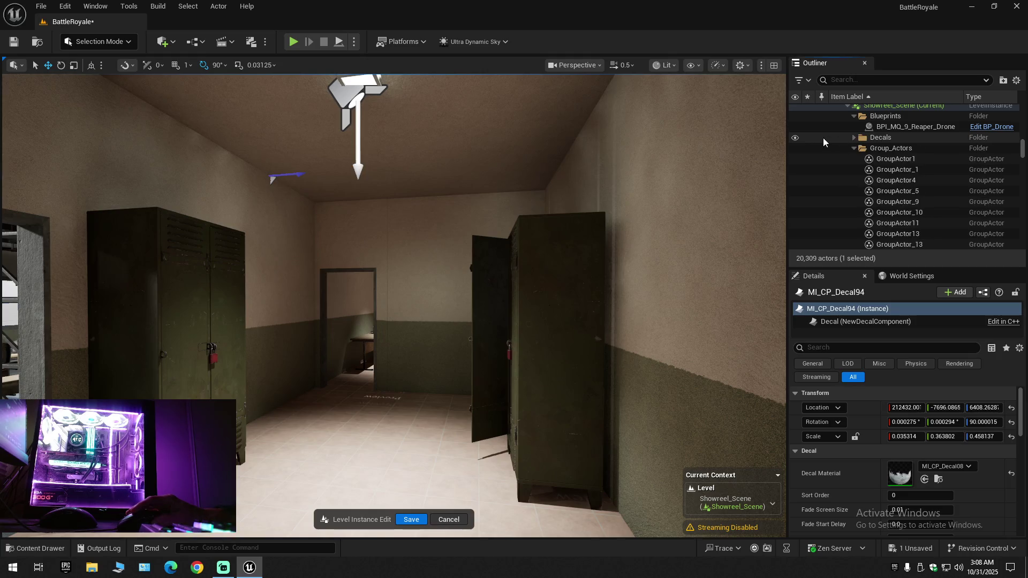
{"action": "left_click", "coordinate": [796, 139]}
Hide Group_Actors, select RectLight113, and collapse the Indirect_Lights, Landscape and Lights folders
{"action": "key", "text": "w"}
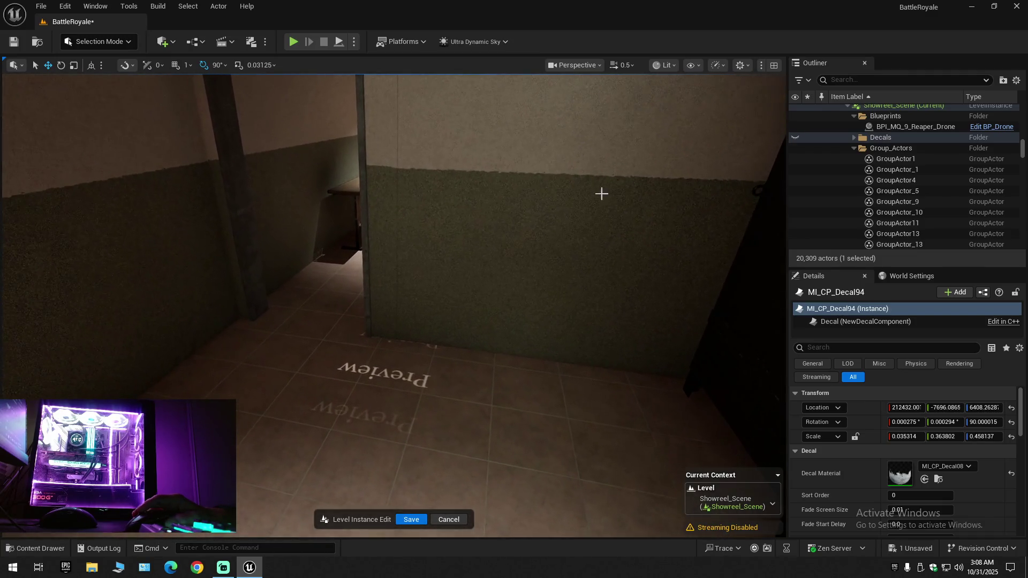
{"action": "left_click", "coordinate": [854, 149]}
{"action": "left_click", "coordinate": [795, 148]}
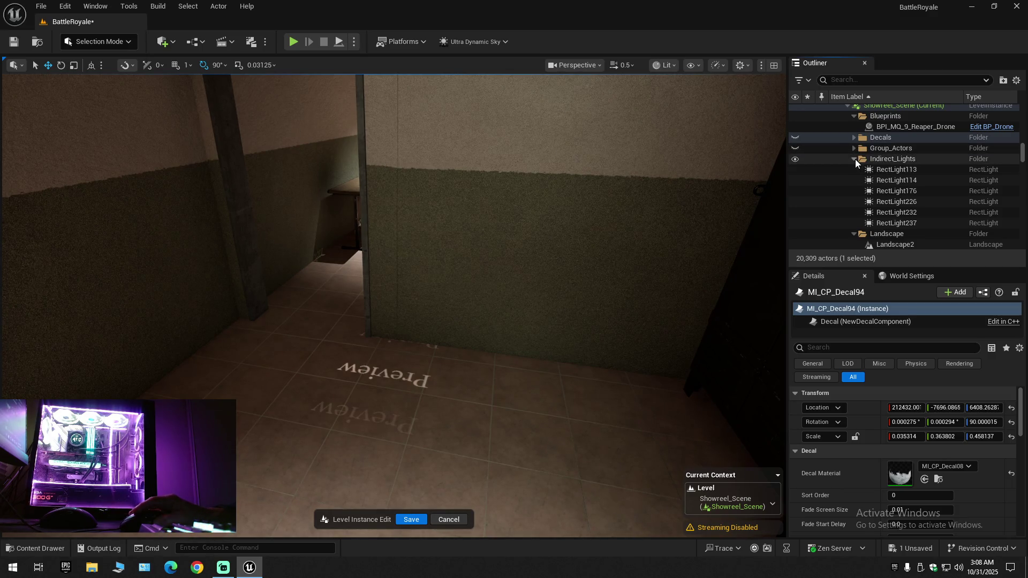
{"action": "left_click", "coordinate": [891, 169]}
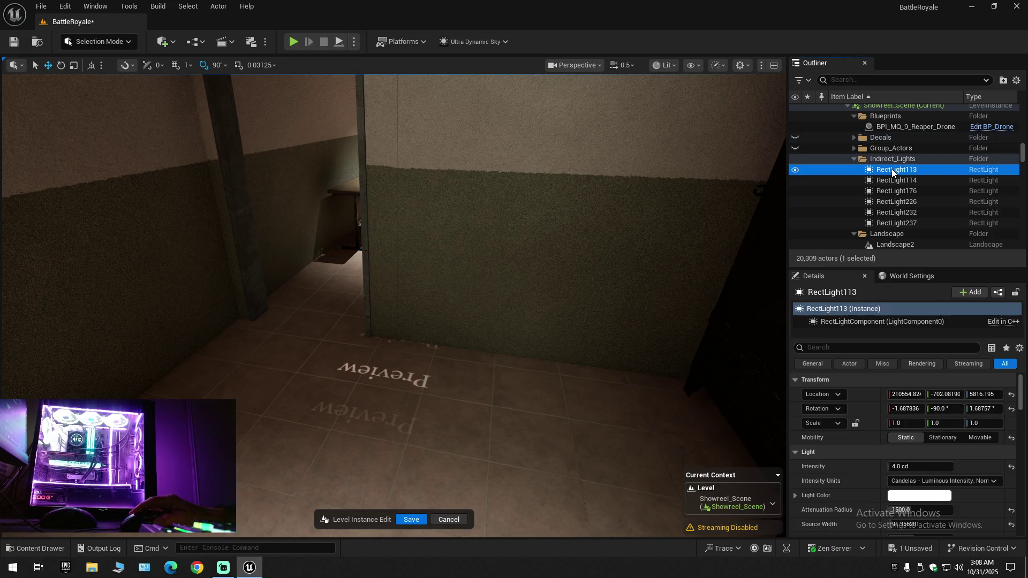
{"action": "left_click", "coordinate": [856, 159]}
{"action": "left_click", "coordinate": [854, 169]}
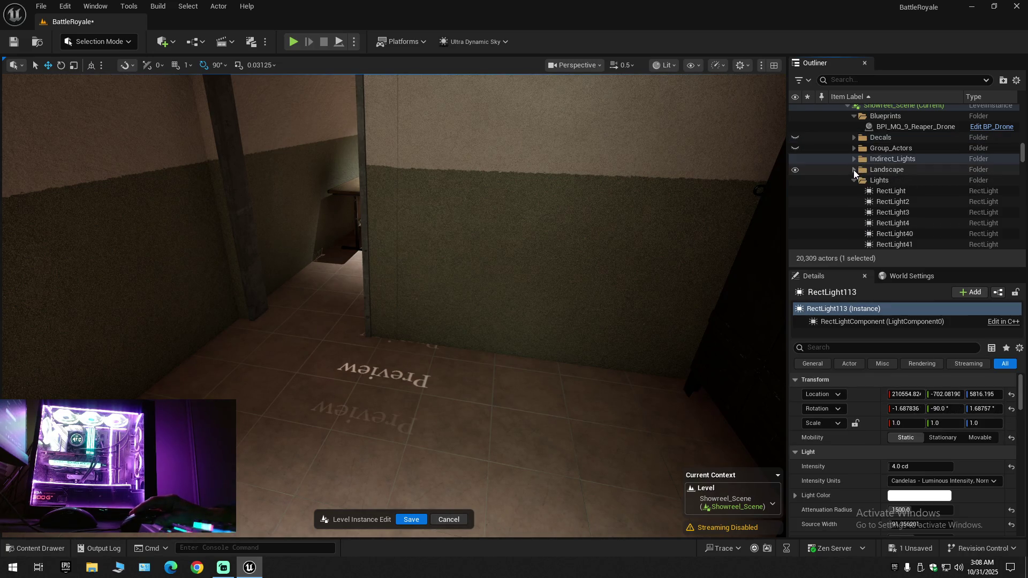
{"action": "left_click", "coordinate": [854, 180]}
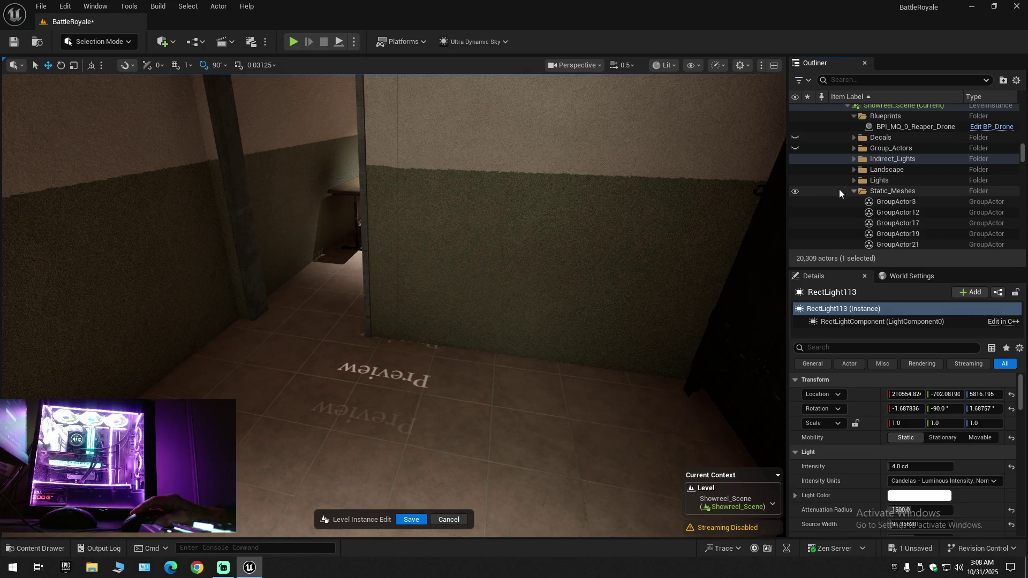
Briefly hide Static_Meshes and collapse it, then hide Brush and select GroupActor_3
{"action": "left_click", "coordinate": [795, 191]}
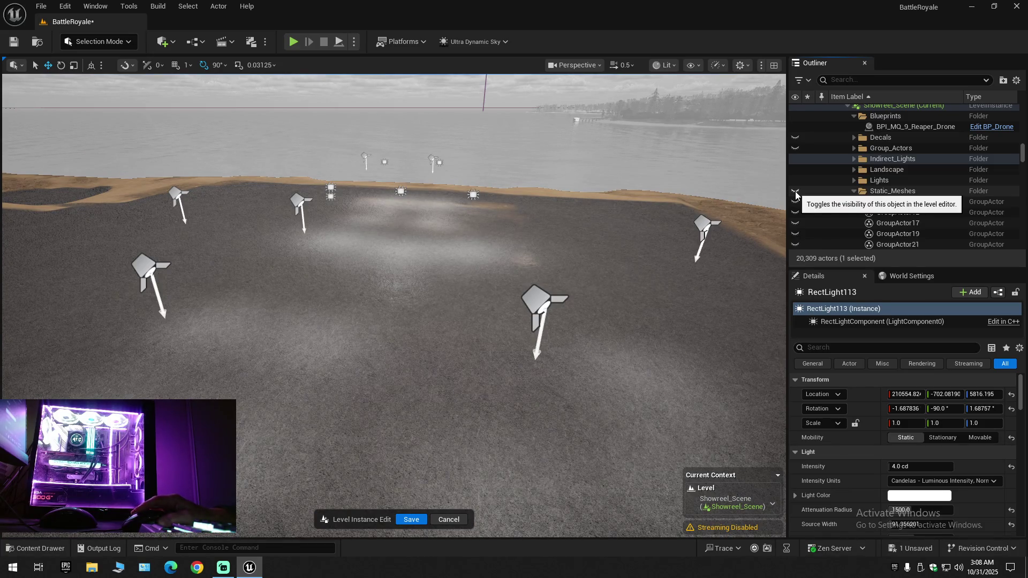
{"action": "left_click", "coordinate": [796, 193]}
{"action": "left_click", "coordinate": [853, 191]}
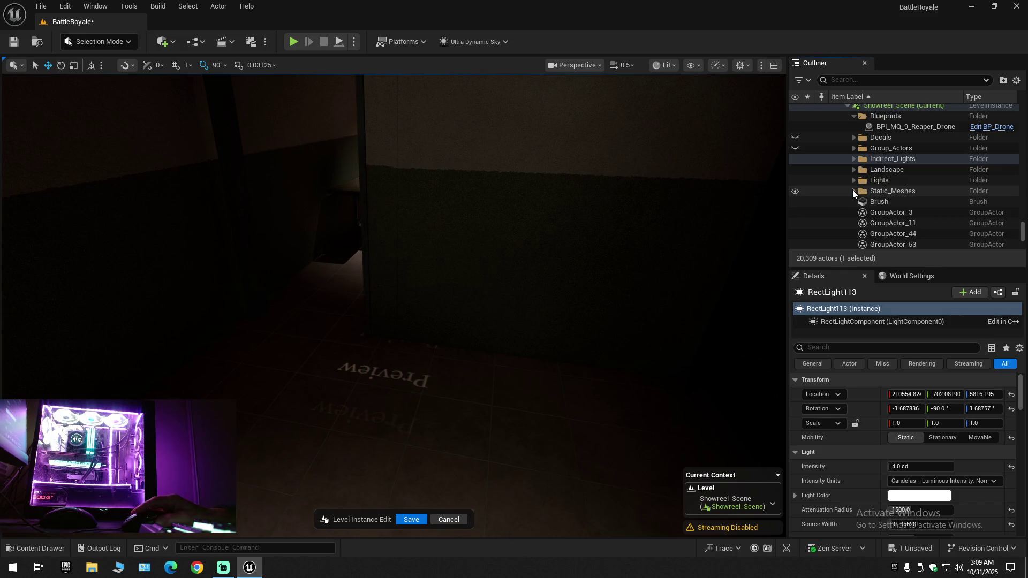
{"action": "mouse_move", "coordinate": [576, 204]}
{"action": "left_mouse_down"}
{"action": "mouse_move", "coordinate": [576, 161]}
{"action": "mouse_move", "coordinate": [589, 172]}
{"action": "mouse_move", "coordinate": [557, 182]}
{"action": "mouse_move", "coordinate": [588, 214]}
{"action": "left_mouse_up"}
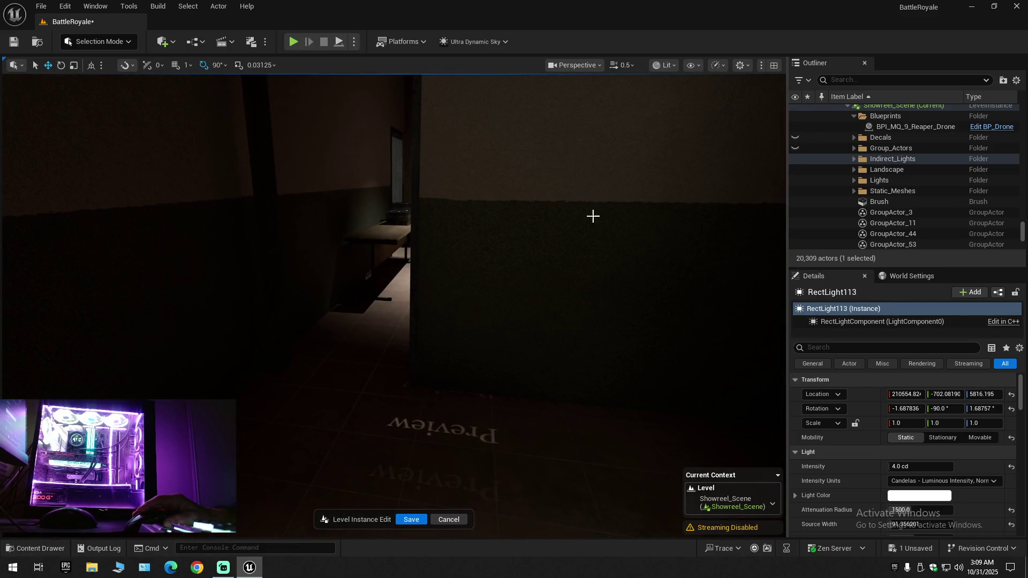
{"action": "left_click", "coordinate": [796, 201]}
{"action": "left_click", "coordinate": [838, 211]}
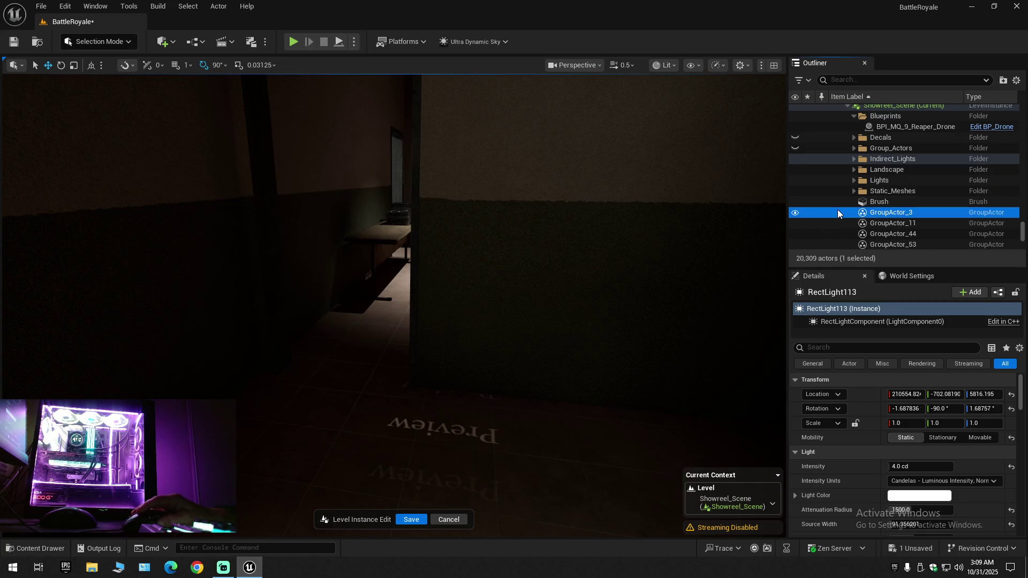
{"action": "scroll", "coordinate": [833, 214], "scroll_direction": "down", "scroll_amount": 3}
{"action": "scroll", "coordinate": [833, 218], "scroll_direction": "down", "scroll_amount": 4}
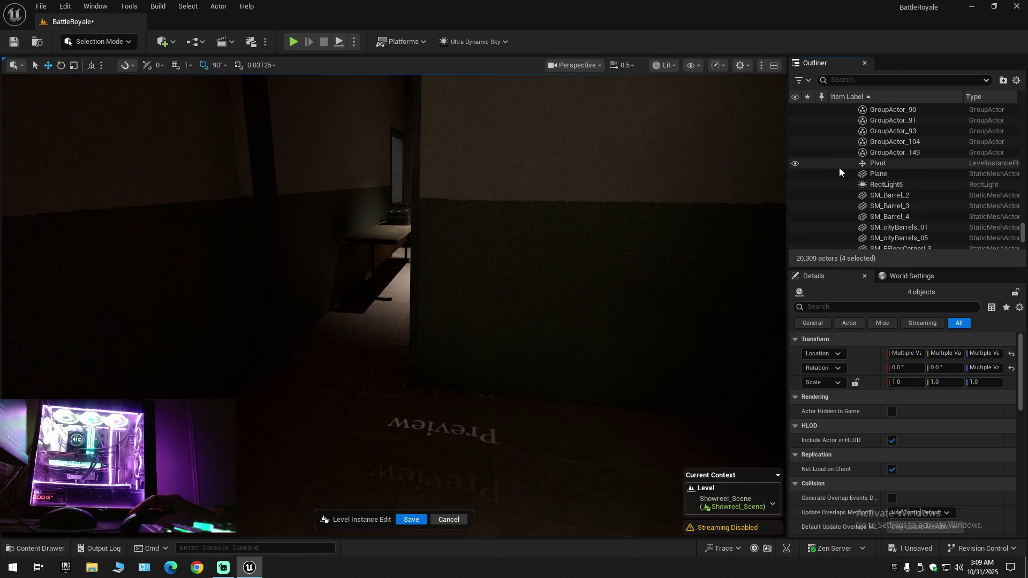
{"action": "left_click", "coordinate": [821, 173]}
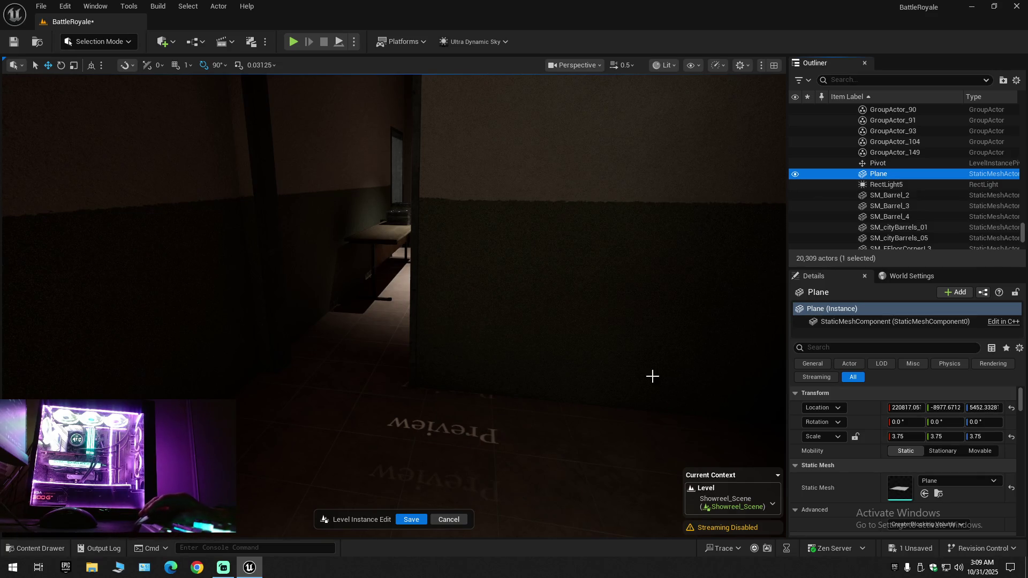
{"action": "left_click", "coordinate": [832, 165]}
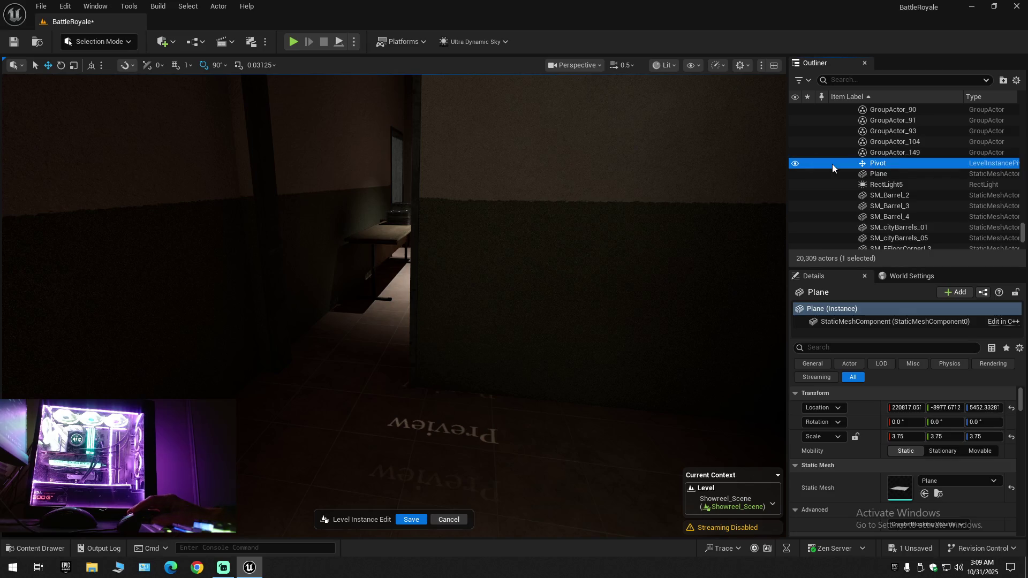
{"action": "double_click", "coordinate": [828, 163]}
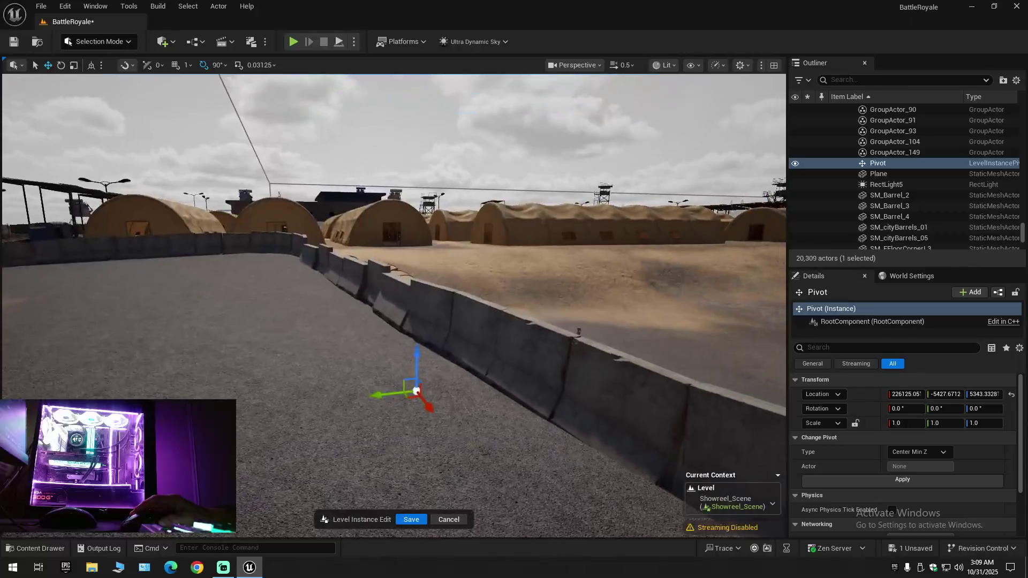
{"action": "left_click_drag", "start_coordinate": [461, 365], "coordinate": [467, 254]}
{"action": "key", "text": "ctrl+z"}
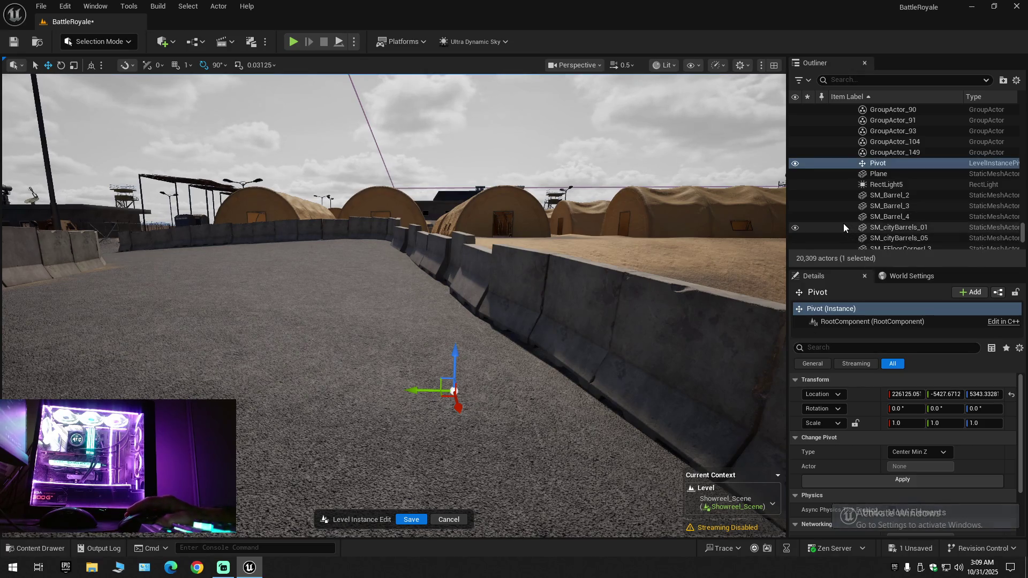
{"action": "scroll", "coordinate": [843, 223], "scroll_direction": "down", "scroll_amount": 2}
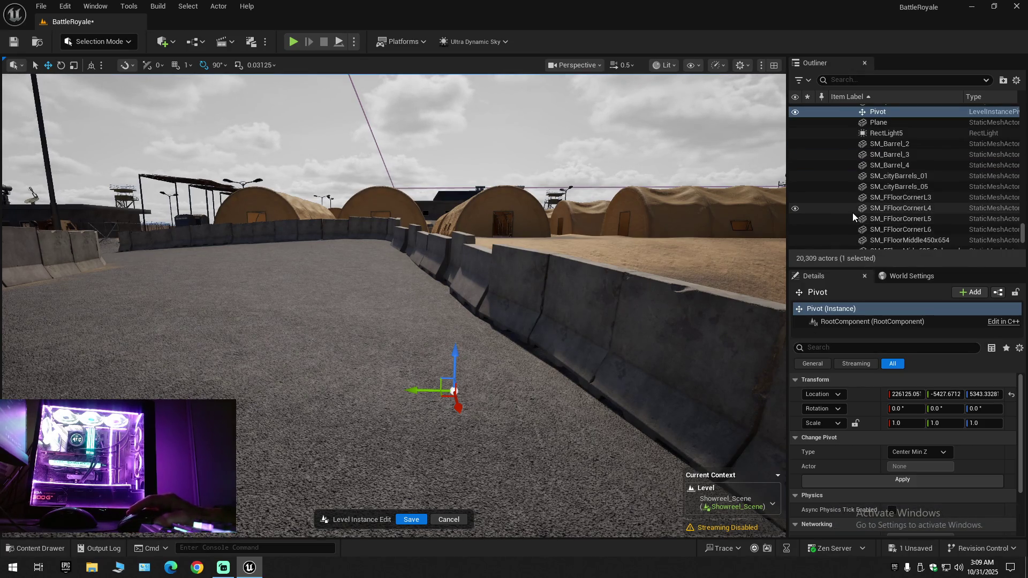
{"action": "scroll", "coordinate": [852, 215], "scroll_direction": "down", "scroll_amount": 10}
{"action": "scroll", "coordinate": [852, 214], "scroll_direction": "down", "scroll_amount": 1}
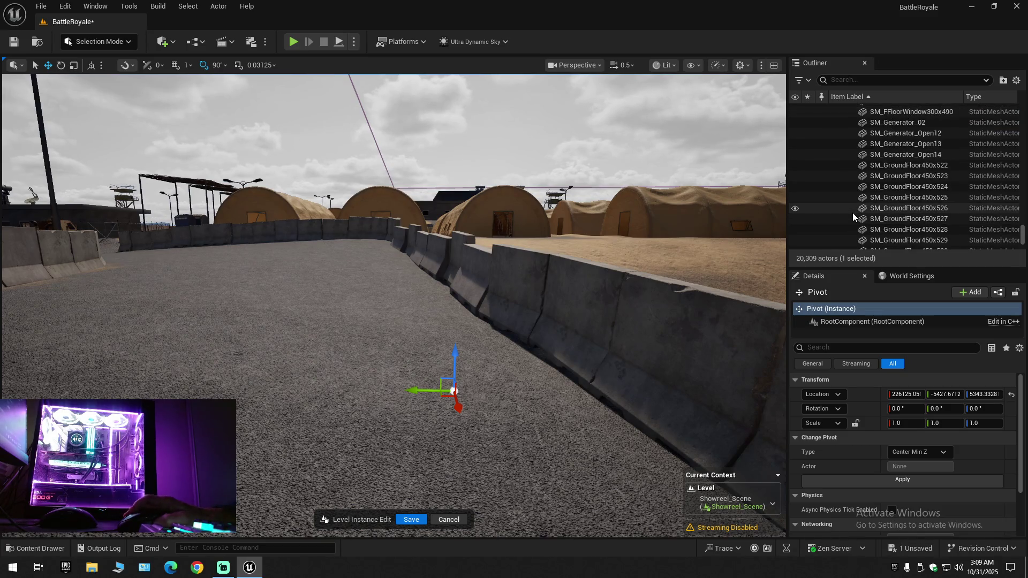
{"action": "scroll", "coordinate": [394, 305], "scroll_direction": "down", "scroll_amount": 2}
{"action": "scroll", "coordinate": [474, 364], "scroll_direction": "up", "scroll_amount": 3}
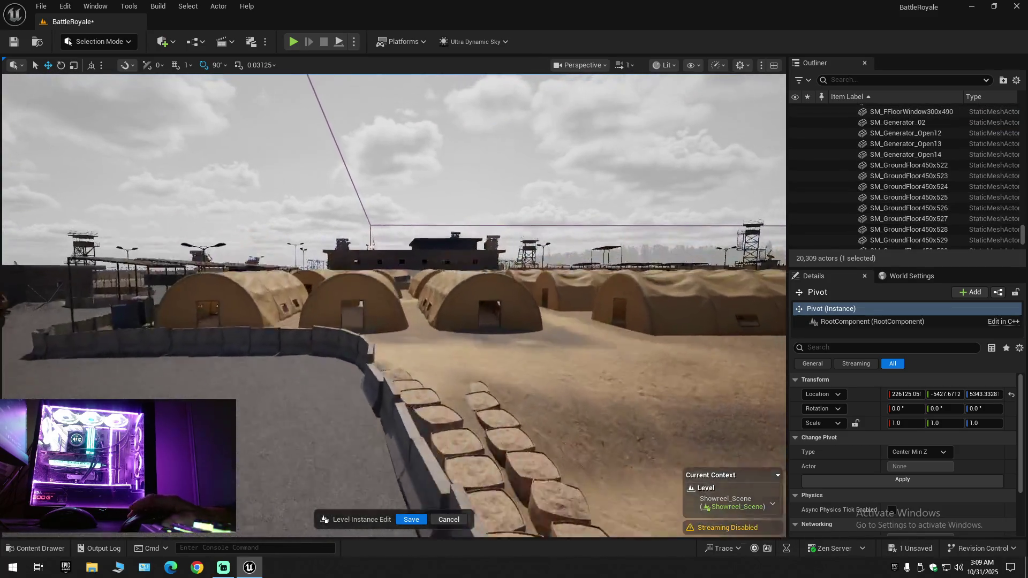
{"action": "key", "text": "w"}
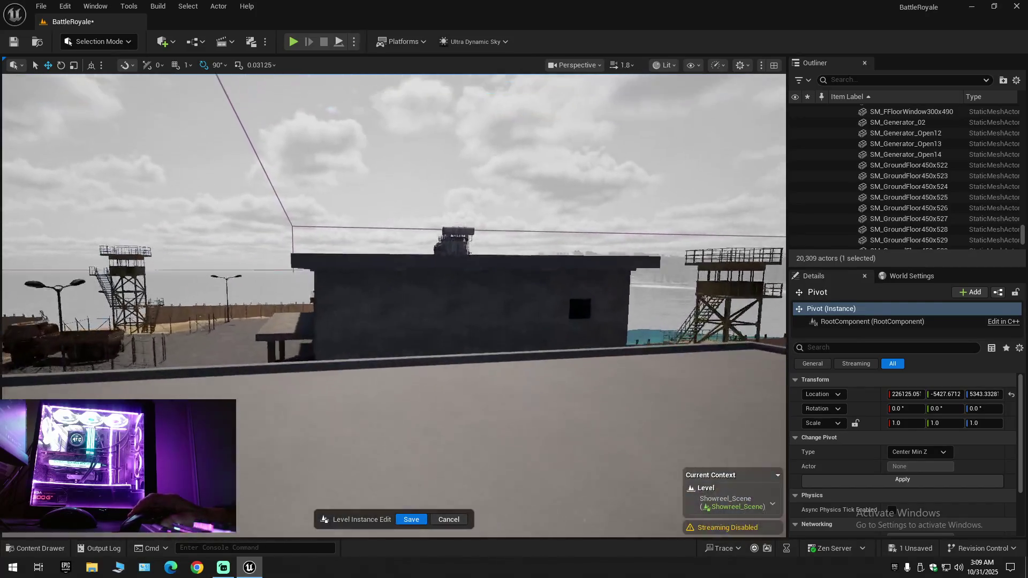
{"action": "scroll", "coordinate": [474, 364], "scroll_direction": "down", "scroll_amount": 1}
{"action": "key", "text": "w"}
{"action": "scroll", "coordinate": [394, 305], "scroll_direction": "down", "scroll_amount": 1}
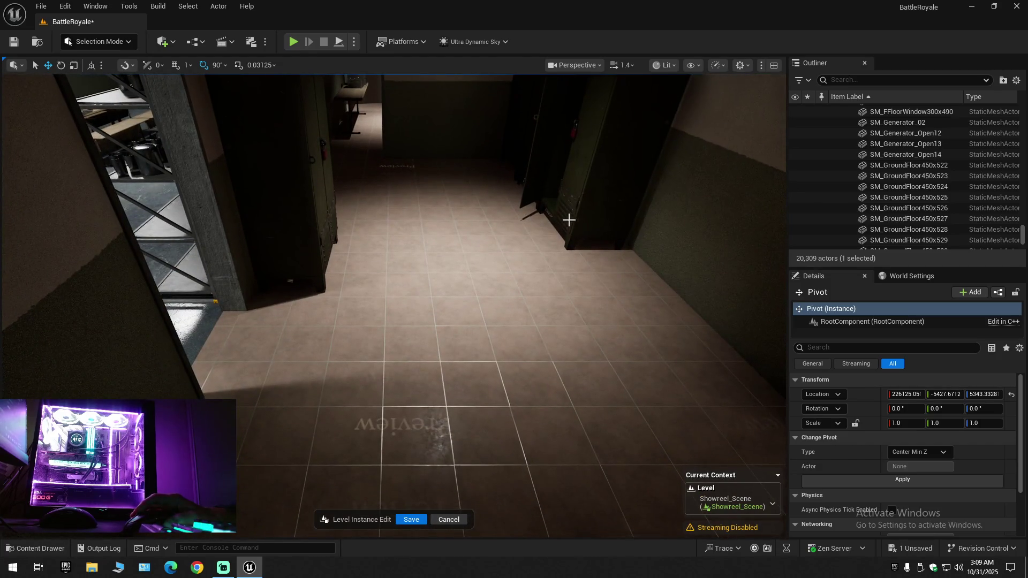
Filter the Outliner for 'pre', clear the filter, and collapse the whole tree
{"action": "left_click", "coordinate": [867, 81]}
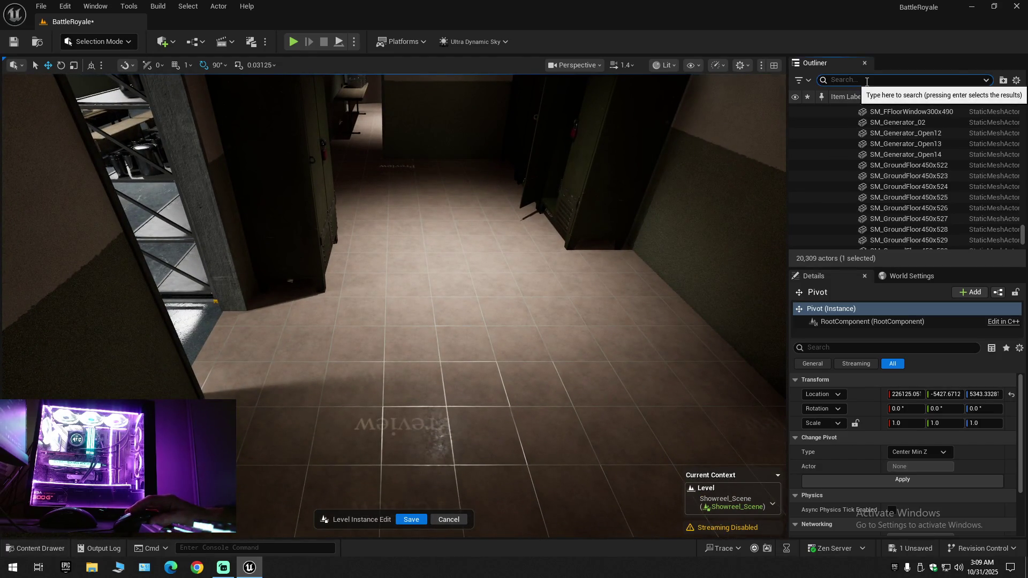
{"action": "type", "text": "pre"}
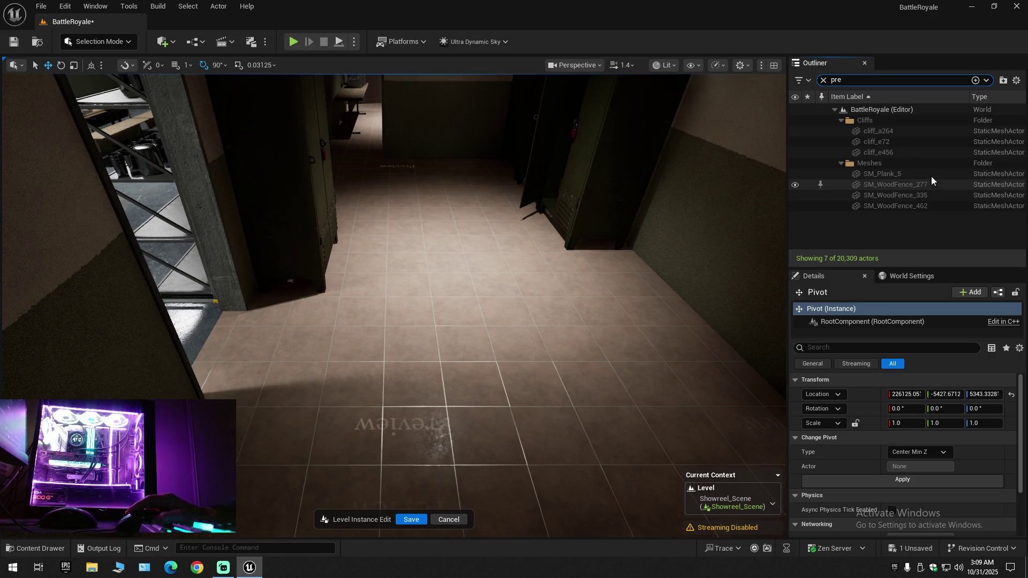
{"action": "left_click", "coordinate": [824, 80]}
{"action": "left_click", "coordinate": [1017, 80]}
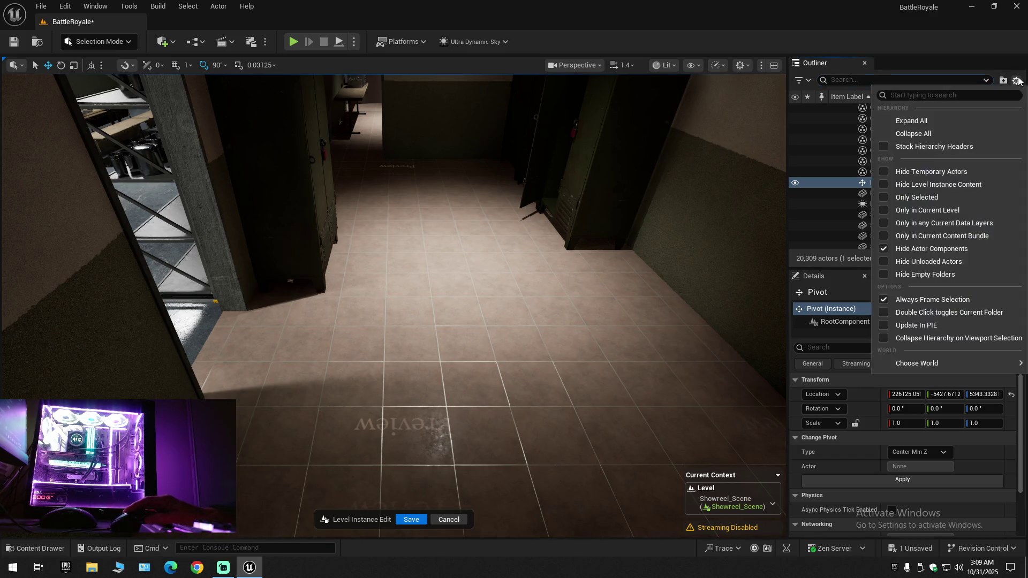
{"action": "left_click", "coordinate": [878, 134]}
Expand BattleRoyale > Army Base and select the Showreel_Scene level instance
{"action": "left_click", "coordinate": [834, 109]}
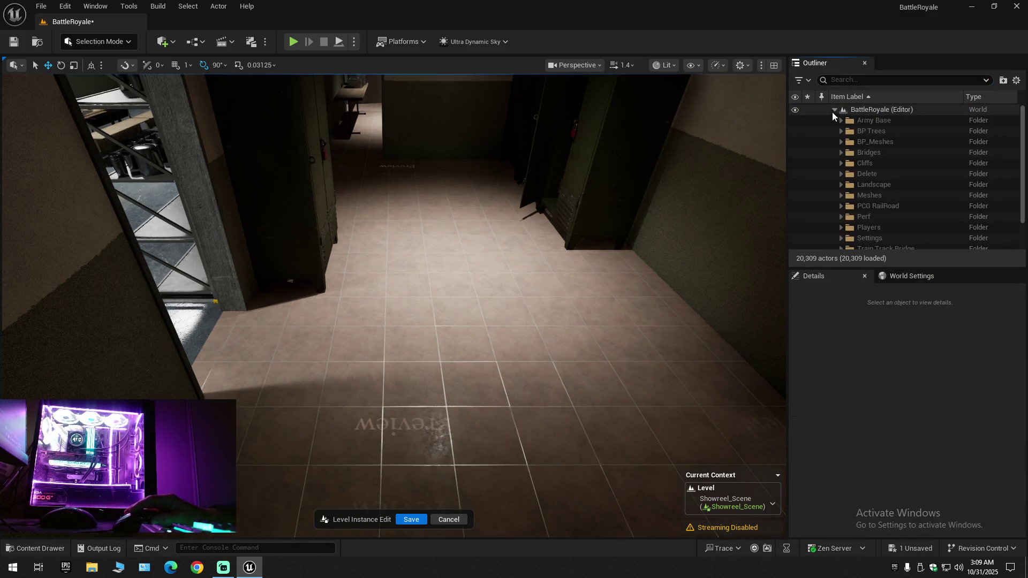
{"action": "left_click", "coordinate": [841, 131]}
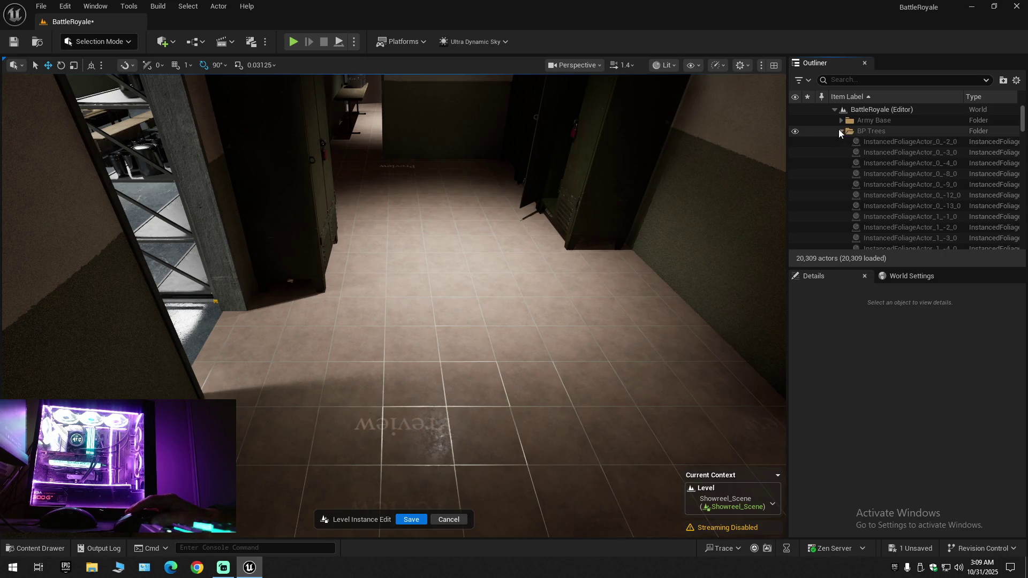
{"action": "left_click", "coordinate": [841, 131]}
{"action": "left_click", "coordinate": [841, 120]}
{"action": "left_click", "coordinate": [882, 140]}
Search 'pre' again, collapse the filtered folders, then clear the search to show the full tree
{"action": "left_click", "coordinate": [855, 80]}
{"action": "type", "text": "pre"}
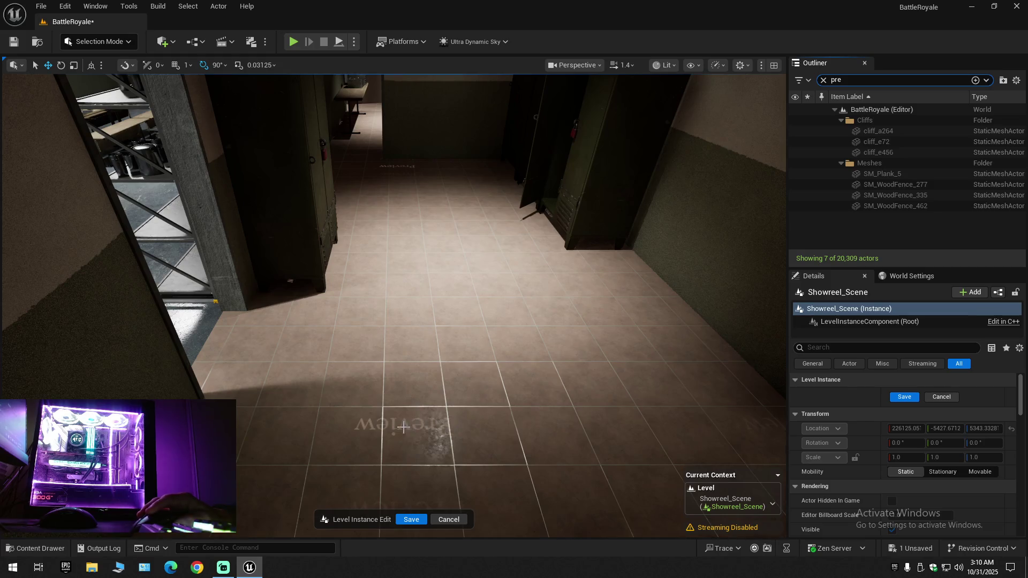
{"action": "left_click", "coordinate": [1016, 81]}
{"action": "left_click", "coordinate": [937, 133]}
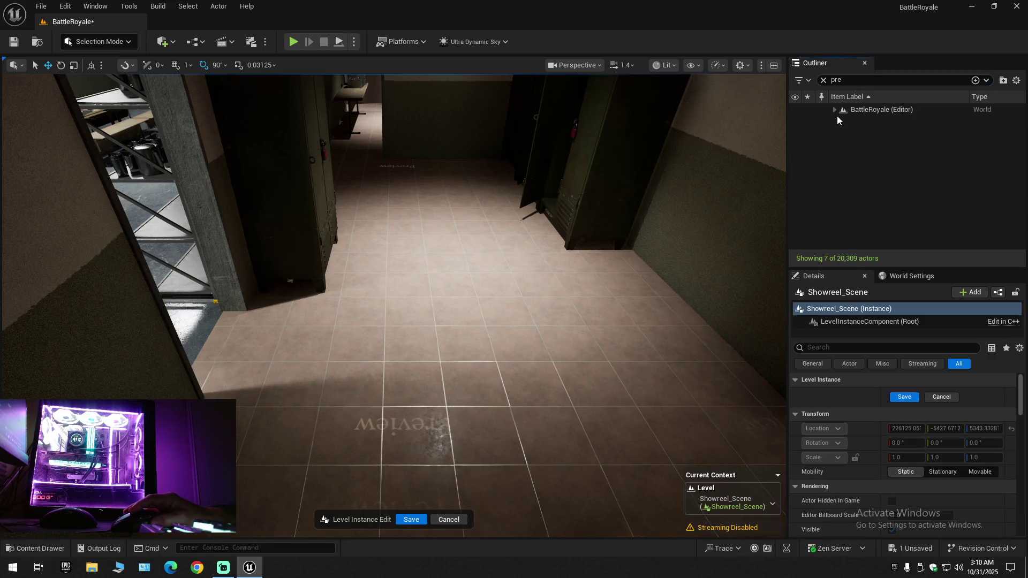
{"action": "left_click", "coordinate": [824, 80]}
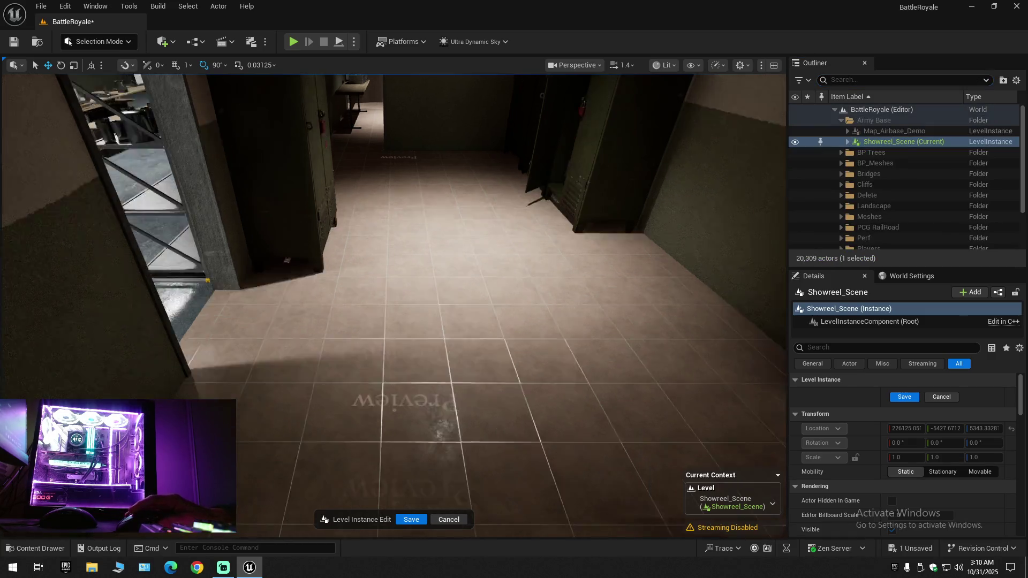
{"action": "scroll", "coordinate": [394, 305], "scroll_direction": "down", "scroll_amount": 3}
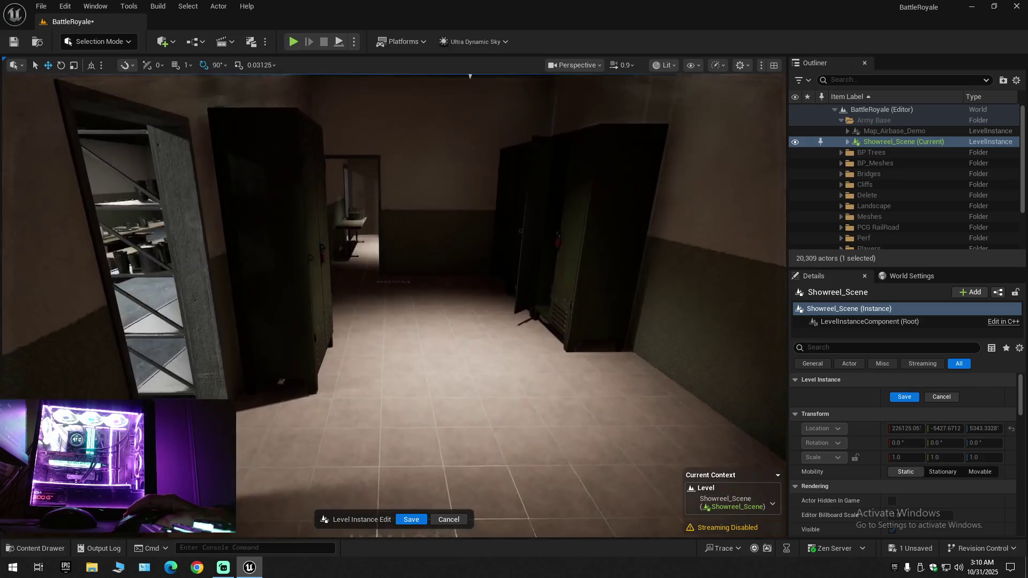
{"action": "scroll", "coordinate": [394, 305], "scroll_direction": "down", "scroll_amount": 1}
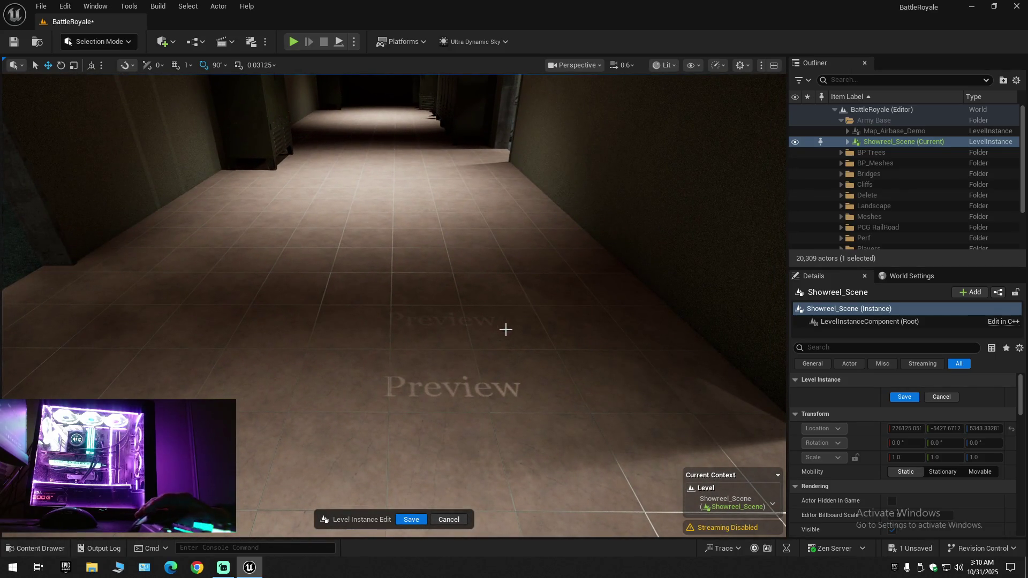
{"action": "scroll", "coordinate": [394, 305], "scroll_direction": "down", "scroll_amount": 1}
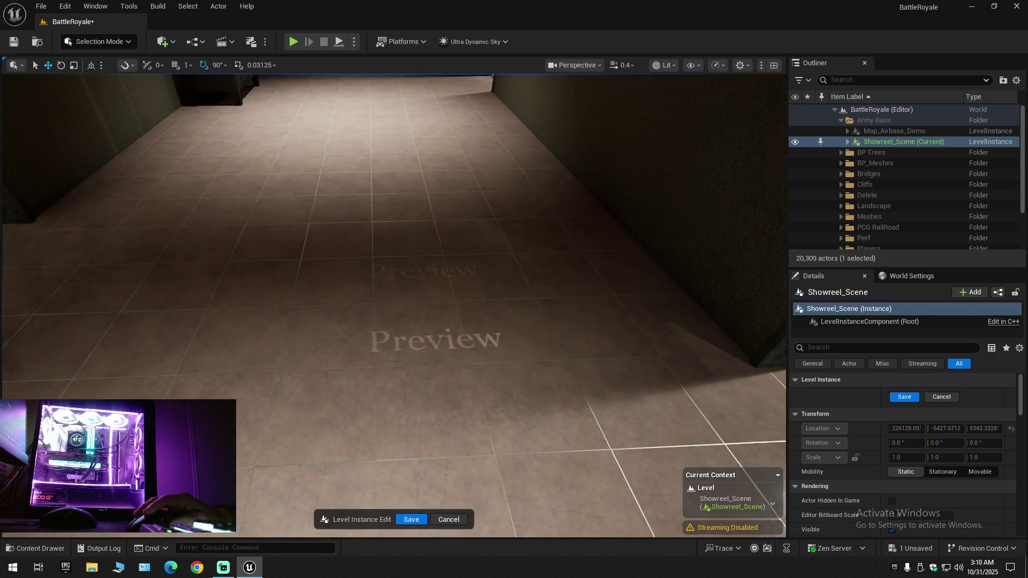
Select floor tile SM_FFloorMiddle450x687, toggle its visibility, and focus the view on it
{"action": "left_click", "coordinate": [547, 323]}
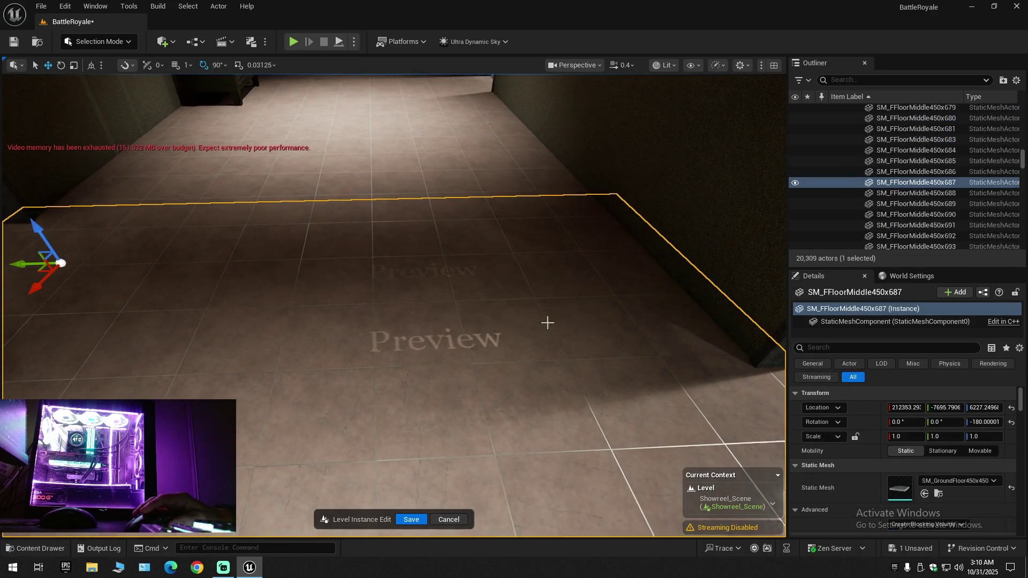
{"action": "left_click", "coordinate": [794, 182]}
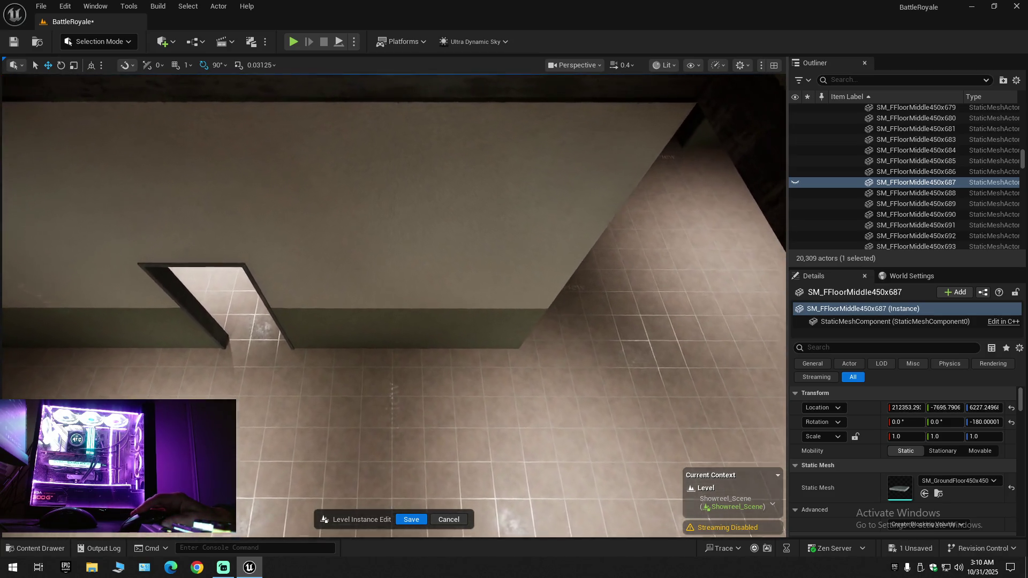
{"action": "scroll", "coordinate": [185, 83], "scroll_direction": "up", "scroll_amount": 1}
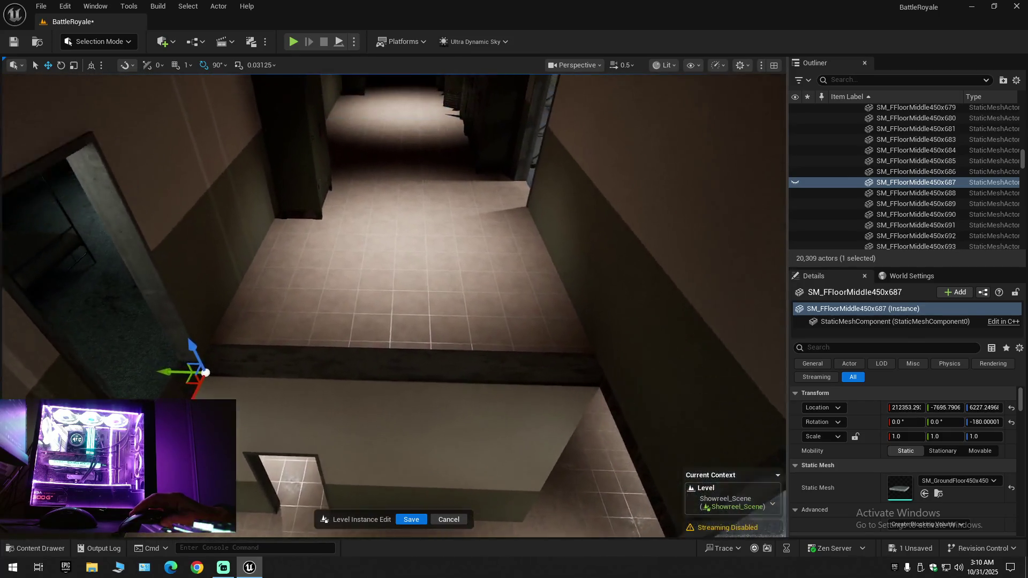
{"action": "double_click", "coordinate": [793, 182]}
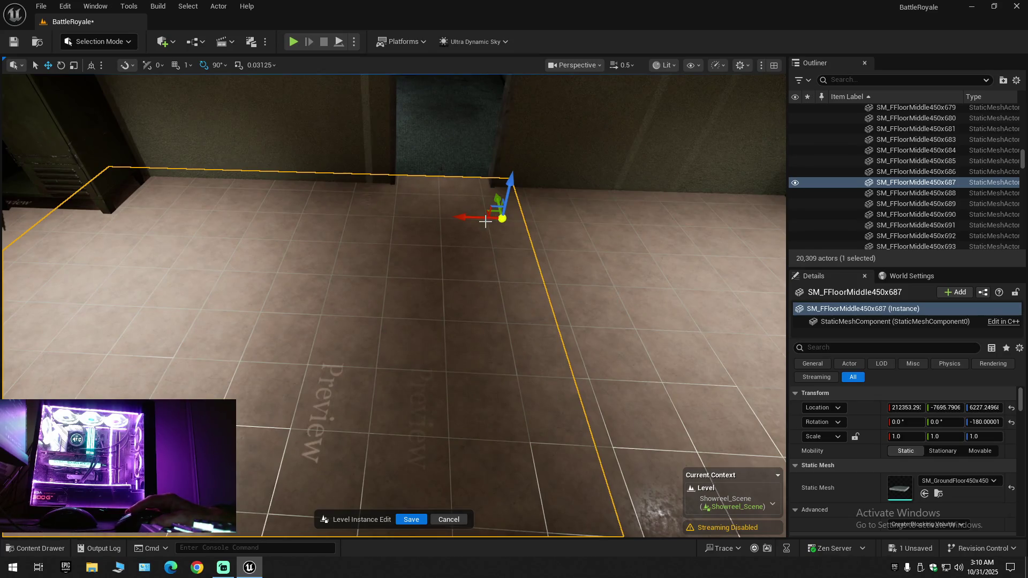
Shift the floor tile along X twice, undoing each move with Ctrl+Z
{"action": "mouse_move", "coordinate": [468, 217]}
{"action": "left_mouse_down"}
{"action": "mouse_move", "coordinate": [307, 227]}
{"action": "mouse_move", "coordinate": [477, 253]}
{"action": "mouse_move", "coordinate": [356, 216]}
{"action": "mouse_move", "coordinate": [455, 257]}
{"action": "mouse_move", "coordinate": [390, 257]}
{"action": "mouse_move", "coordinate": [435, 264]}
{"action": "mouse_move", "coordinate": [429, 204]}
{"action": "mouse_move", "coordinate": [380, 220]}
{"action": "mouse_move", "coordinate": [381, 289]}
{"action": "mouse_move", "coordinate": [375, 249]}
{"action": "left_mouse_up"}
{"action": "key", "text": "ctrl+z"}
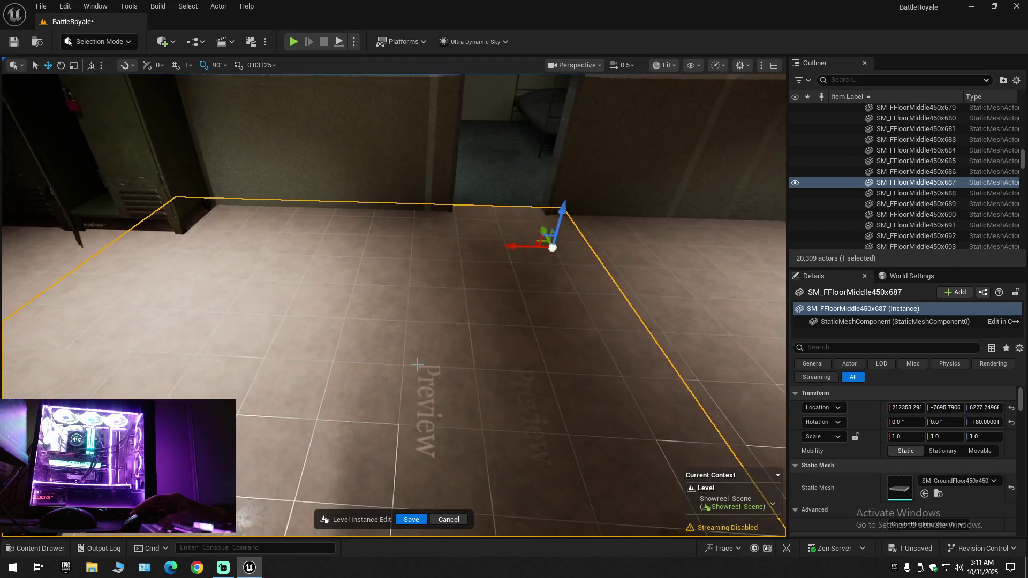
{"action": "mouse_move", "coordinate": [515, 247]}
{"action": "left_mouse_down"}
{"action": "mouse_move", "coordinate": [351, 261]}
{"action": "mouse_move", "coordinate": [473, 278]}
{"action": "mouse_move", "coordinate": [375, 278]}
{"action": "mouse_move", "coordinate": [436, 280]}
{"action": "left_mouse_up"}
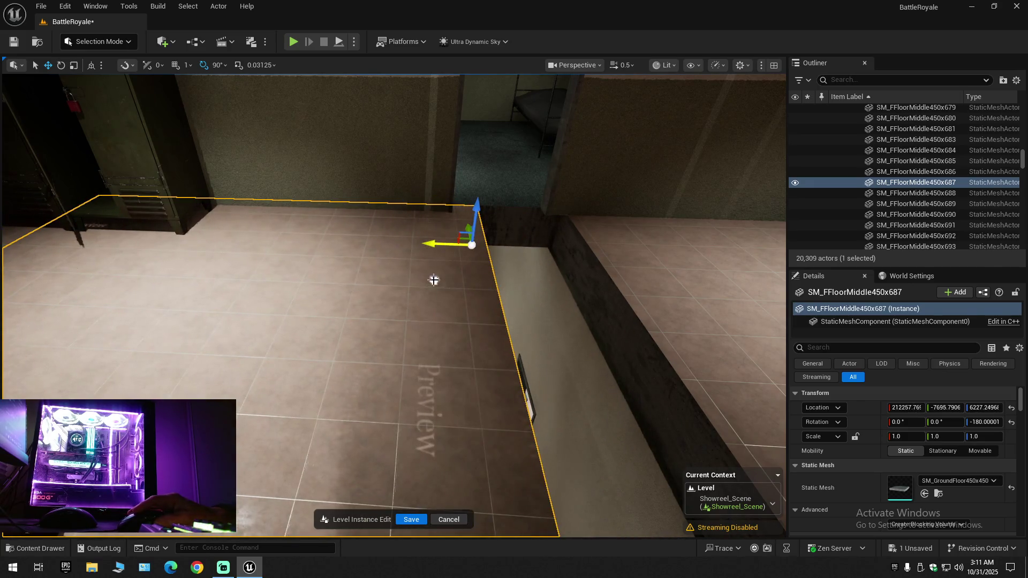
{"action": "key", "text": "ctrl+z"}
Fly into the bunk-bed corridor, collapse the Outliner, and reopen BattleRoyale > Army Base
{"action": "key", "text": "s"}
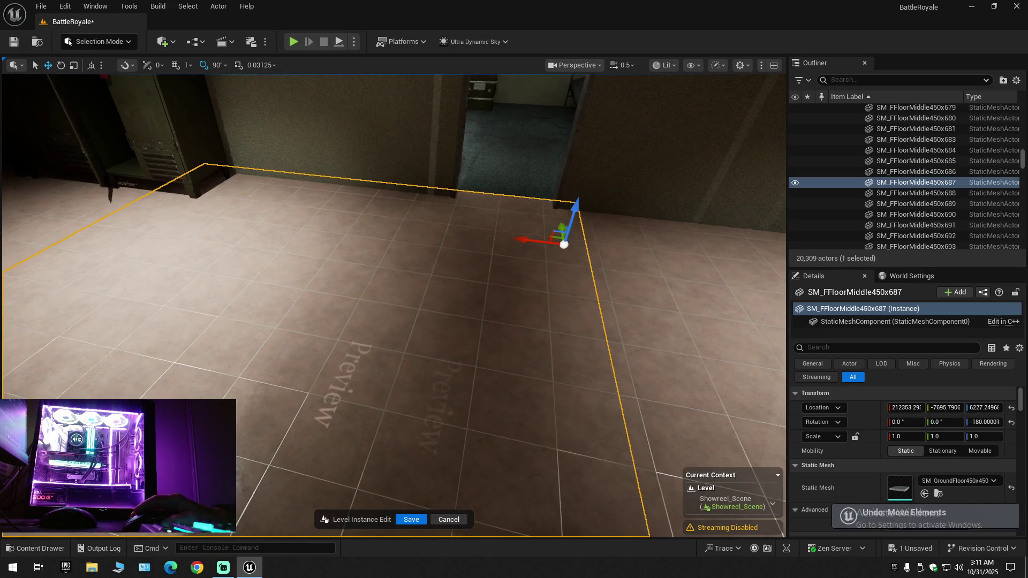
{"action": "key", "text": "w"}
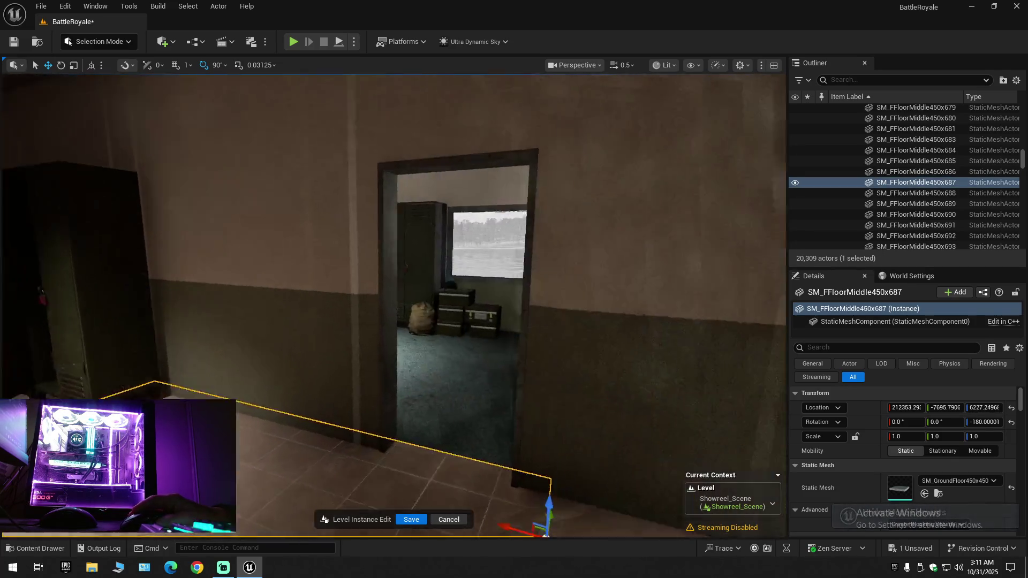
{"action": "key", "text": "w"}
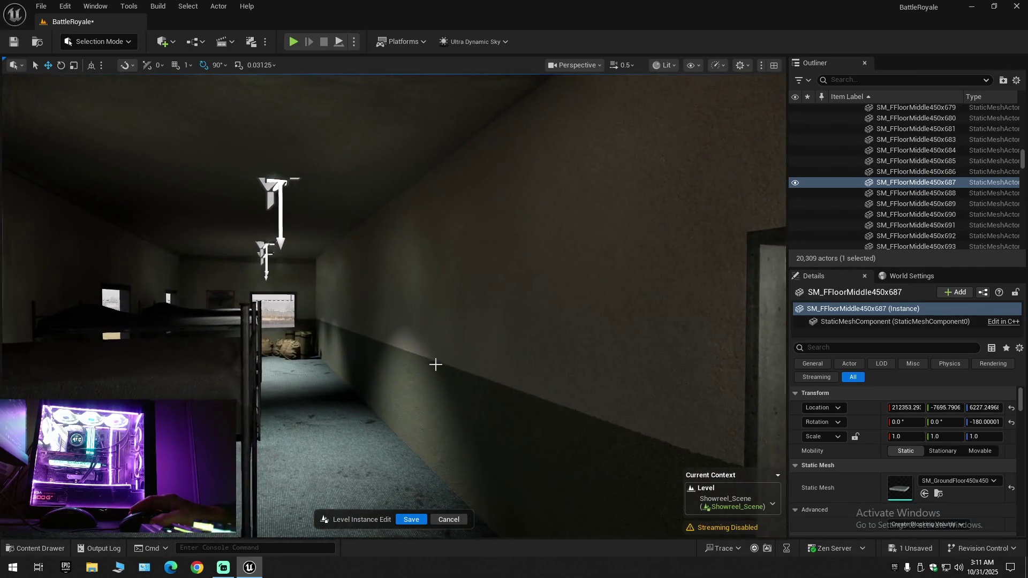
{"action": "left_click", "coordinate": [1016, 79]}
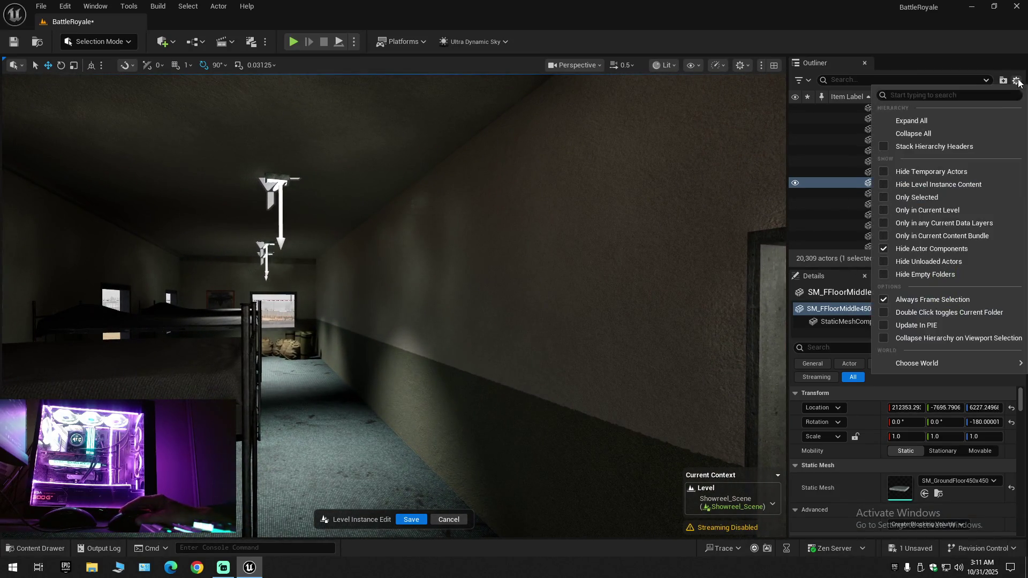
{"action": "left_click", "coordinate": [917, 131]}
{"action": "left_click", "coordinate": [834, 110]}
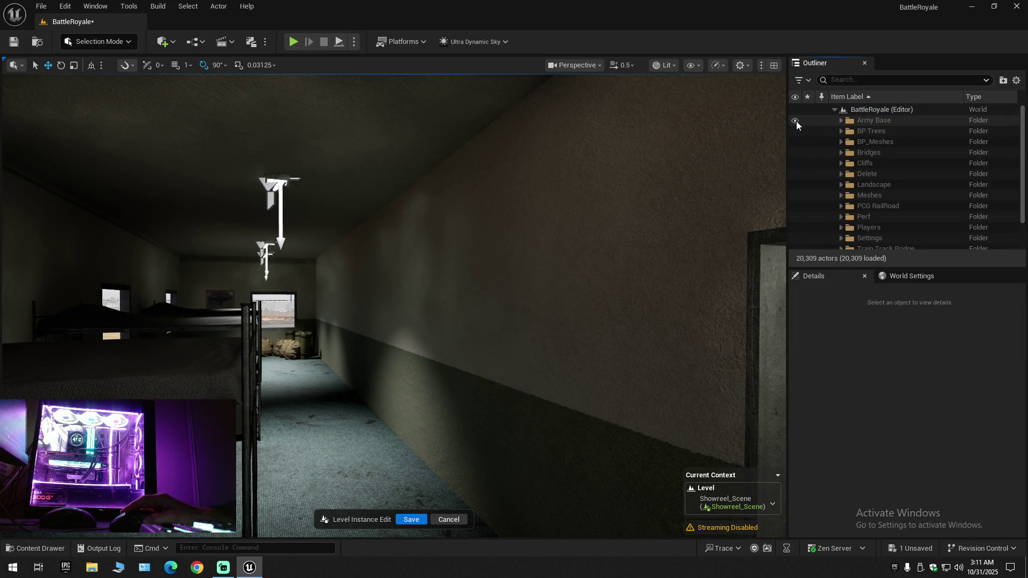
{"action": "left_click", "coordinate": [841, 120]}
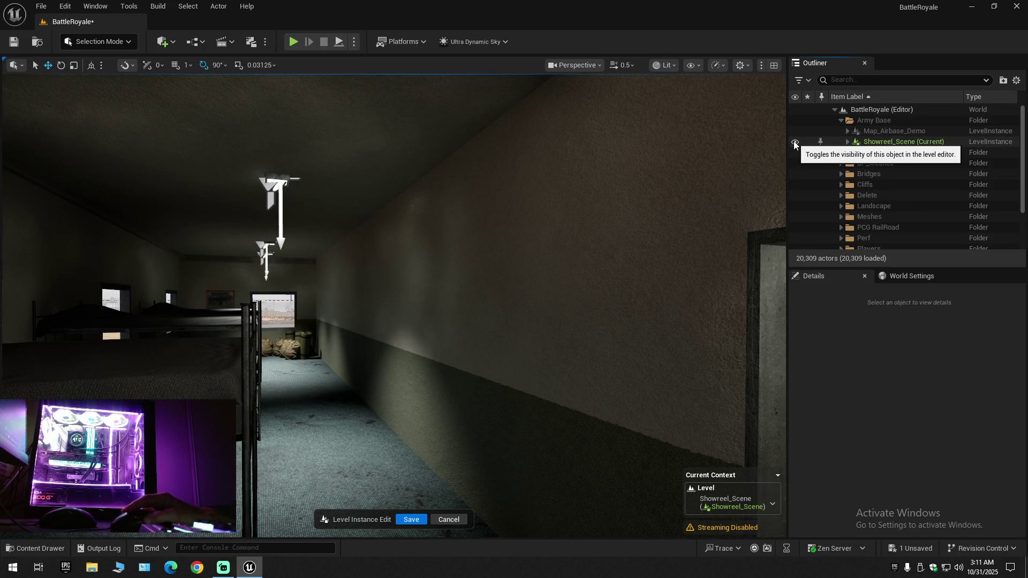
Hide the Showreel_Scene level instance, then restore it with Ctrl+Z
{"action": "left_click", "coordinate": [795, 142]}
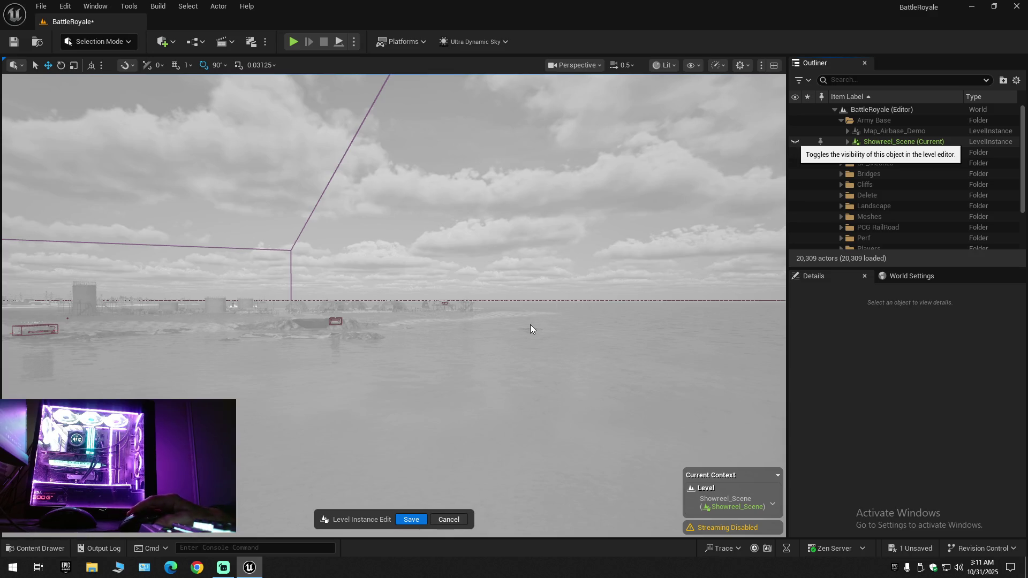
{"action": "key", "text": "ctrl+z"}
{"action": "left_click_drag", "start_coordinate": [558, 384], "coordinate": [611, 342]}
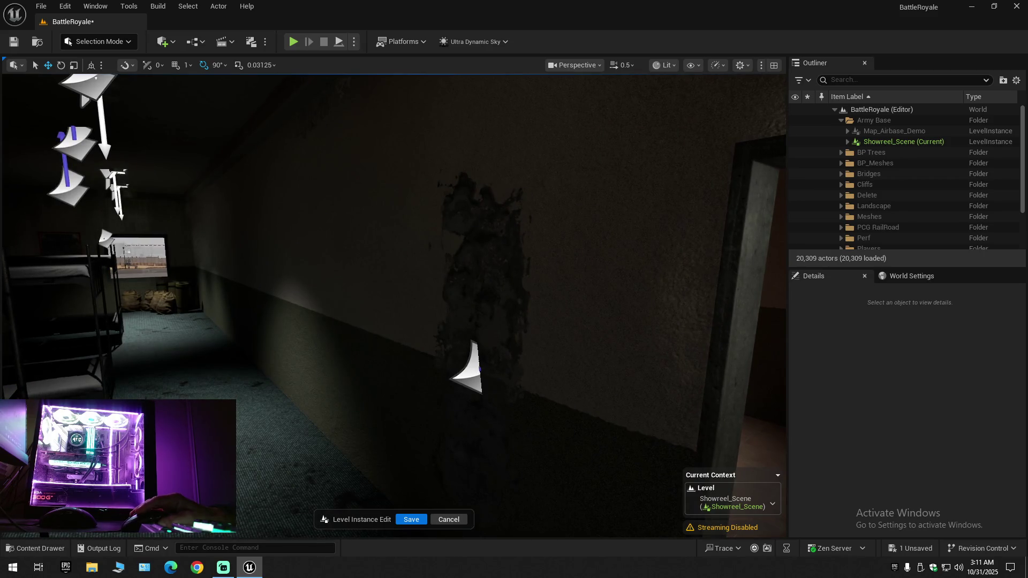
Select wall decal MI_CP_Decal94, toggle it hidden and visible, then return to the locker room
{"action": "left_click", "coordinate": [470, 369]}
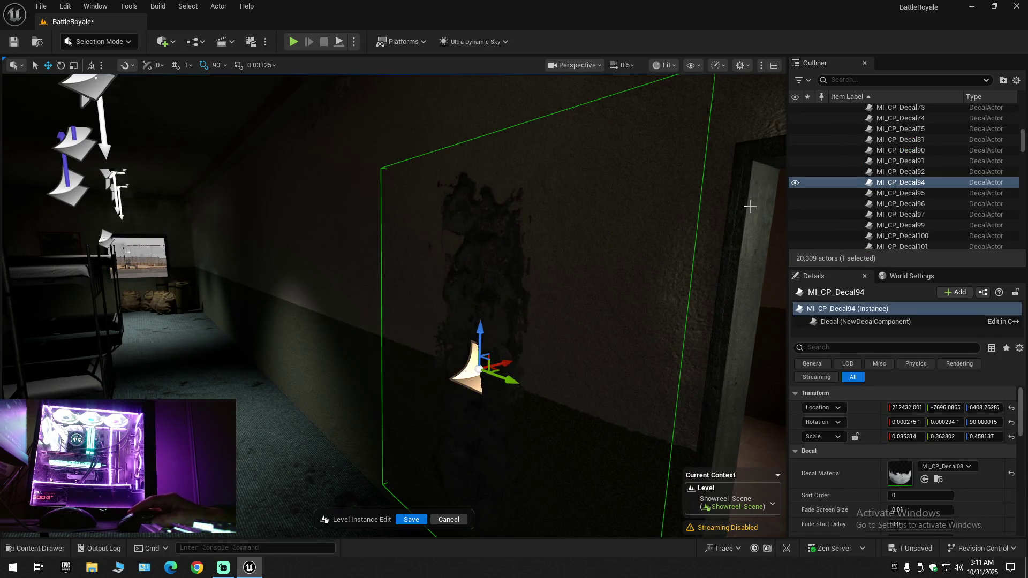
{"action": "left_click", "coordinate": [794, 183]}
{"action": "left_click", "coordinate": [795, 183]}
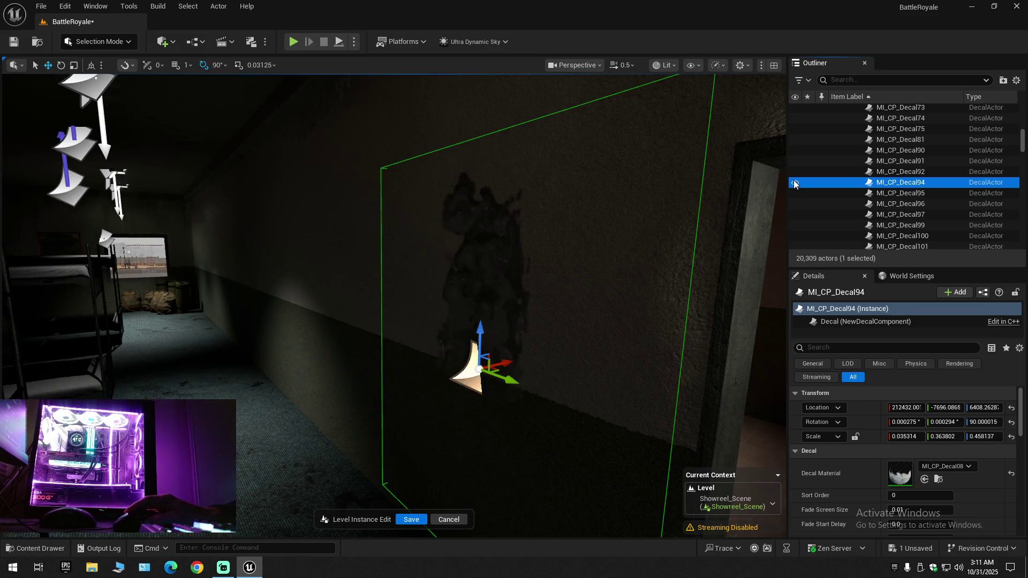
{"action": "left_click_drag", "start_coordinate": [567, 264], "coordinate": [472, 267]}
{"action": "left_click_drag", "start_coordinate": [393, 305], "coordinate": [546, 306]}
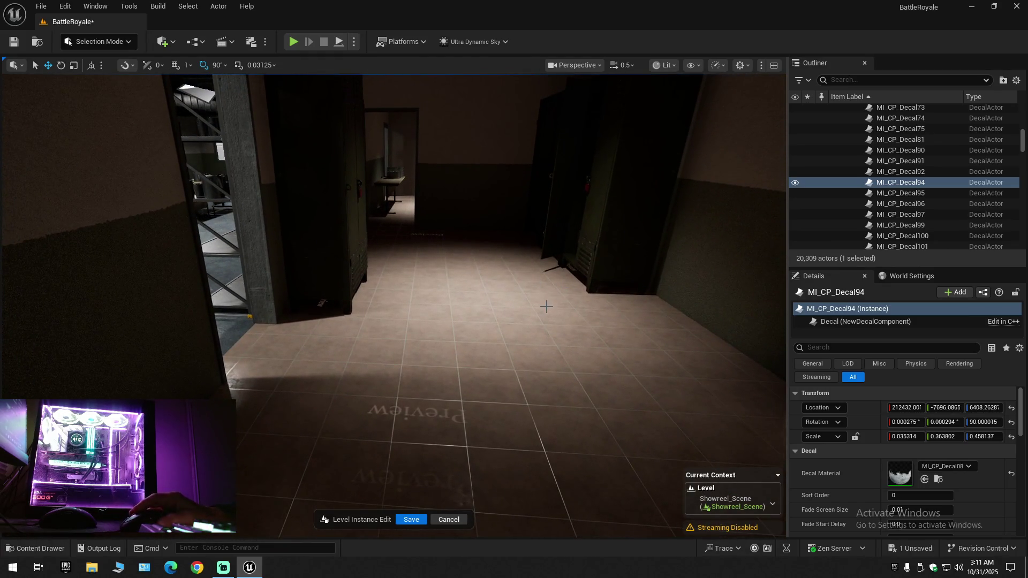
Collapse the Outliner tree back to the world's top-level folders
{"action": "left_click", "coordinate": [1017, 80]}
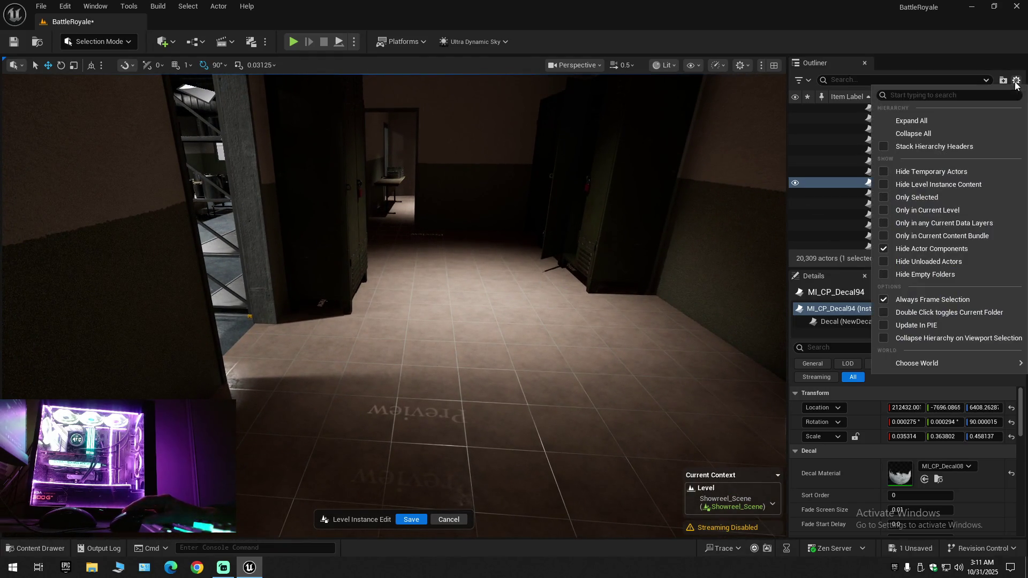
{"action": "left_click", "coordinate": [933, 134]}
{"action": "left_click", "coordinate": [843, 136]}
{"action": "left_click", "coordinate": [835, 109]}
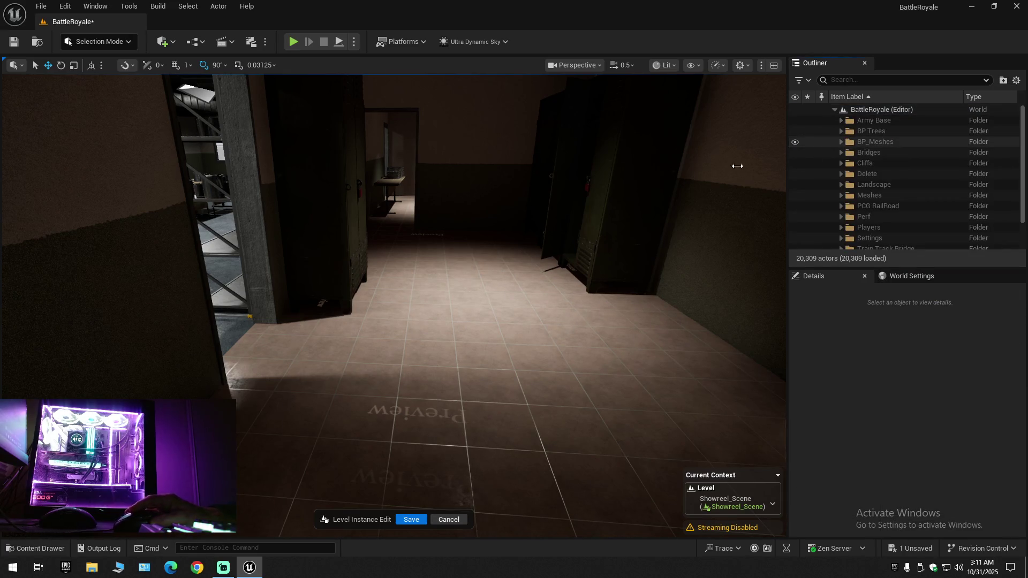
Save the Showreel_Scene map, then use File > Save All for the remaining assets
{"action": "left_click", "coordinate": [16, 41]}
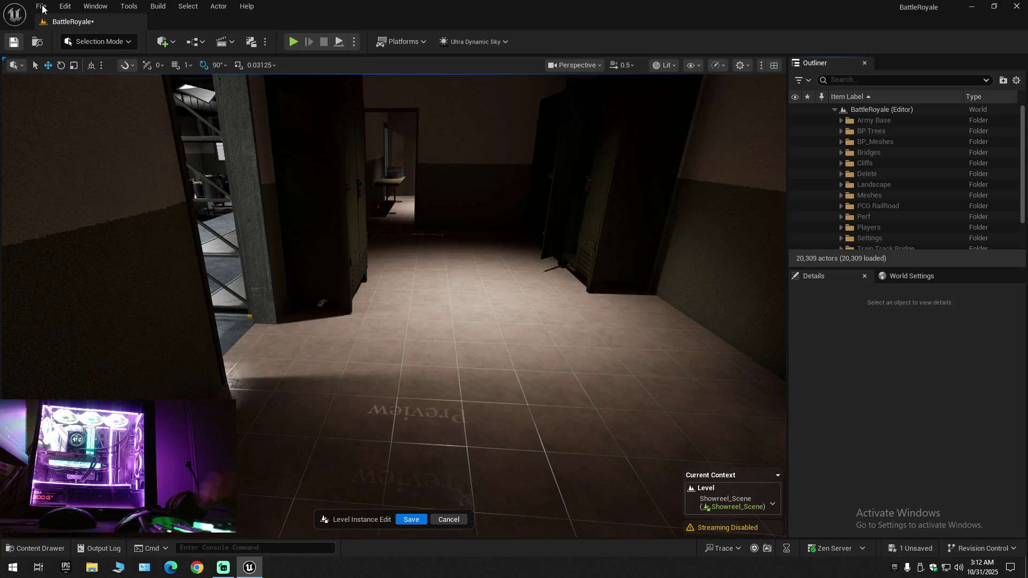
{"action": "left_click", "coordinate": [42, 6]}
{"action": "mouse_move", "coordinate": [74, 112]}
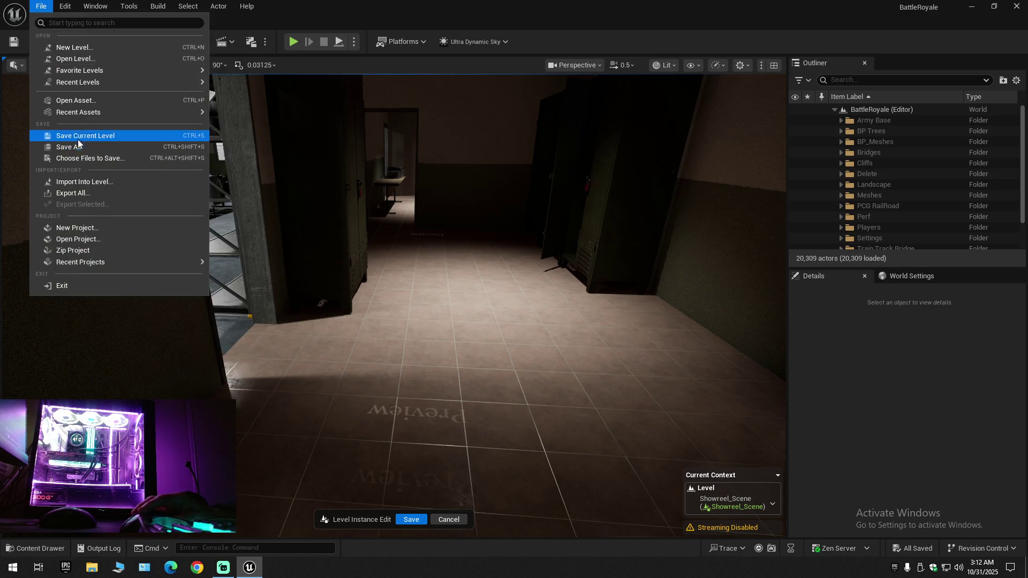
{"action": "left_click", "coordinate": [73, 135]}
{"action": "left_click", "coordinate": [41, 6]}
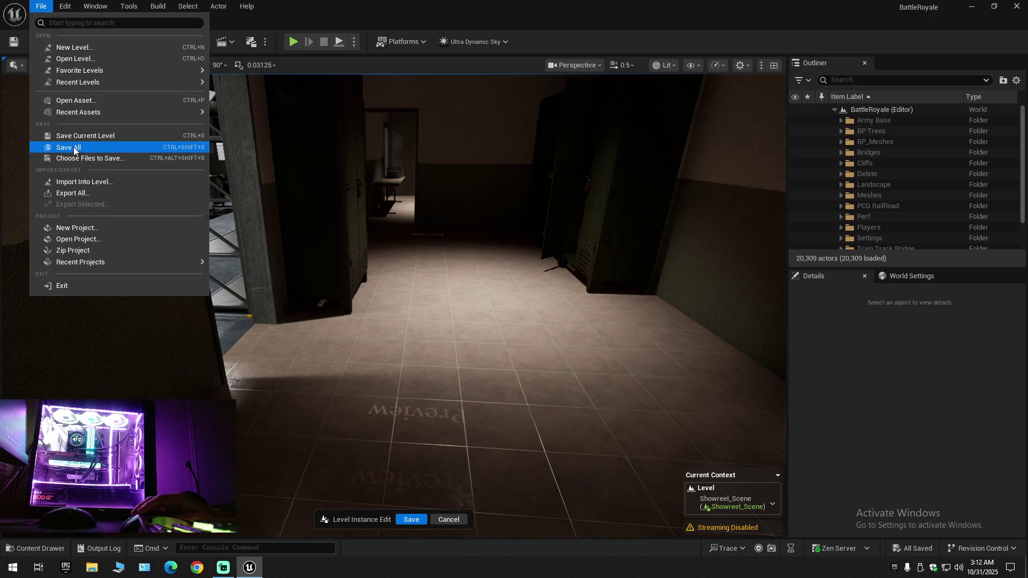
{"action": "left_click", "coordinate": [71, 147]}
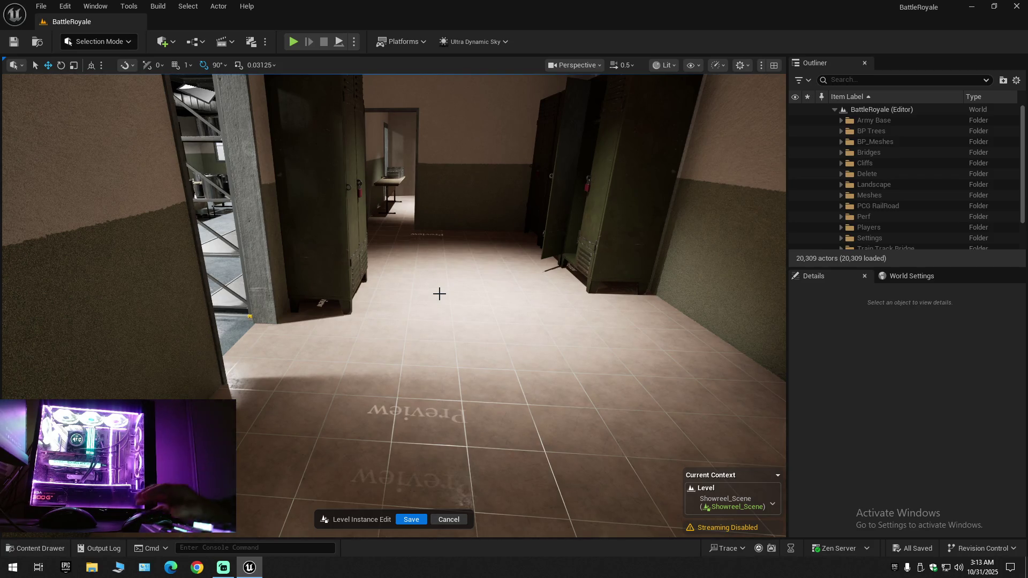
Expand Army Base and Showreel_Scene, and toggle the Blueprints folder's visibility
{"action": "mouse_move", "coordinate": [450, 360]}
{"action": "left_mouse_down"}
{"action": "mouse_move", "coordinate": [423, 329]}
{"action": "mouse_move", "coordinate": [409, 257]}
{"action": "mouse_move", "coordinate": [371, 197]}
{"action": "mouse_move", "coordinate": [463, 361]}
{"action": "left_mouse_up"}
{"action": "scroll", "coordinate": [412, 265], "scroll_direction": "down", "scroll_amount": 1}
{"action": "scroll", "coordinate": [381, 210], "scroll_direction": "up", "scroll_amount": 3}
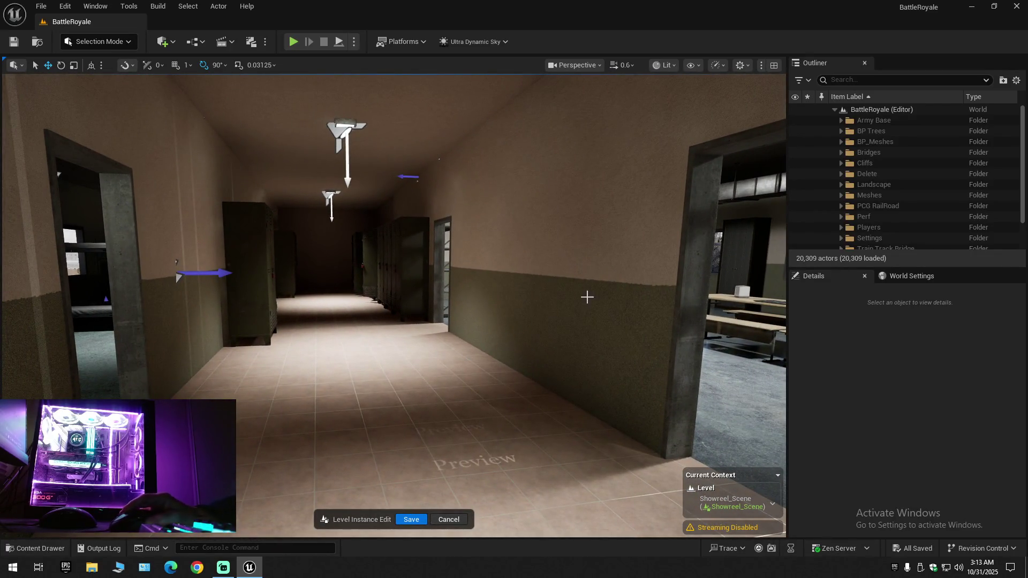
{"action": "left_click", "coordinate": [841, 121]}
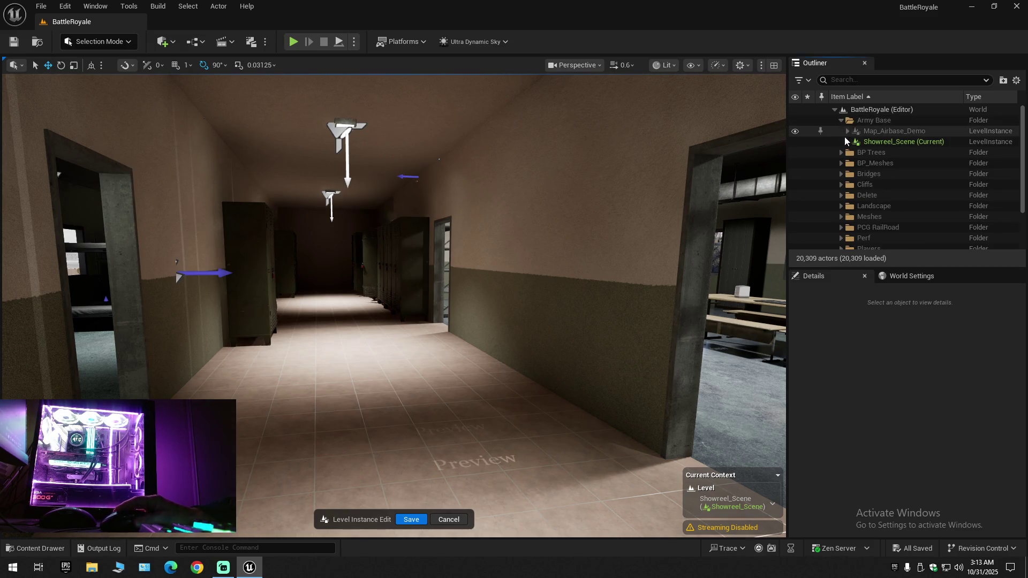
{"action": "left_click", "coordinate": [848, 142]}
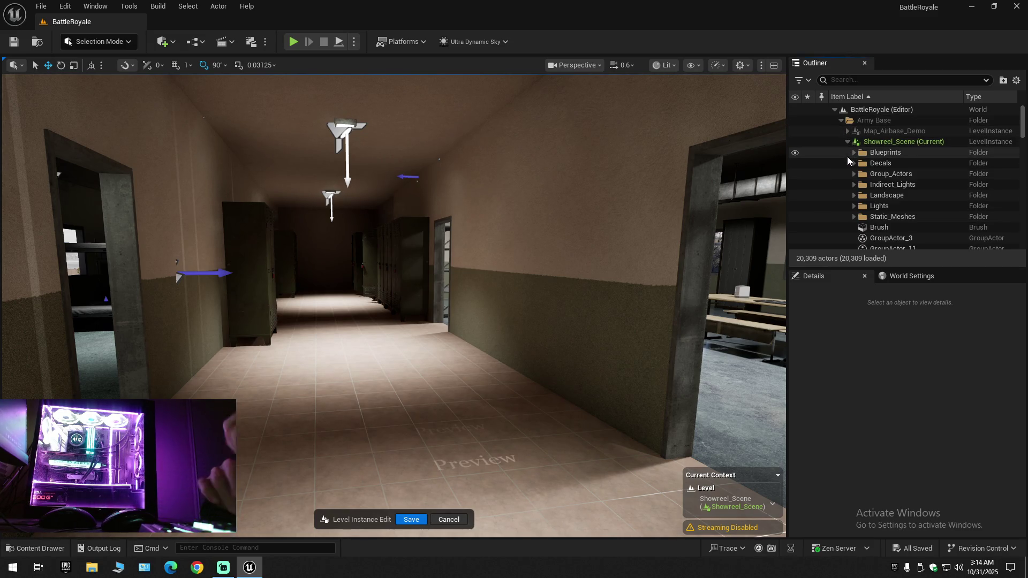
{"action": "left_click", "coordinate": [795, 153]}
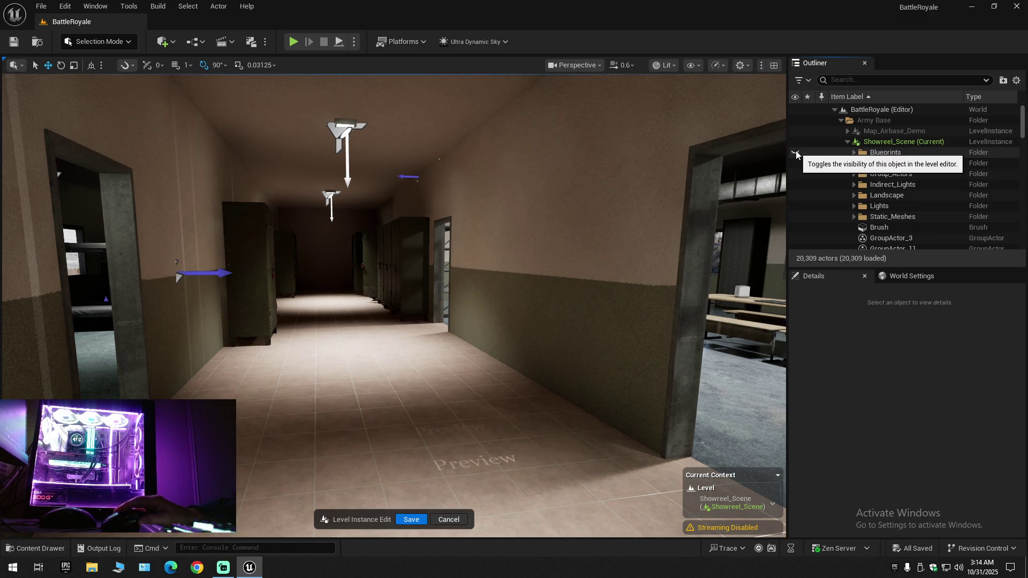
{"action": "left_click", "coordinate": [796, 154]}
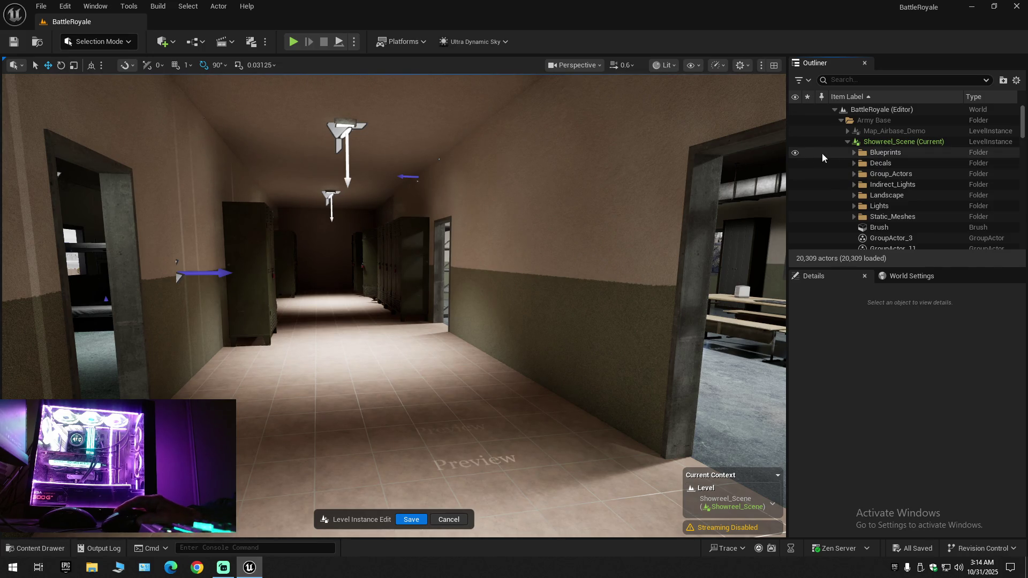
Hide Decals, Group_Actors, Indirect_Lights and Landscape, and toggle the Lights folder off and on
{"action": "left_click", "coordinate": [796, 162]}
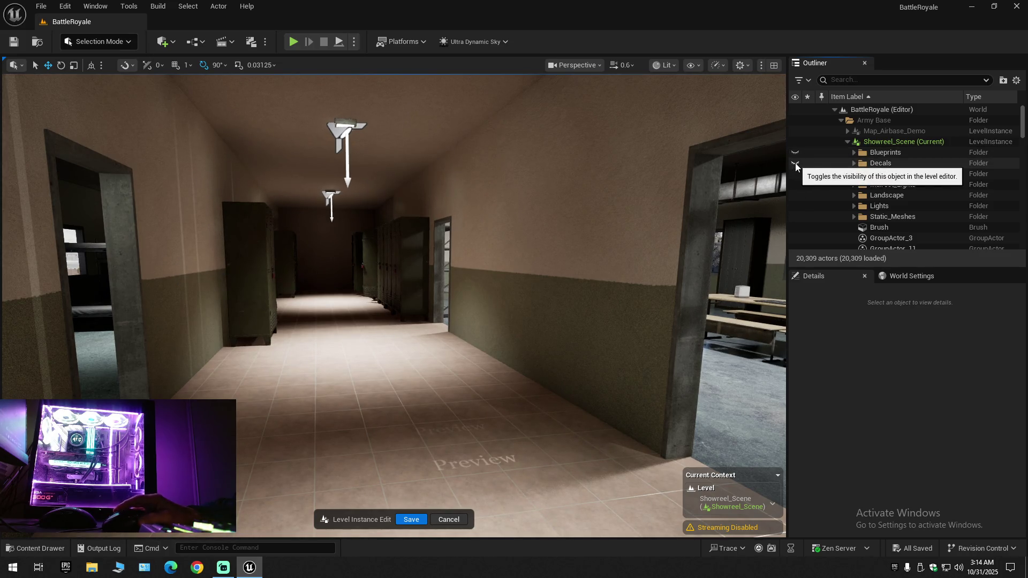
{"action": "left_click", "coordinate": [796, 174]}
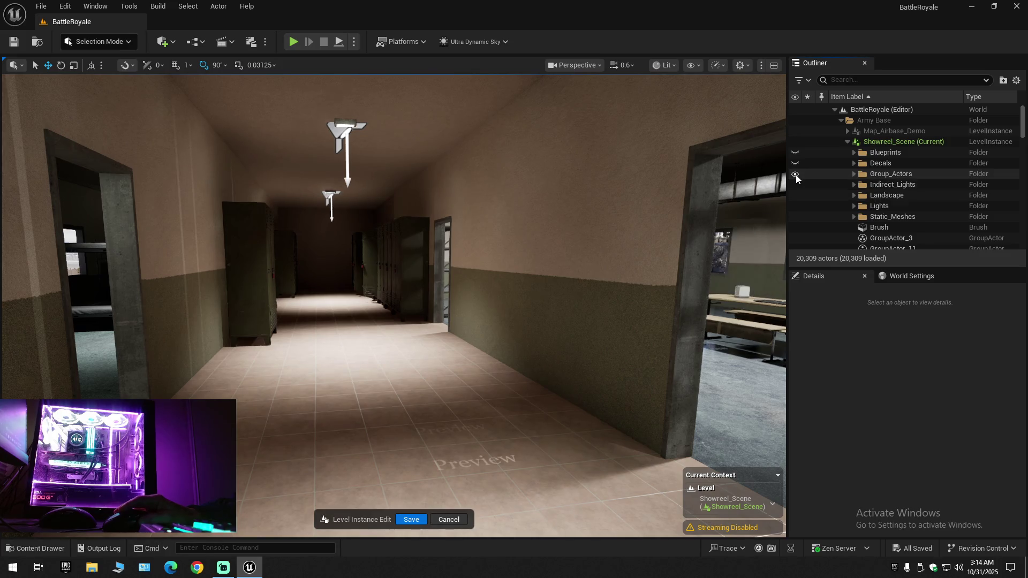
{"action": "left_click", "coordinate": [796, 186]}
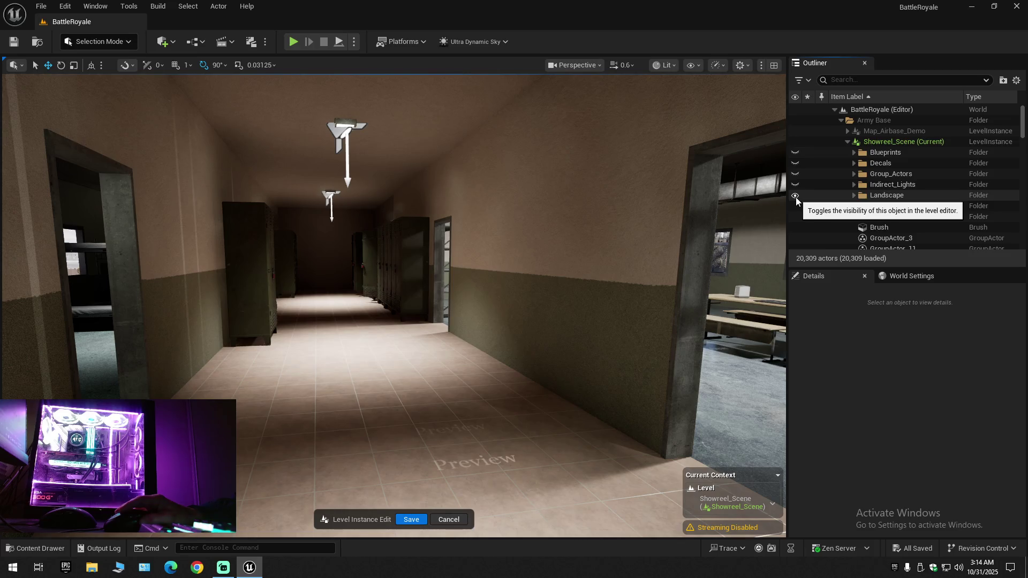
{"action": "left_click", "coordinate": [796, 196]}
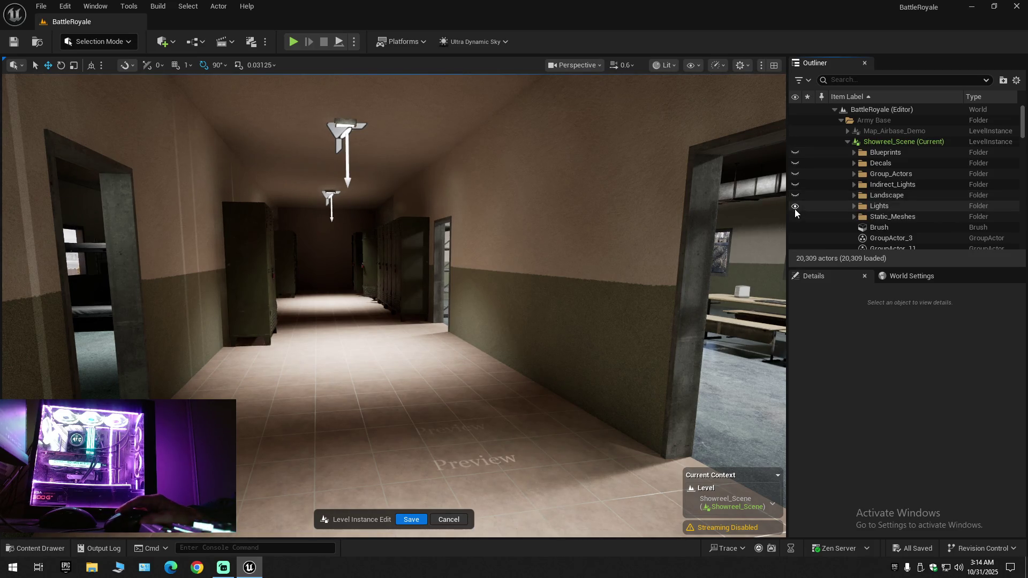
{"action": "left_click", "coordinate": [797, 206]}
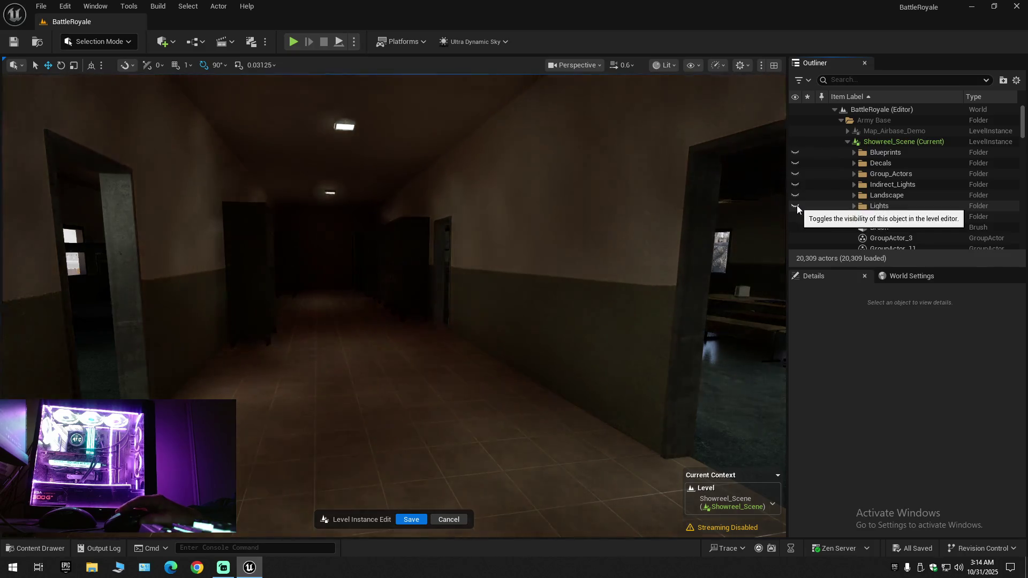
{"action": "left_click", "coordinate": [796, 207]}
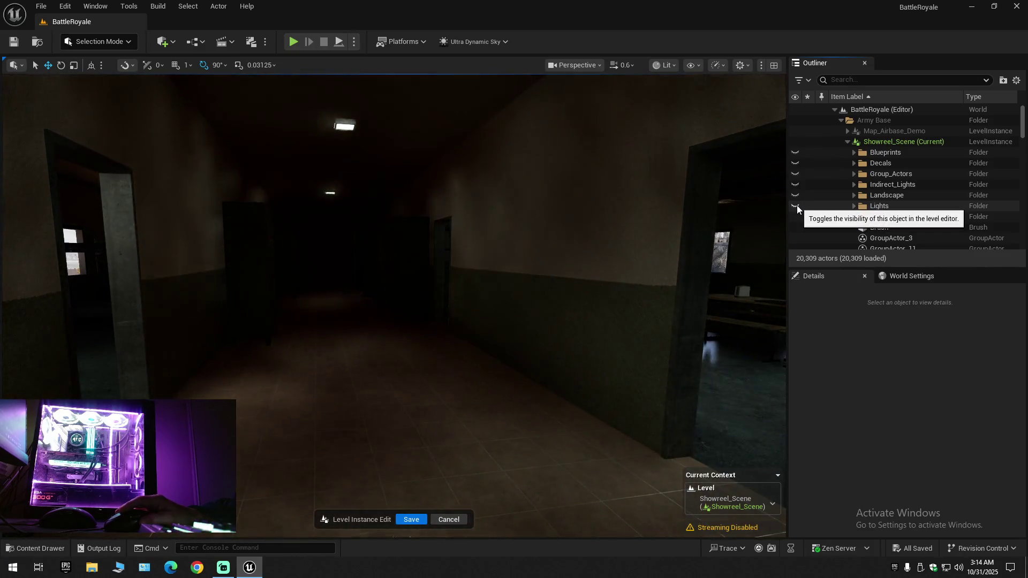
{"action": "left_click", "coordinate": [797, 205]}
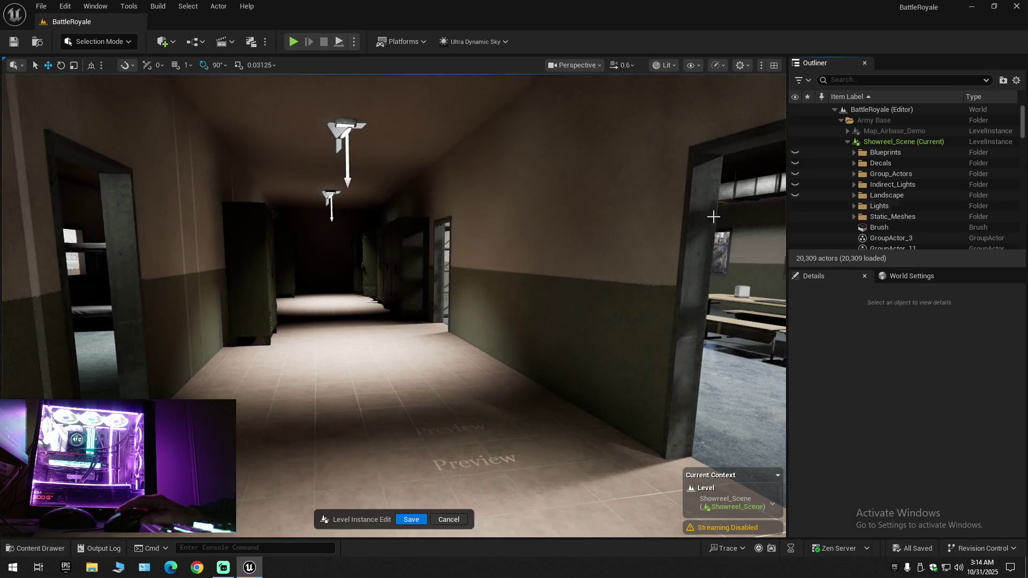
Select the corridor's ceiling lamp and locate its entry in the Outliner
{"action": "left_click_drag", "start_coordinate": [533, 299], "coordinate": [533, 230]}
{"action": "left_click", "coordinate": [443, 212]}
{"action": "left_click_drag", "start_coordinate": [475, 294], "coordinate": [475, 370]}
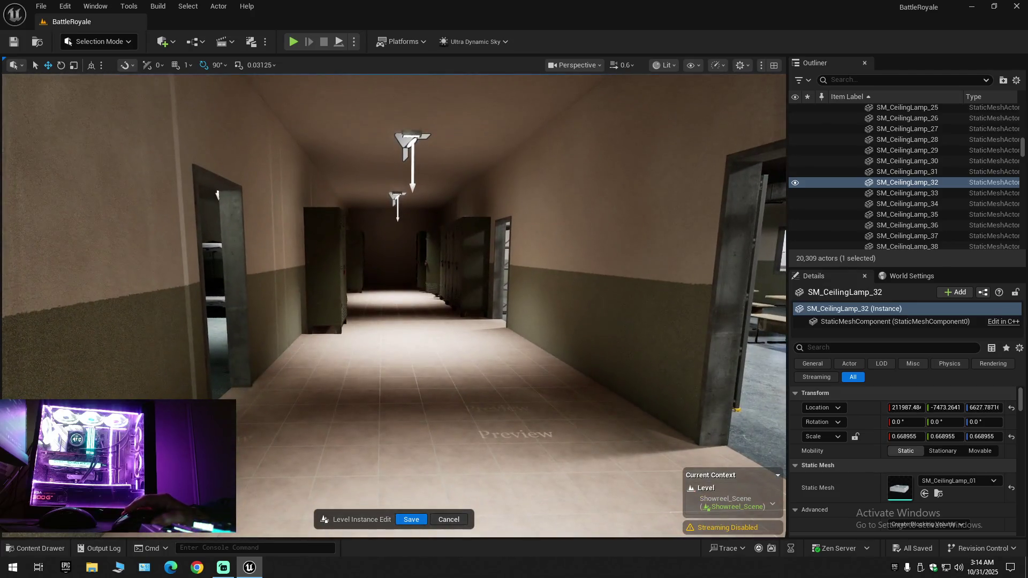
{"action": "left_click", "coordinate": [794, 184]}
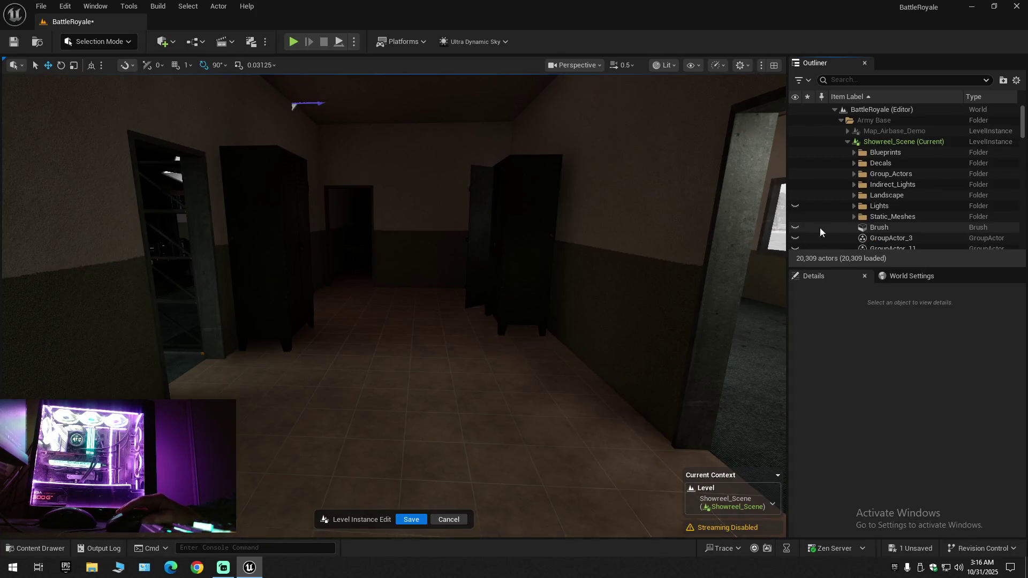
Make all loose actors from Brush downward visible again, then open the Lights folder
{"action": "left_click", "coordinate": [839, 227]}
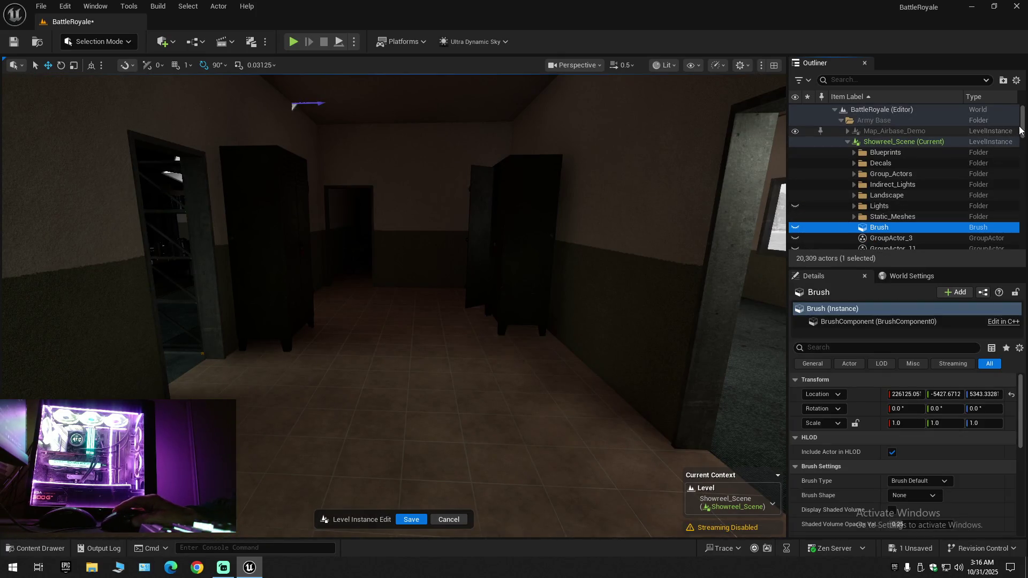
{"action": "mouse_move", "coordinate": [1025, 128]}
{"action": "left_mouse_down"}
{"action": "mouse_move", "coordinate": [1026, 245]}
{"action": "mouse_move", "coordinate": [1023, 214]}
{"action": "mouse_move", "coordinate": [1023, 224]}
{"action": "left_mouse_up"}
{"action": "left_click", "coordinate": [826, 184], "text": "shift"}
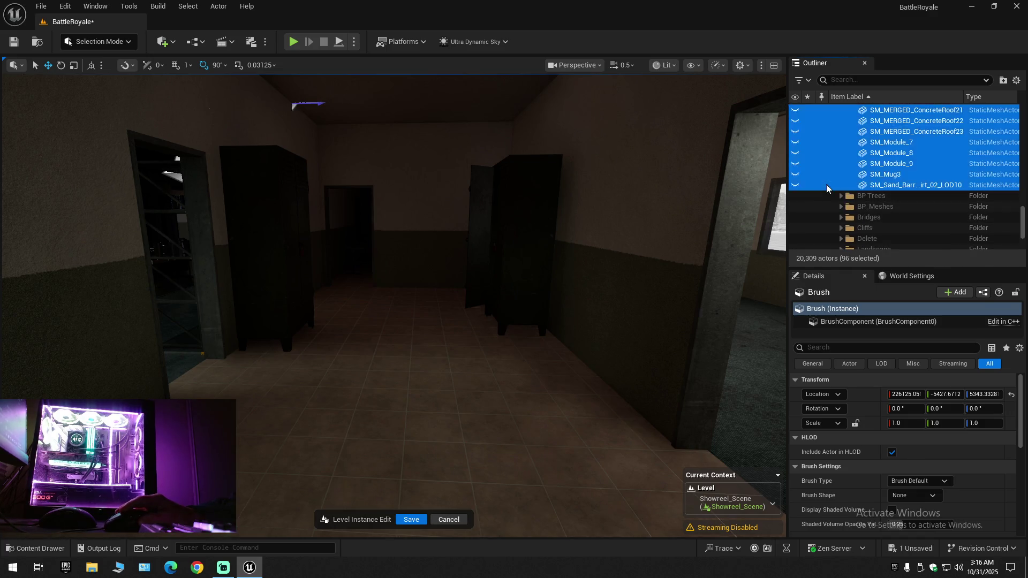
{"action": "left_click", "coordinate": [794, 185]}
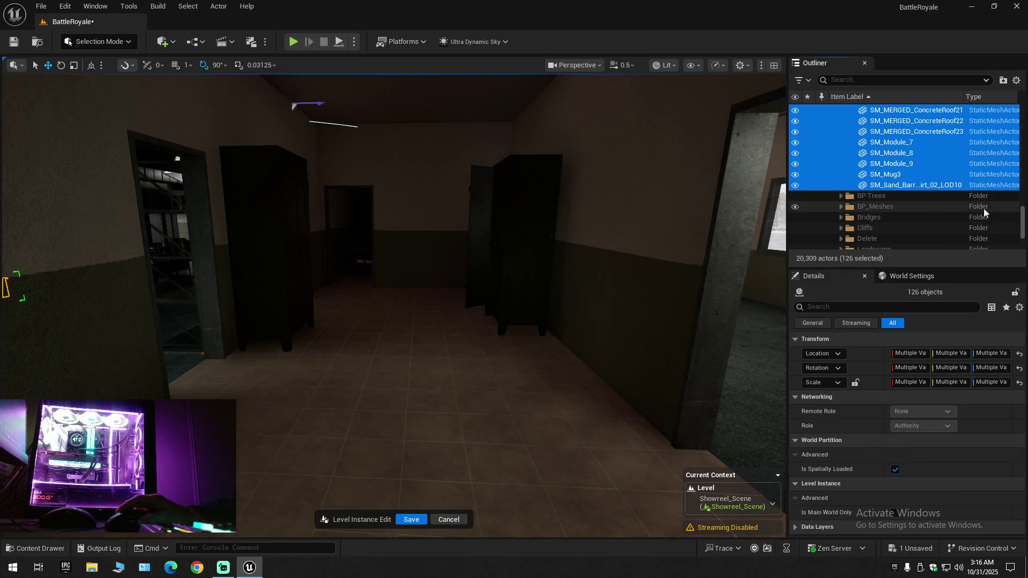
{"action": "left_click_drag", "start_coordinate": [1024, 227], "coordinate": [1024, 124]}
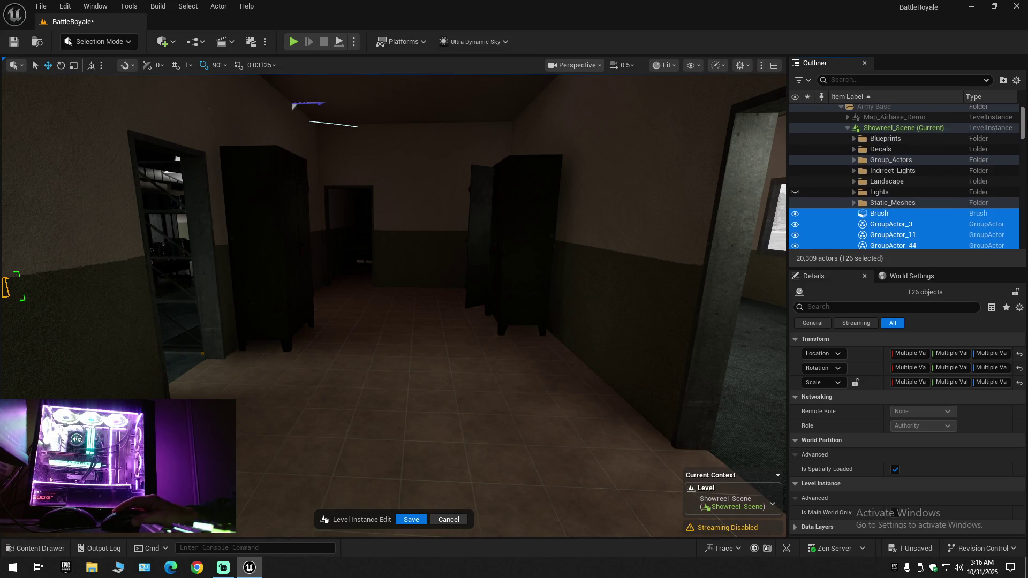
{"action": "double_click", "coordinate": [838, 193]}
Select the lights from the first RectLight through SpotLight17 and hide them
{"action": "left_click", "coordinate": [891, 203]}
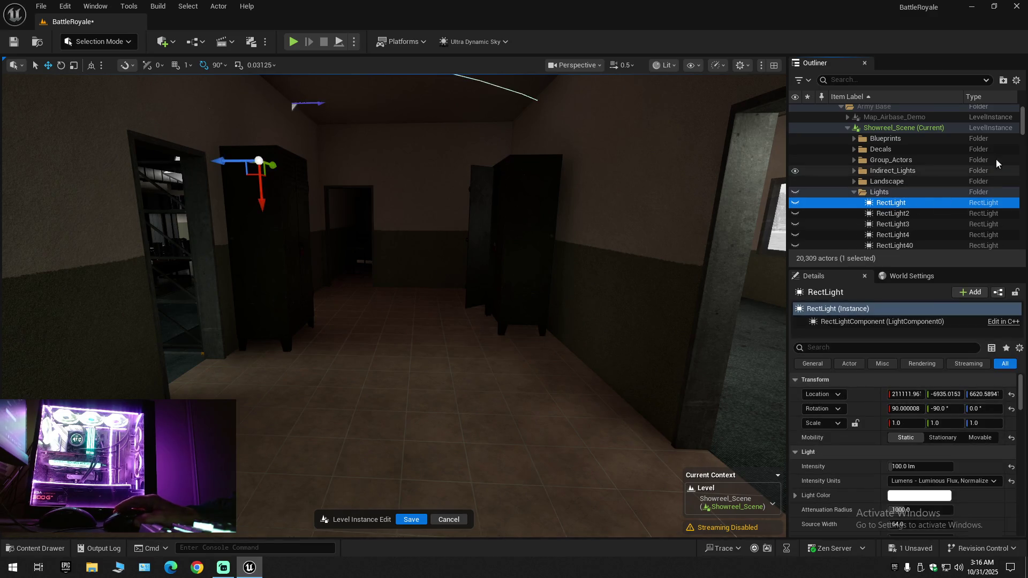
{"action": "scroll", "coordinate": [920, 218], "scroll_direction": "down", "scroll_amount": 1}
{"action": "scroll", "coordinate": [921, 217], "scroll_direction": "down", "scroll_amount": 15}
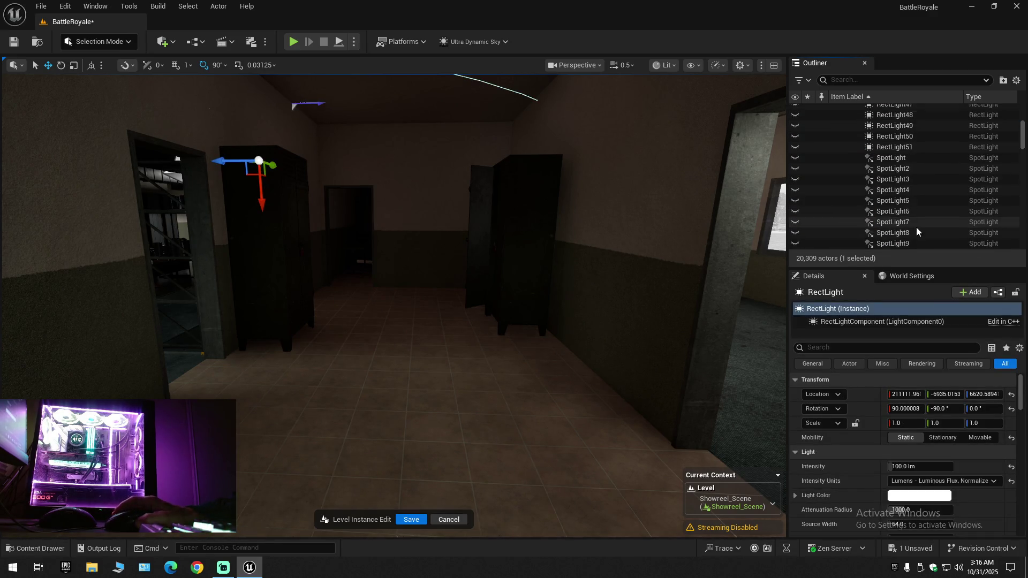
{"action": "left_click", "coordinate": [911, 229], "text": "shift"}
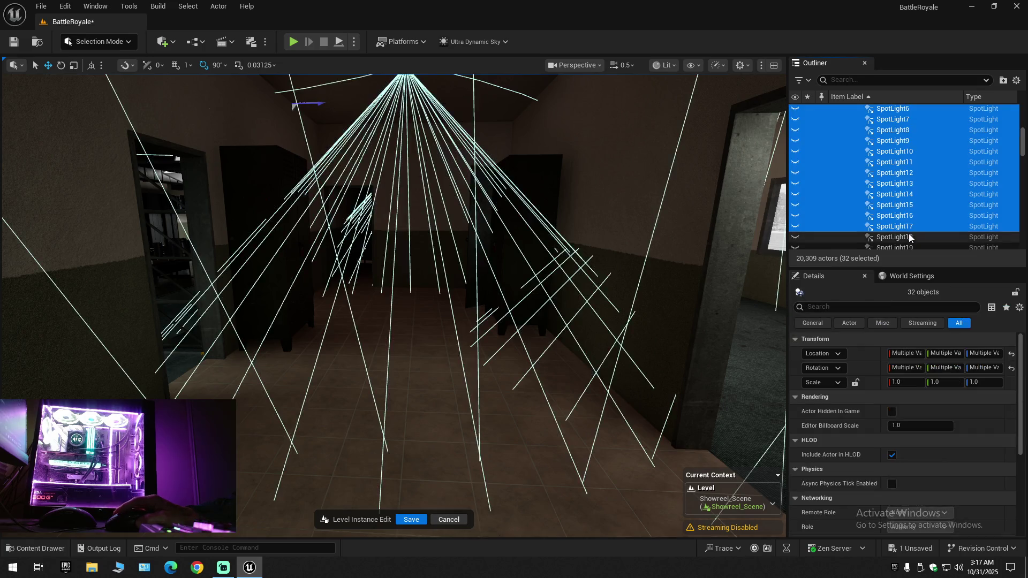
{"action": "left_click", "coordinate": [795, 228]}
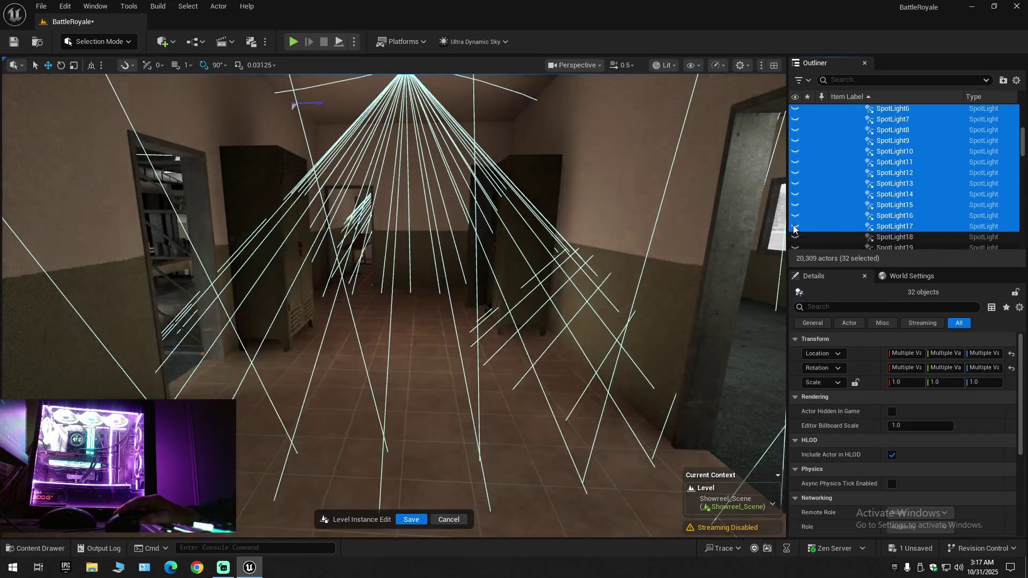
{"action": "scroll", "coordinate": [852, 217], "scroll_direction": "up", "scroll_amount": 3}
{"action": "scroll", "coordinate": [854, 215], "scroll_direction": "up", "scroll_amount": 2}
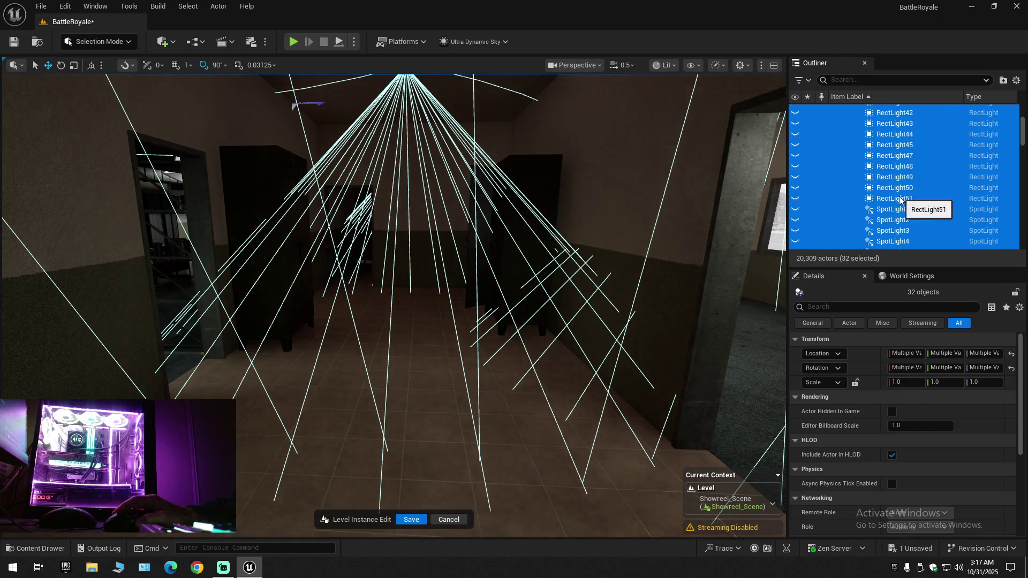
Select RectLight through RectLight51 and toggle them visible, then hidden again
{"action": "left_click", "coordinate": [900, 199]}
{"action": "scroll", "coordinate": [890, 206], "scroll_direction": "up", "scroll_amount": 3}
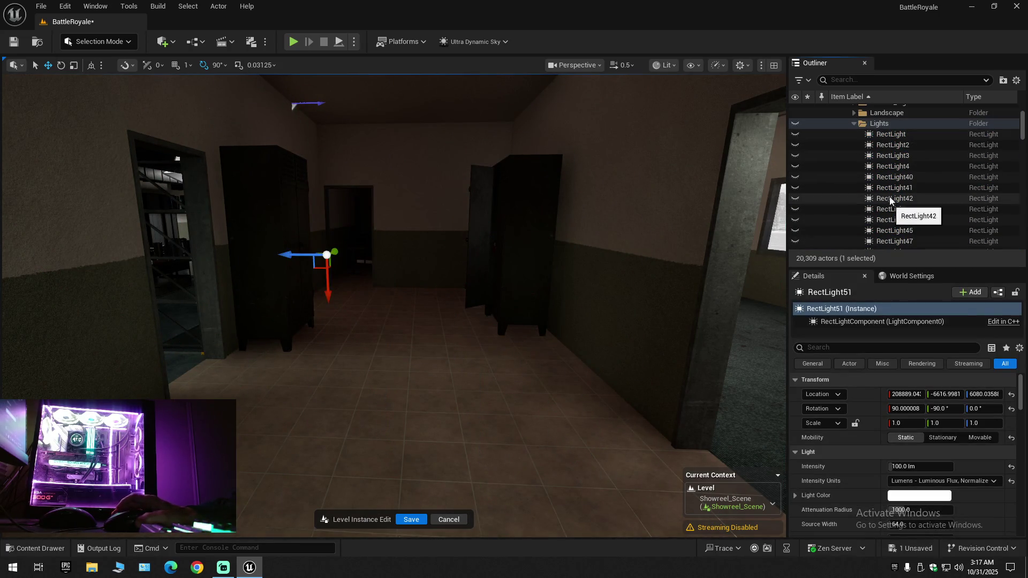
{"action": "left_click", "coordinate": [892, 135], "text": "shift"}
{"action": "left_click", "coordinate": [794, 138]}
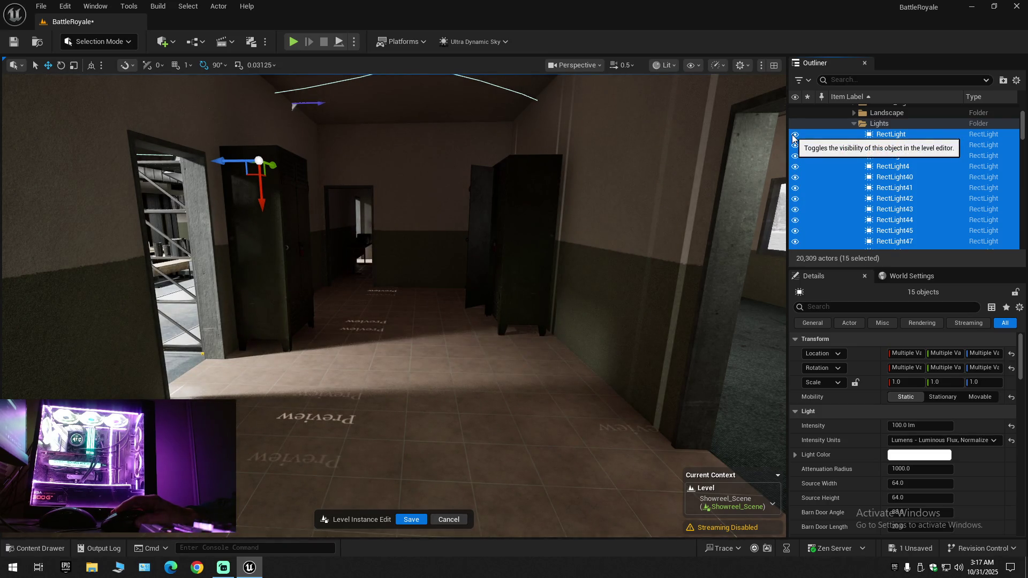
{"action": "left_click", "coordinate": [793, 139]}
Select the first SpotLight and scroll through the light list
{"action": "scroll", "coordinate": [879, 204], "scroll_direction": "down", "scroll_amount": 3}
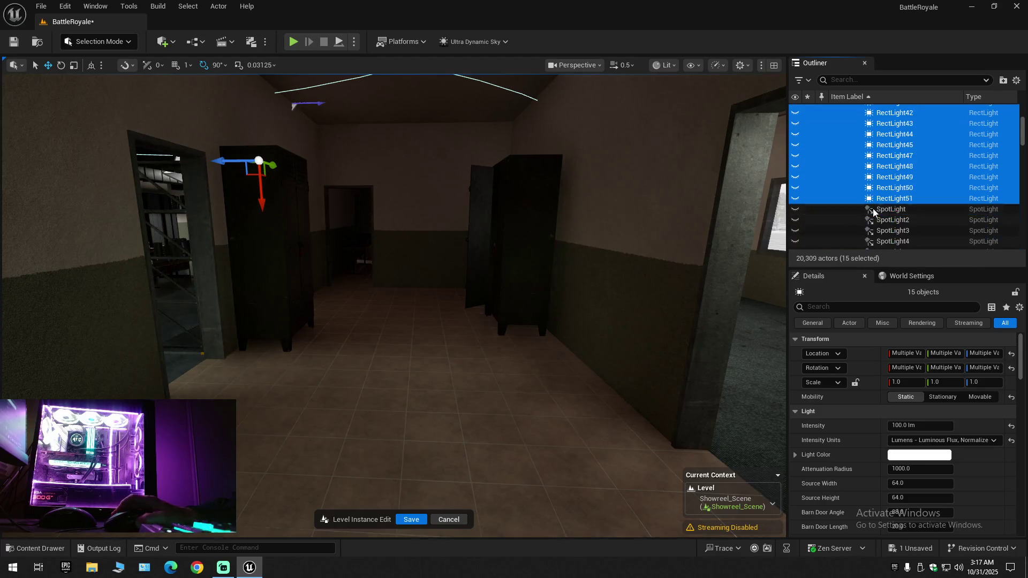
{"action": "left_click", "coordinate": [891, 208]}
{"action": "scroll", "coordinate": [894, 220], "scroll_direction": "down", "scroll_amount": 3}
{"action": "mouse_move", "coordinate": [592, 190]}
{"action": "left_mouse_down"}
{"action": "mouse_move", "coordinate": [592, 134]}
{"action": "mouse_move", "coordinate": [592, 182]}
{"action": "mouse_move", "coordinate": [592, 145]}
{"action": "mouse_move", "coordinate": [600, 180]}
{"action": "left_mouse_up"}
{"action": "scroll", "coordinate": [884, 236], "scroll_direction": "up", "scroll_amount": 3}
Select the SpotLights through SpotLight37 and make them visible again
{"action": "scroll", "coordinate": [838, 163], "scroll_direction": "up", "scroll_amount": 1}
{"action": "left_click", "coordinate": [836, 191]}
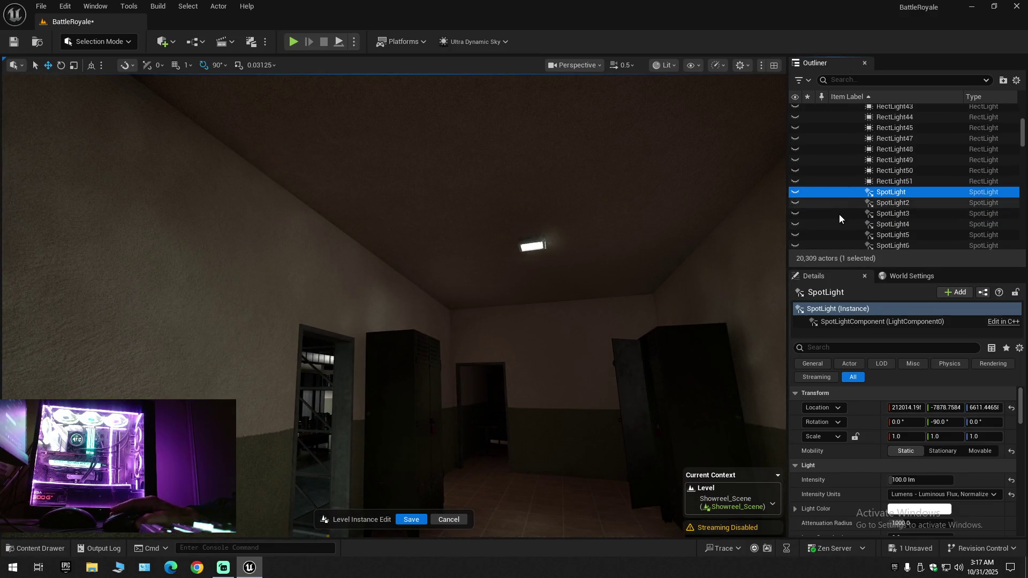
{"action": "scroll", "coordinate": [839, 214], "scroll_direction": "down", "scroll_amount": 10}
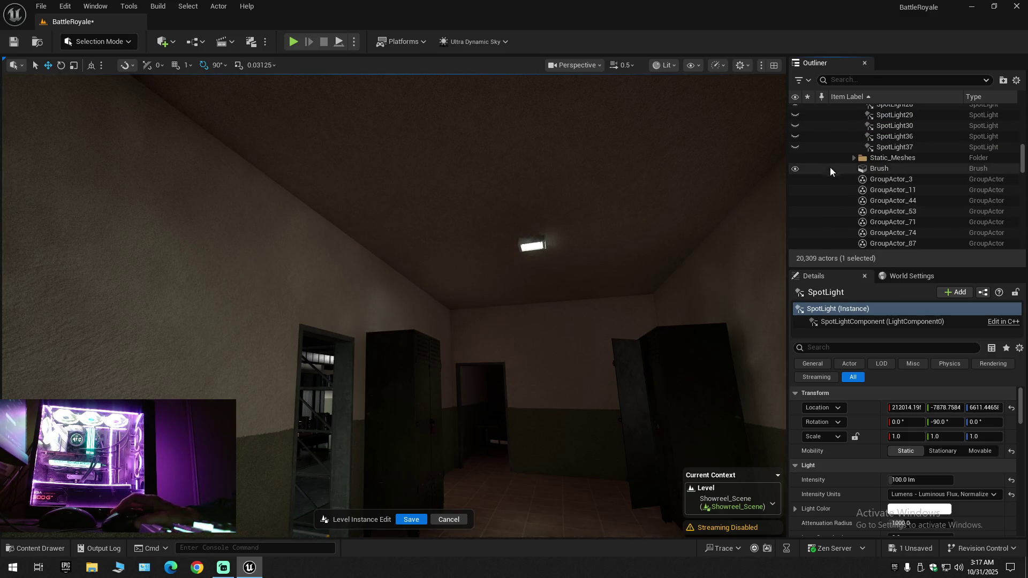
{"action": "left_click", "coordinate": [829, 147], "text": "shift"}
{"action": "left_click", "coordinate": [796, 147]}
Show the spotlight icons and light cones and fly along the lit corridor
{"action": "left_click_drag", "start_coordinate": [394, 268], "coordinate": [394, 385]}
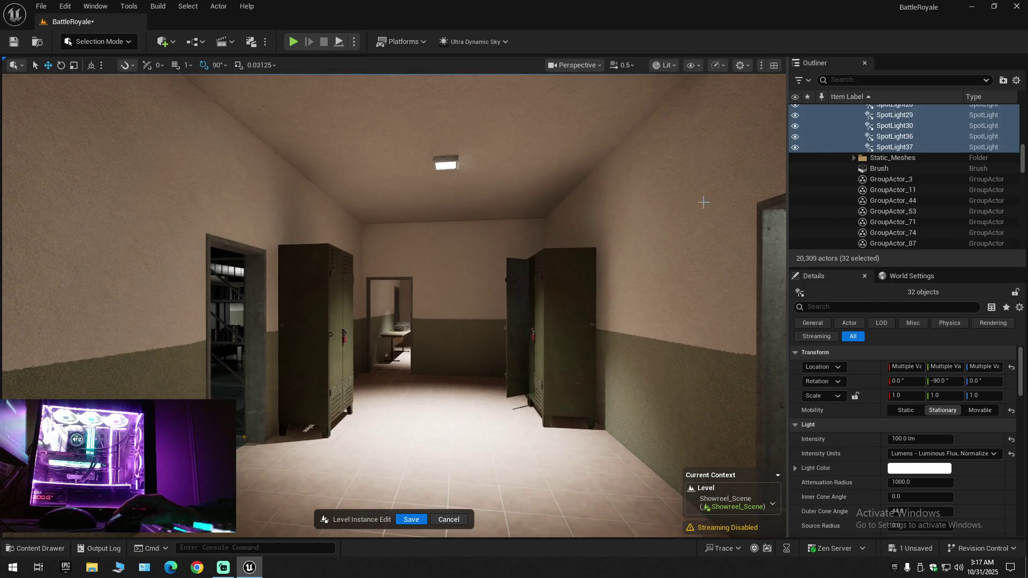
{"action": "key", "text": "g"}
{"action": "left_click_drag", "start_coordinate": [665, 229], "coordinate": [657, 186]}
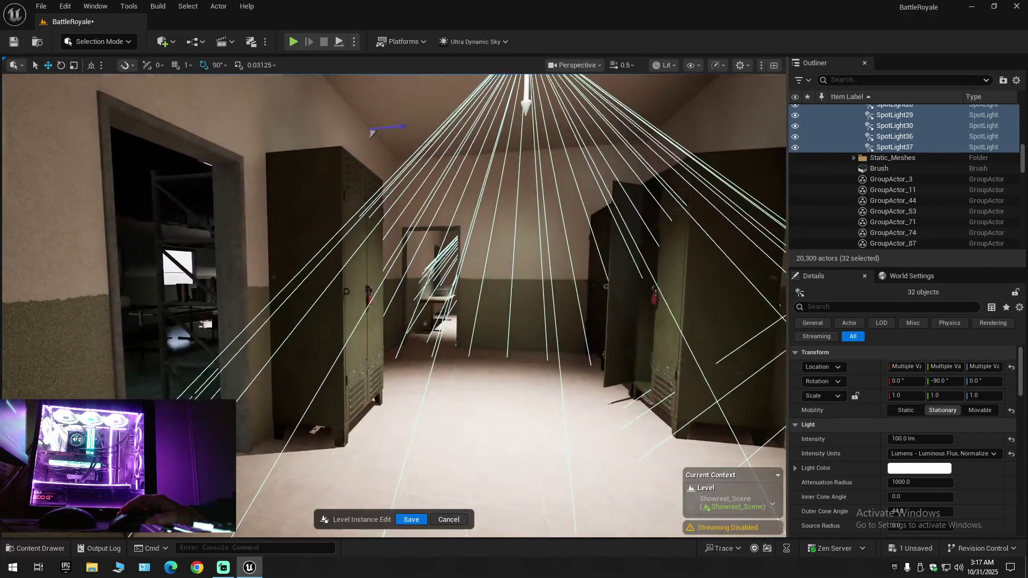
{"action": "left_click_drag", "start_coordinate": [718, 209], "coordinate": [718, 220]}
Collapse the hierarchy, reopen BattleRoyale > Army Base > Showreel_Scene > Lights, and select the first RectLight
{"action": "left_click", "coordinate": [1016, 80]}
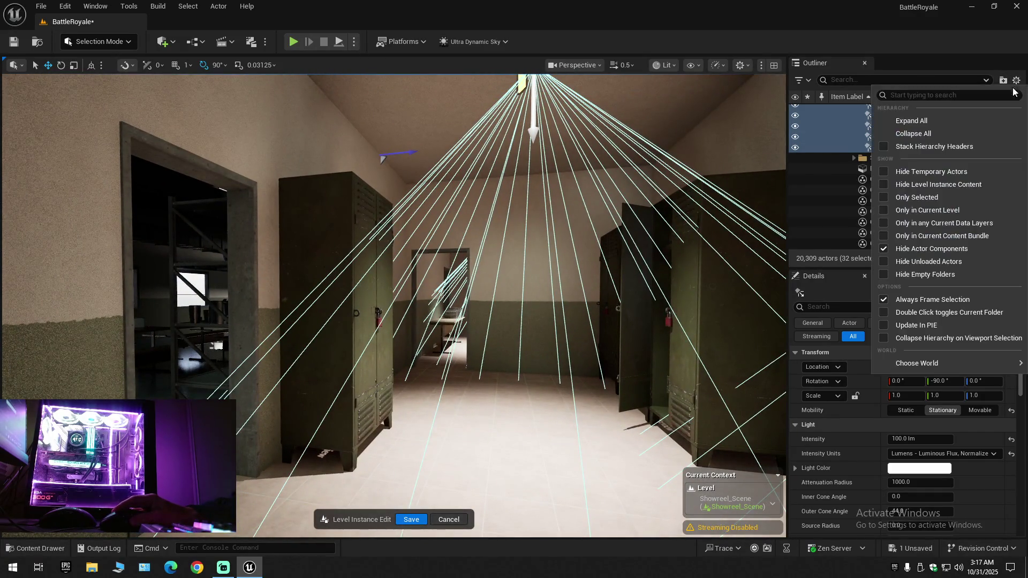
{"action": "left_click", "coordinate": [944, 134]}
{"action": "left_click", "coordinate": [850, 128]}
{"action": "left_click", "coordinate": [834, 109]}
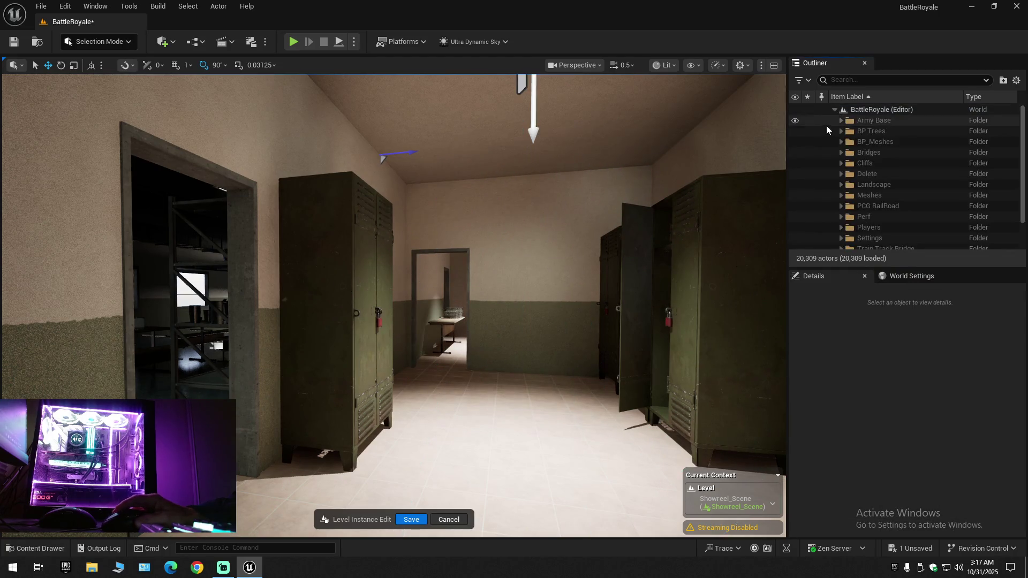
{"action": "left_click", "coordinate": [842, 121]}
{"action": "left_click", "coordinate": [849, 142]}
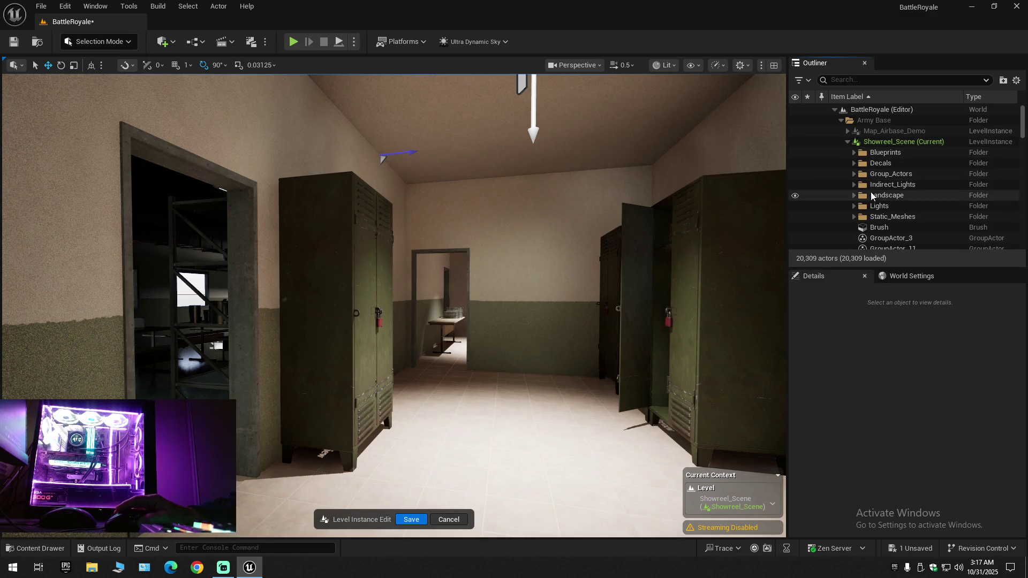
{"action": "left_click", "coordinate": [854, 206]}
{"action": "scroll", "coordinate": [852, 206], "scroll_direction": "down", "scroll_amount": 3}
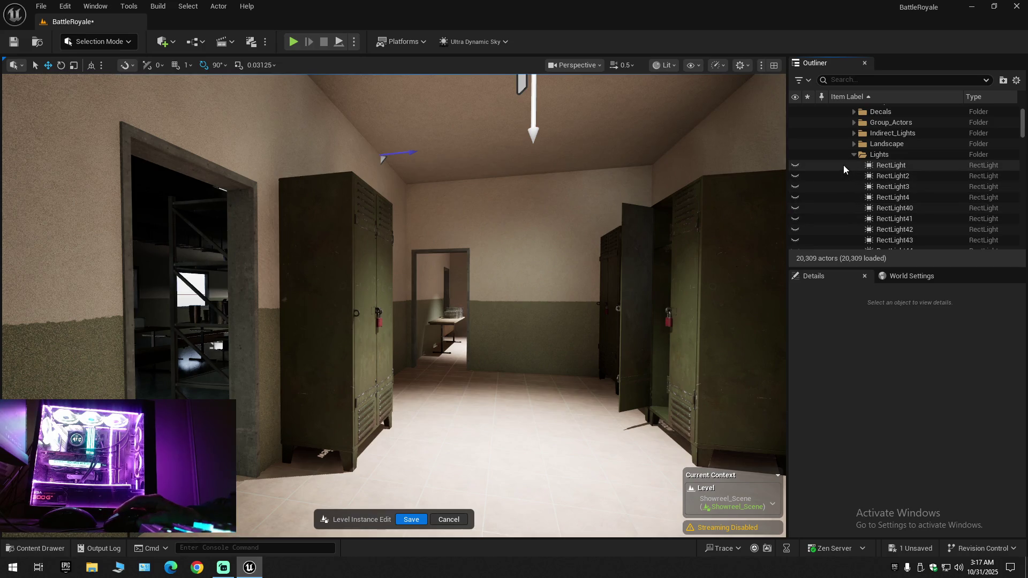
{"action": "left_click", "coordinate": [844, 165]}
{"action": "scroll", "coordinate": [845, 187], "scroll_direction": "down", "scroll_amount": 5}
Hide every light in the Lights folder and expand the folder in the Outliner
{"action": "scroll", "coordinate": [851, 185], "scroll_direction": "down", "scroll_amount": 1}
{"action": "left_click", "coordinate": [851, 156]}
{"action": "scroll", "coordinate": [912, 165], "scroll_direction": "down", "scroll_amount": 10}
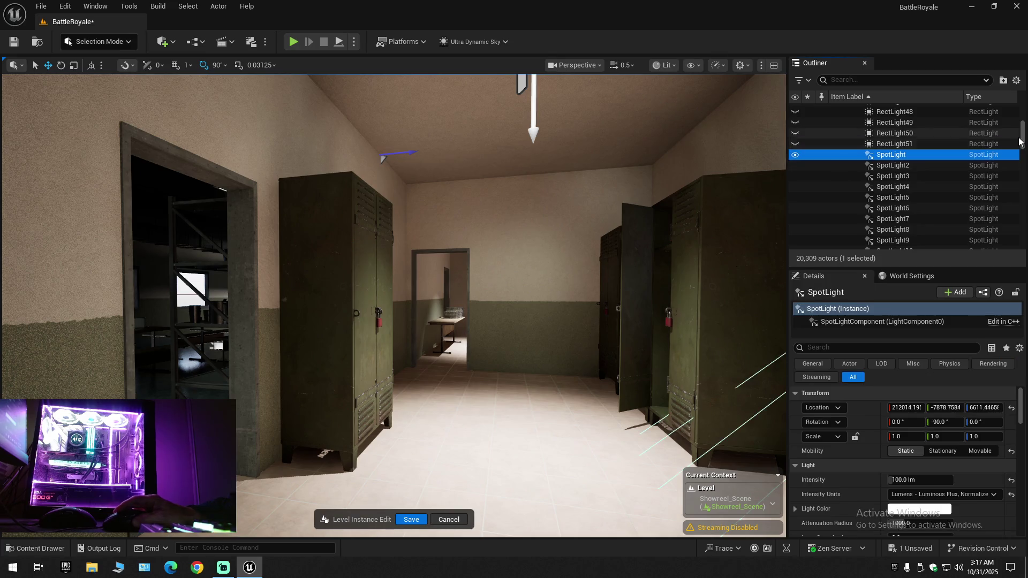
{"action": "scroll", "coordinate": [910, 177], "scroll_direction": "up", "scroll_amount": 10}
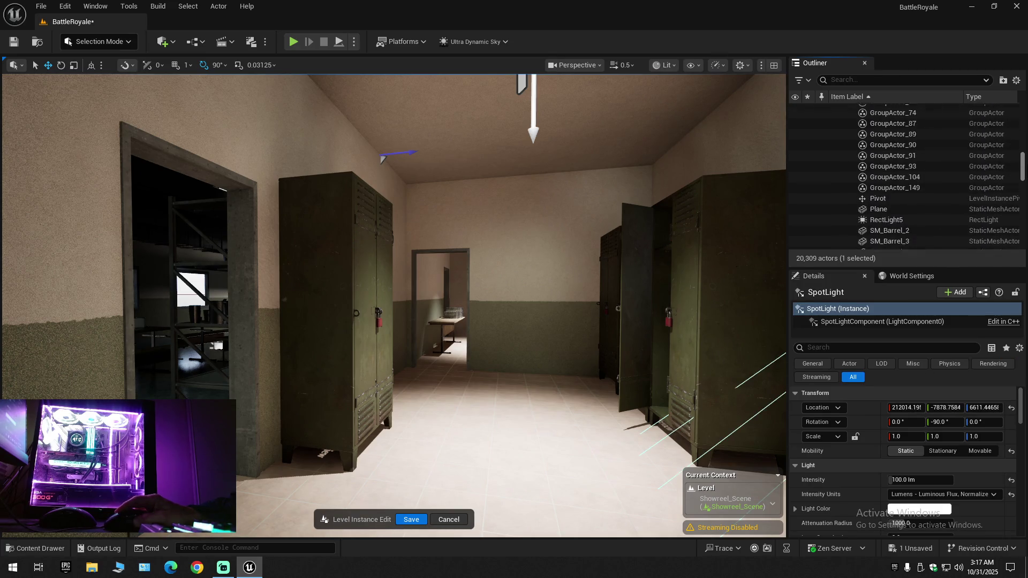
{"action": "scroll", "coordinate": [910, 177], "scroll_direction": "up", "scroll_amount": 15}
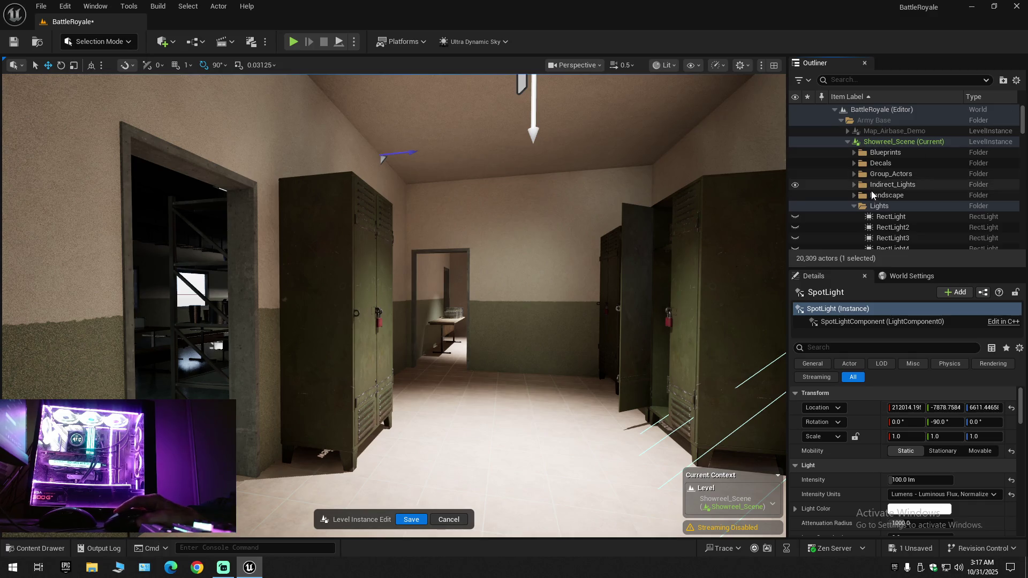
{"action": "left_click", "coordinate": [795, 205]}
{"action": "left_click", "coordinate": [855, 206]}
Keep the first RectLight hidden, make RectLight2 visible, and frame it in the mess hall
{"action": "left_click", "coordinate": [882, 217]}
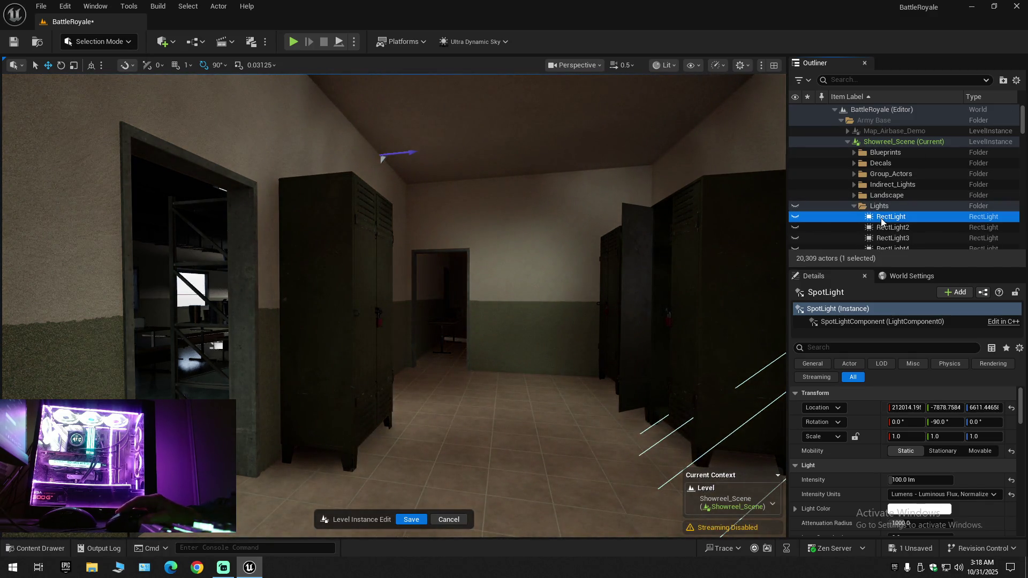
{"action": "left_click", "coordinate": [797, 219]}
{"action": "left_click", "coordinate": [797, 218]}
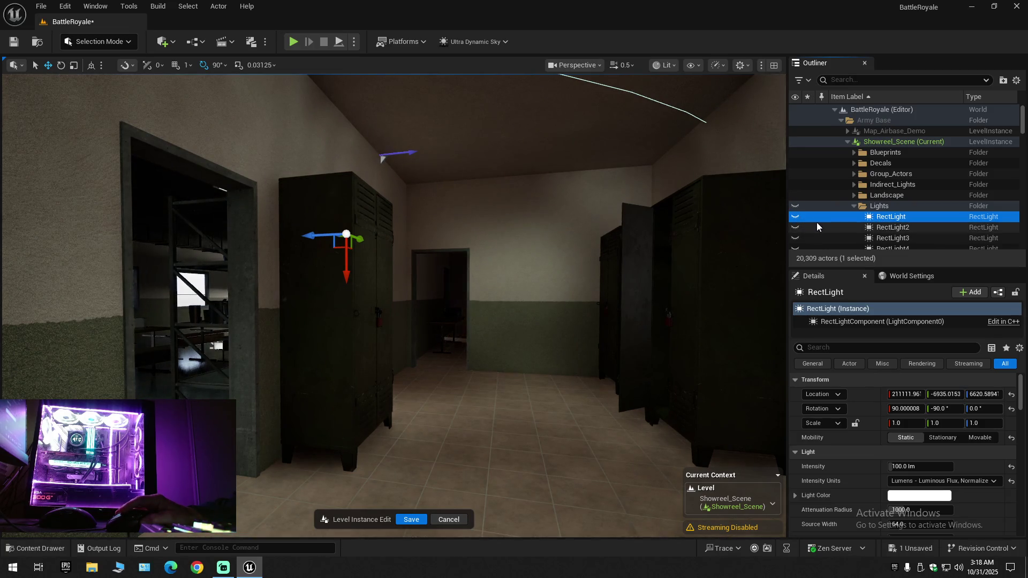
{"action": "left_click", "coordinate": [824, 228]}
{"action": "left_click", "coordinate": [795, 229]}
{"action": "left_click", "coordinate": [796, 229]}
{"action": "left_click", "coordinate": [795, 228]}
{"action": "key", "text": "f"}
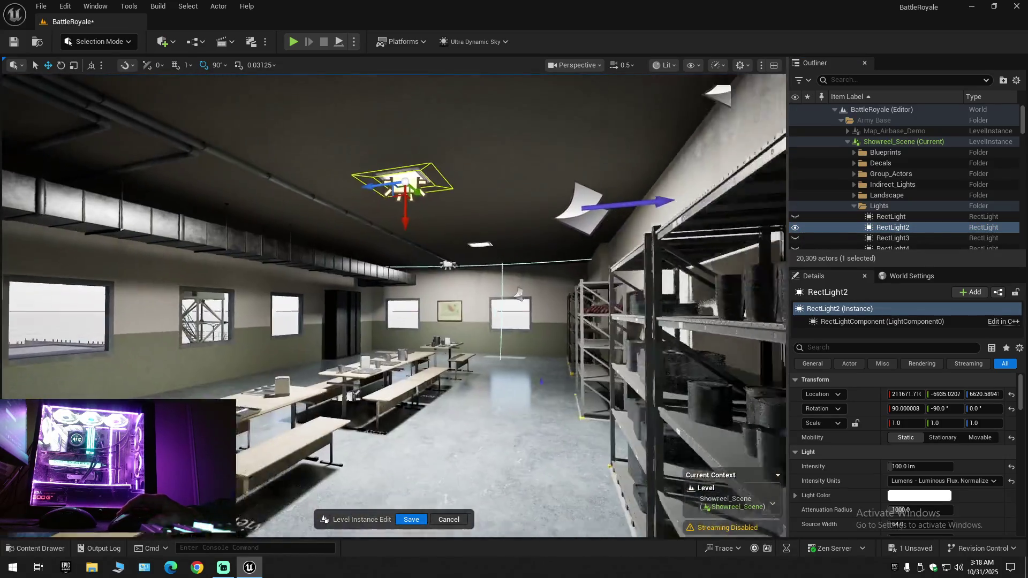
{"action": "mouse_move", "coordinate": [394, 305]}
{"action": "left_mouse_down"}
{"action": "mouse_move", "coordinate": [423, 305]}
{"action": "mouse_move", "coordinate": [354, 305]}
{"action": "mouse_move", "coordinate": [342, 262]}
{"action": "mouse_move", "coordinate": [316, 267]}
{"action": "left_mouse_up"}
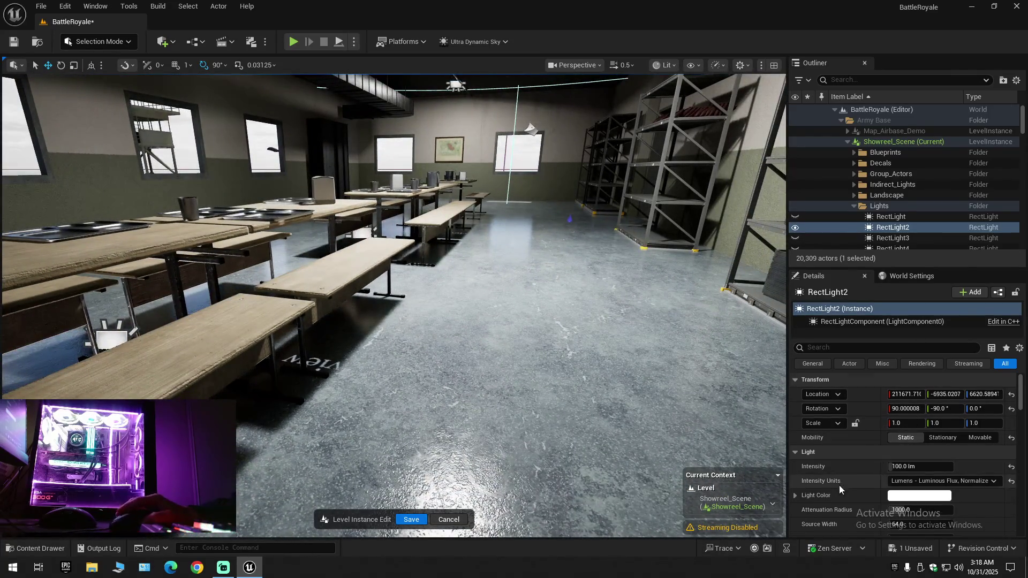
Review RectLight2's Details: Static mobility, 100.0 lm intensity, 1000.0 attenuation radius
{"action": "scroll", "coordinate": [839, 485], "scroll_direction": "down", "scroll_amount": 5}
{"action": "scroll", "coordinate": [839, 485], "scroll_direction": "down", "scroll_amount": 8}
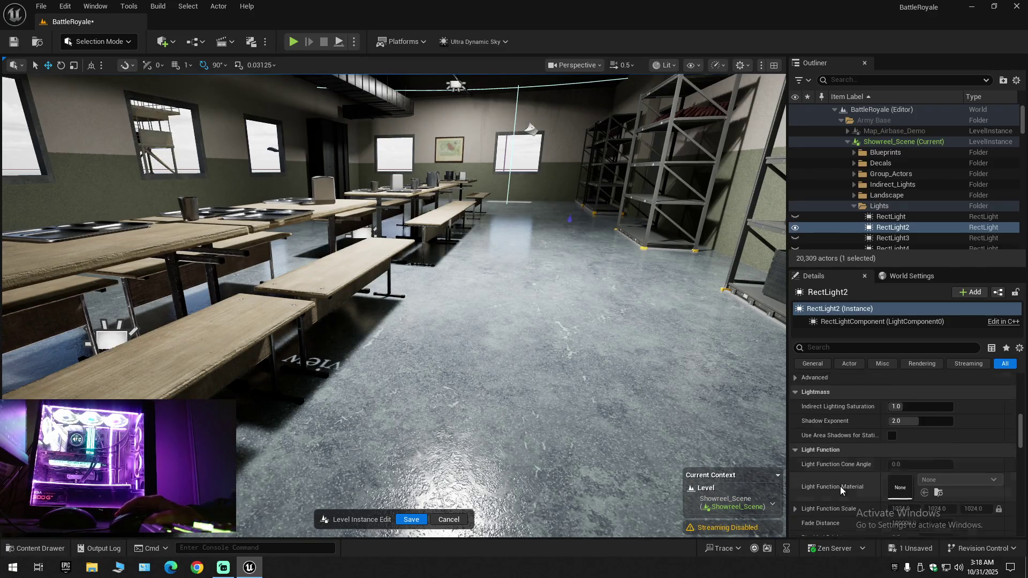
{"action": "scroll", "coordinate": [840, 486], "scroll_direction": "down", "scroll_amount": 2}
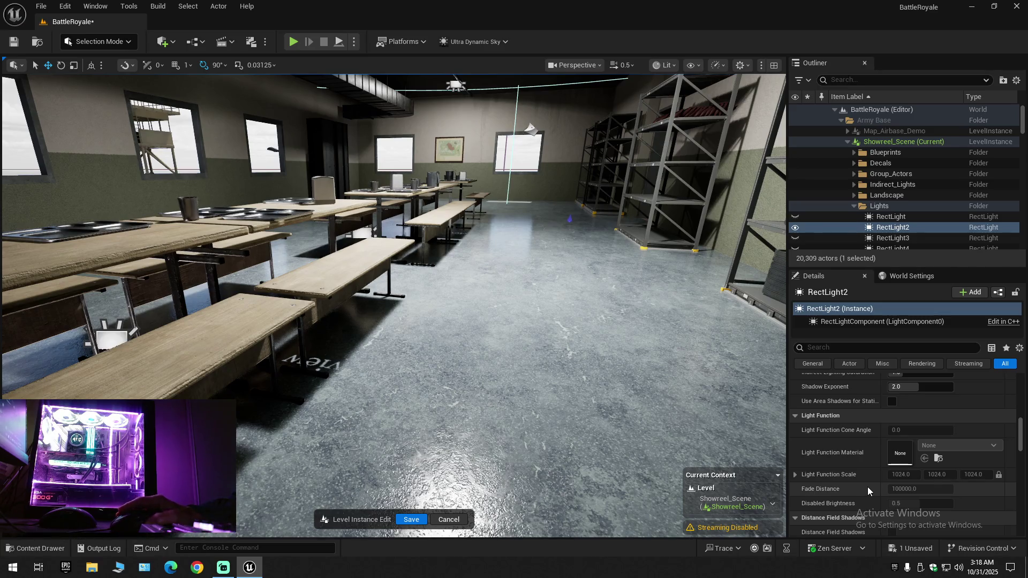
{"action": "scroll", "coordinate": [978, 477], "scroll_direction": "down", "scroll_amount": 6}
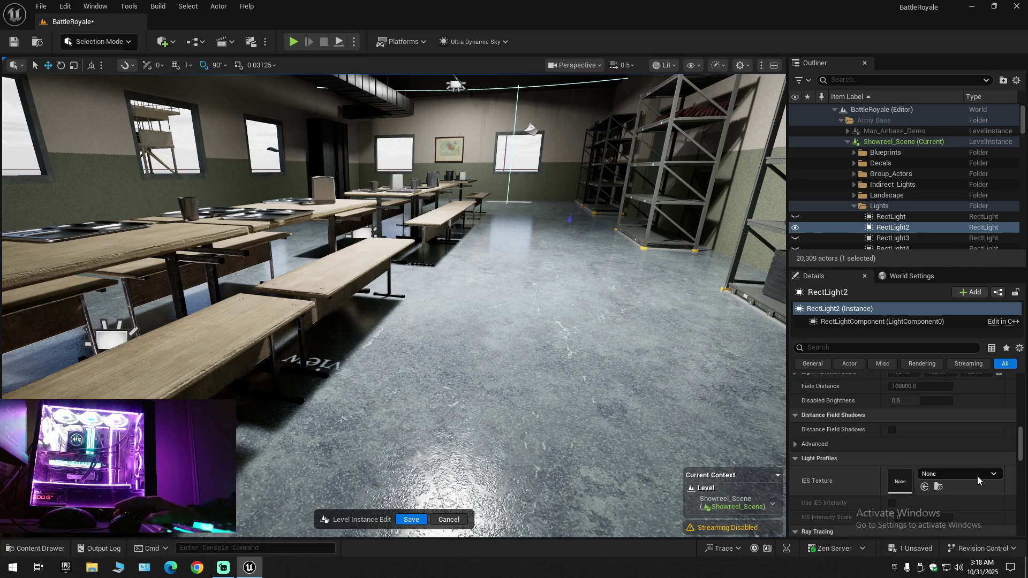
{"action": "scroll", "coordinate": [978, 477], "scroll_direction": "down", "scroll_amount": 10}
{"action": "scroll", "coordinate": [978, 477], "scroll_direction": "down", "scroll_amount": 8}
{"action": "scroll", "coordinate": [978, 477], "scroll_direction": "down", "scroll_amount": 4}
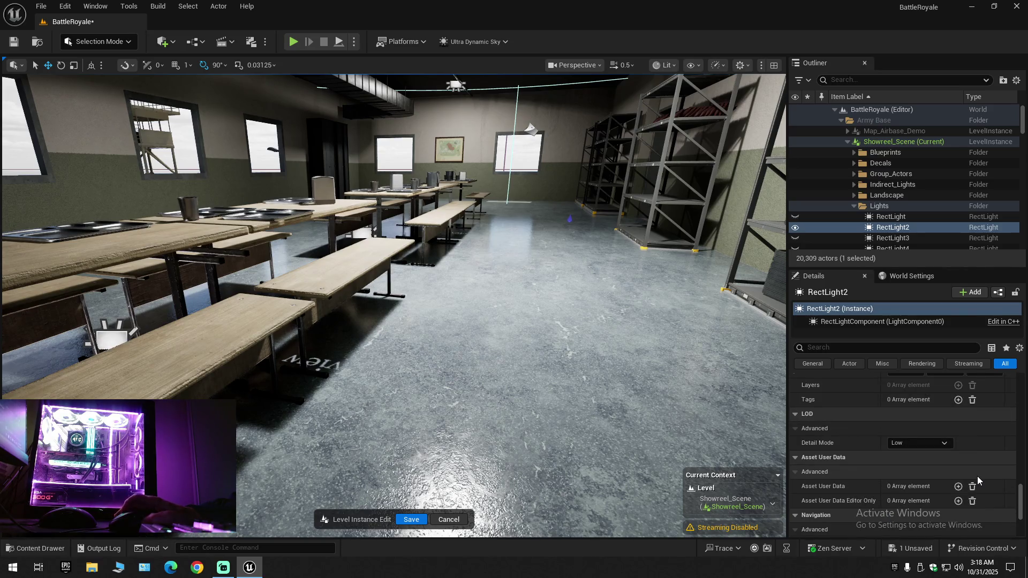
{"action": "scroll", "coordinate": [978, 476], "scroll_direction": "up", "scroll_amount": 4}
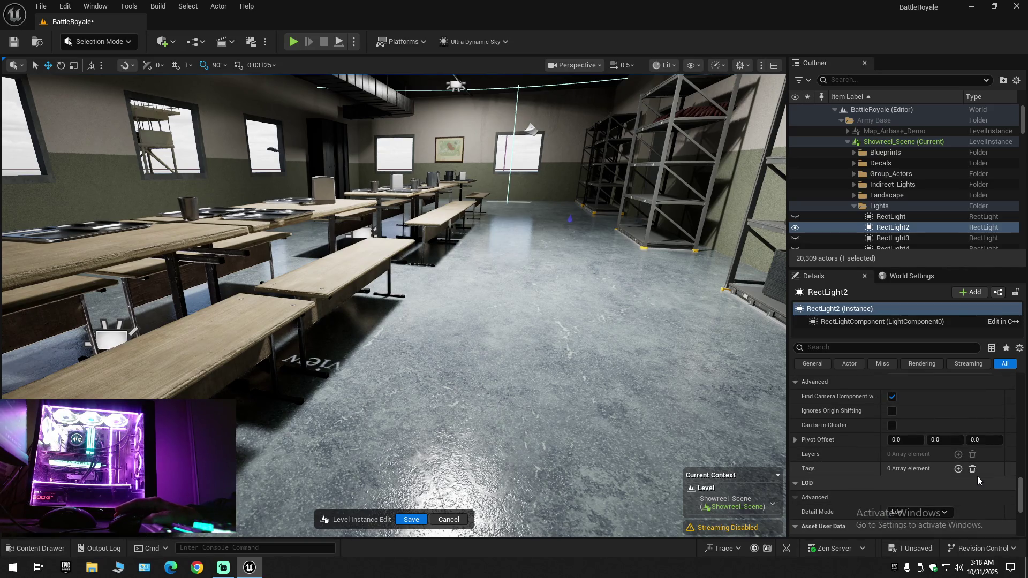
{"action": "scroll", "coordinate": [978, 477], "scroll_direction": "down", "scroll_amount": 9}
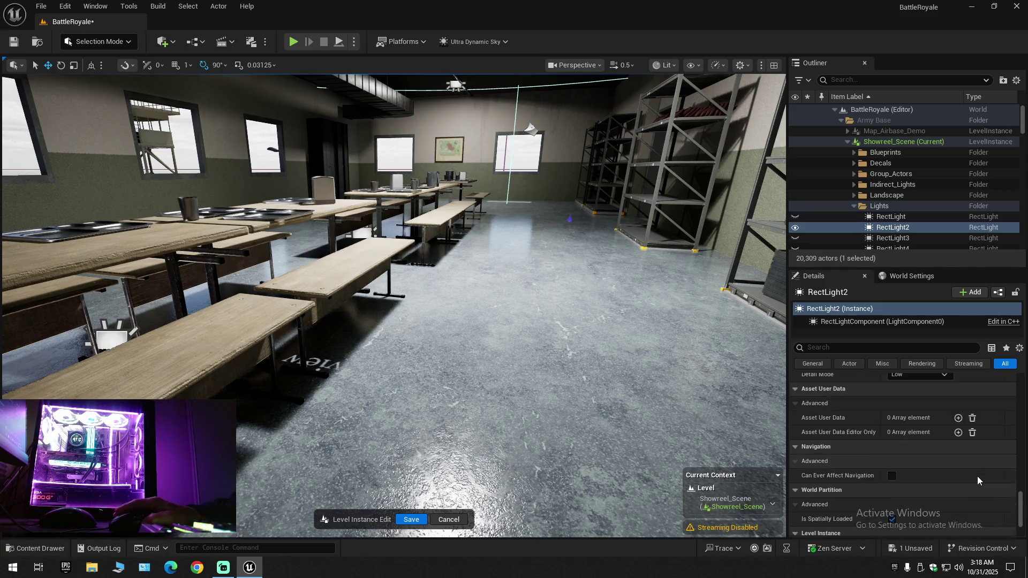
{"action": "scroll", "coordinate": [978, 476], "scroll_direction": "down", "scroll_amount": 4}
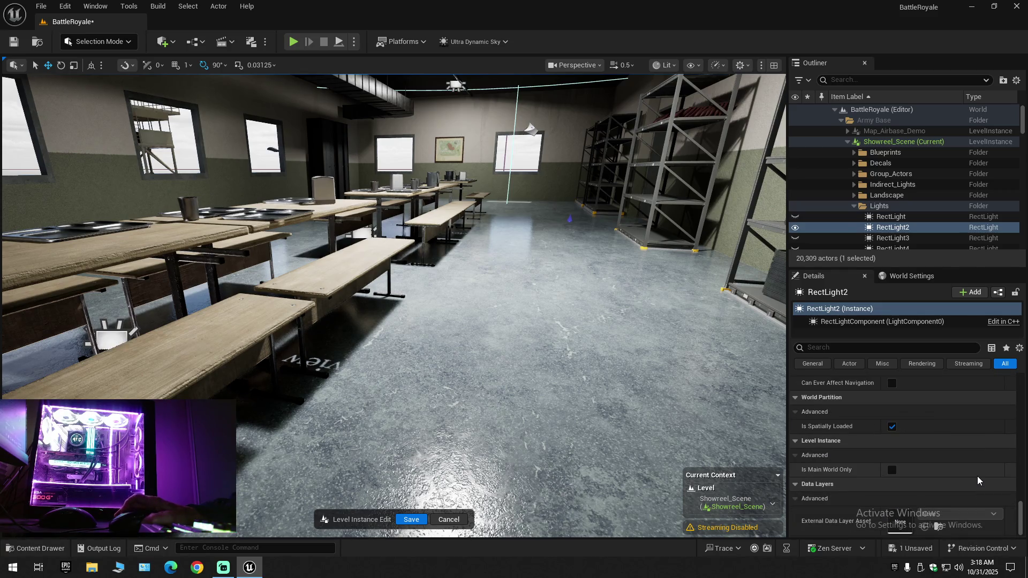
{"action": "scroll", "coordinate": [978, 477], "scroll_direction": "up", "scroll_amount": 10}
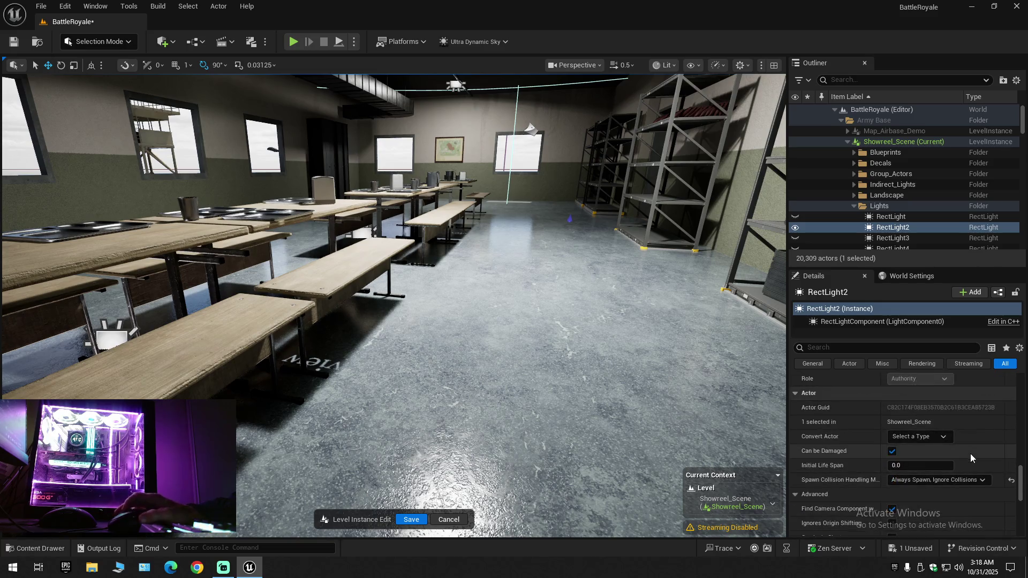
{"action": "scroll", "coordinate": [970, 454], "scroll_direction": "up", "scroll_amount": 6}
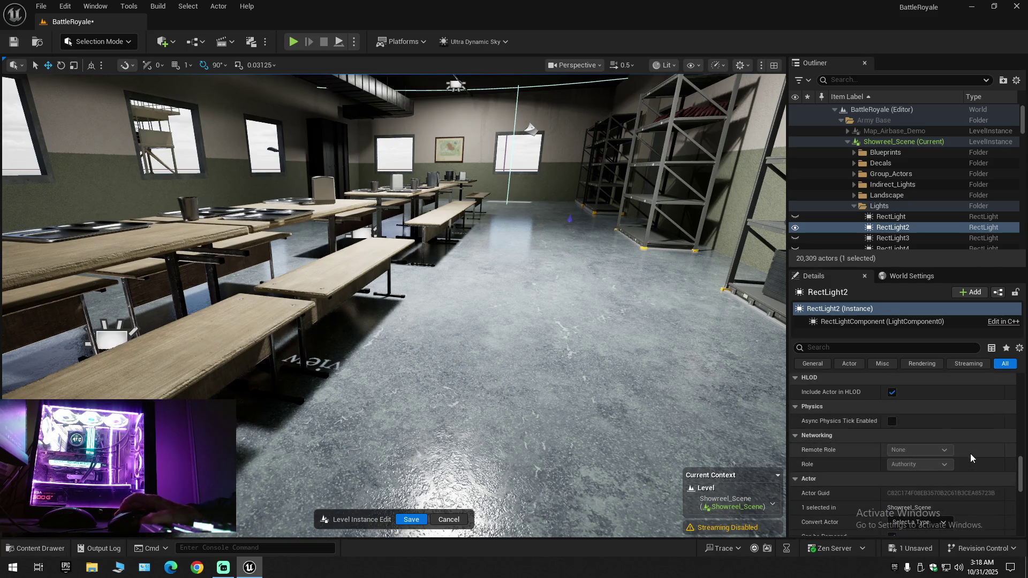
{"action": "scroll", "coordinate": [970, 454], "scroll_direction": "up", "scroll_amount": 8}
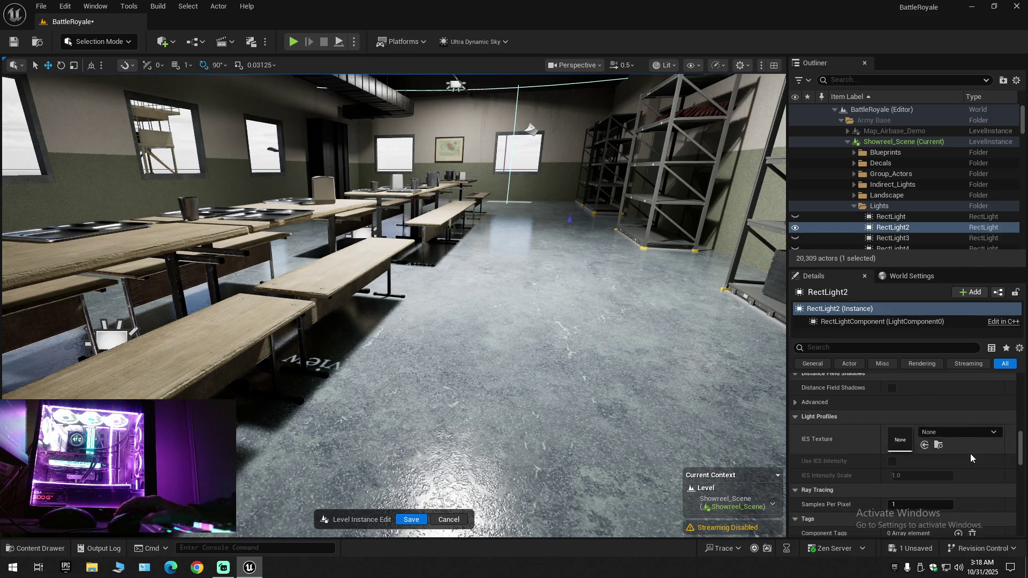
{"action": "scroll", "coordinate": [970, 454], "scroll_direction": "up", "scroll_amount": 5}
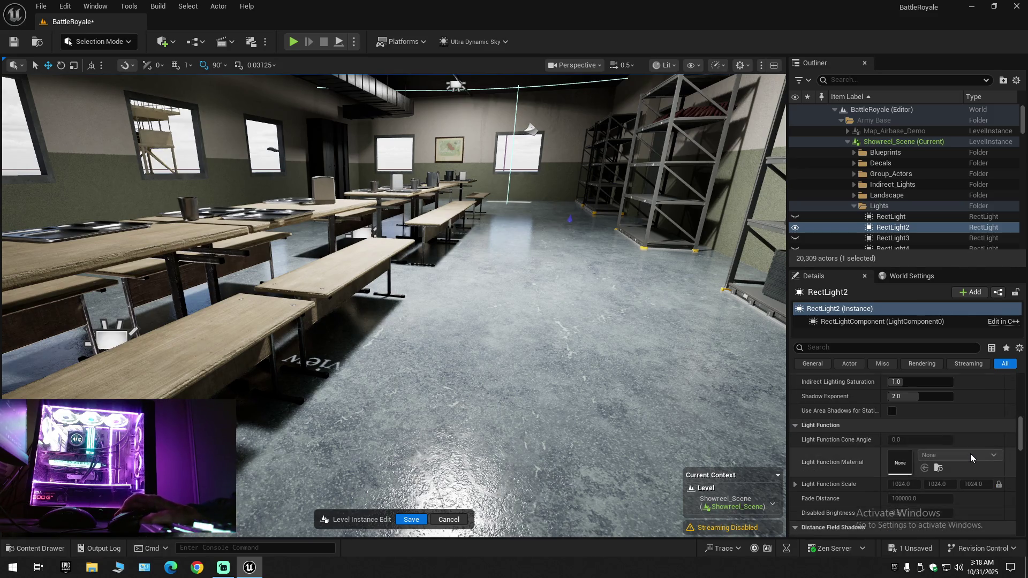
{"action": "scroll", "coordinate": [970, 455], "scroll_direction": "up", "scroll_amount": 3}
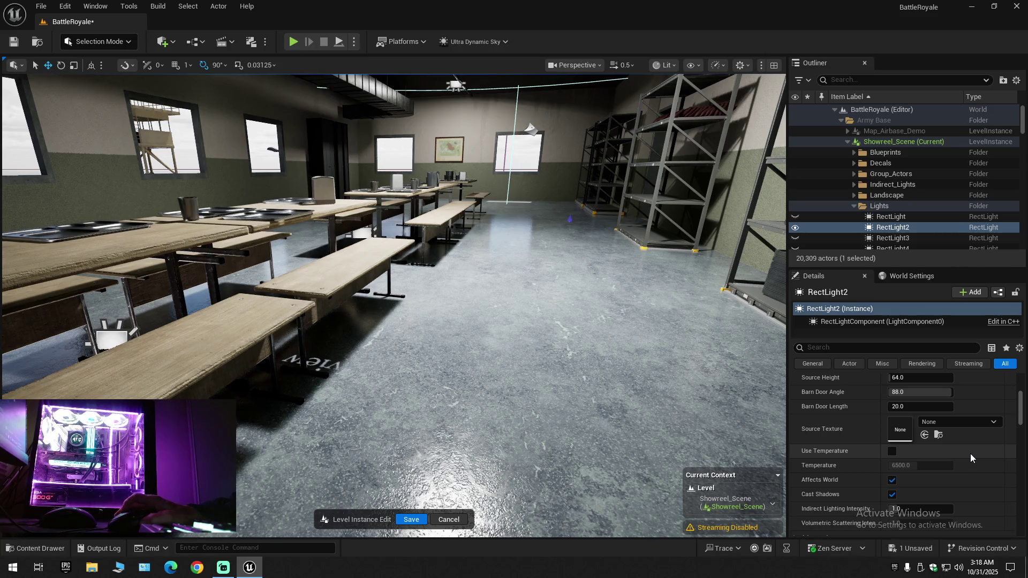
{"action": "scroll", "coordinate": [970, 454], "scroll_direction": "up", "scroll_amount": 5}
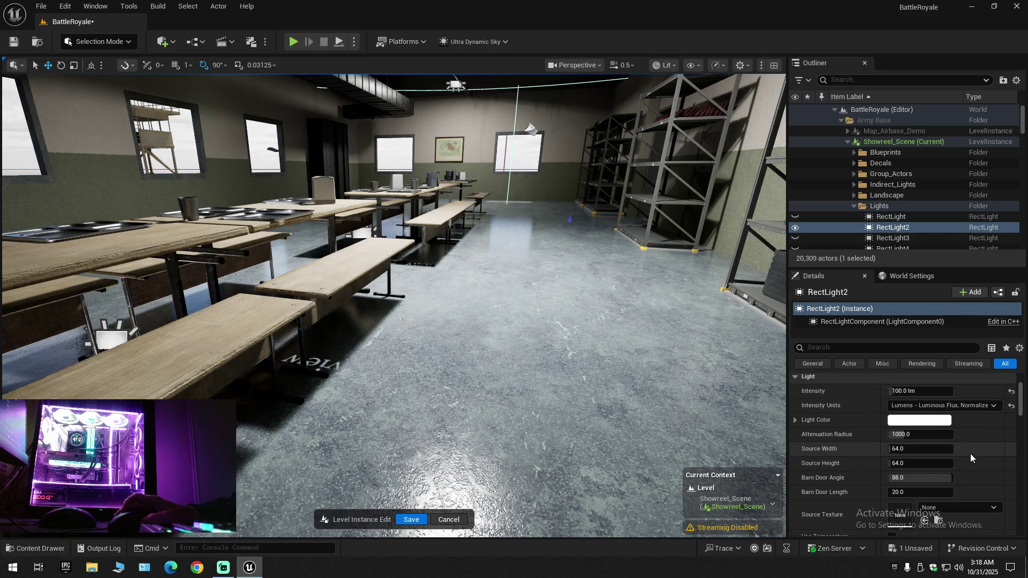
{"action": "scroll", "coordinate": [970, 454], "scroll_direction": "up", "scroll_amount": 2}
Check Light Color's RGB values of 255, fold them away, and select the RectLightComponent
{"action": "left_click", "coordinate": [795, 454]}
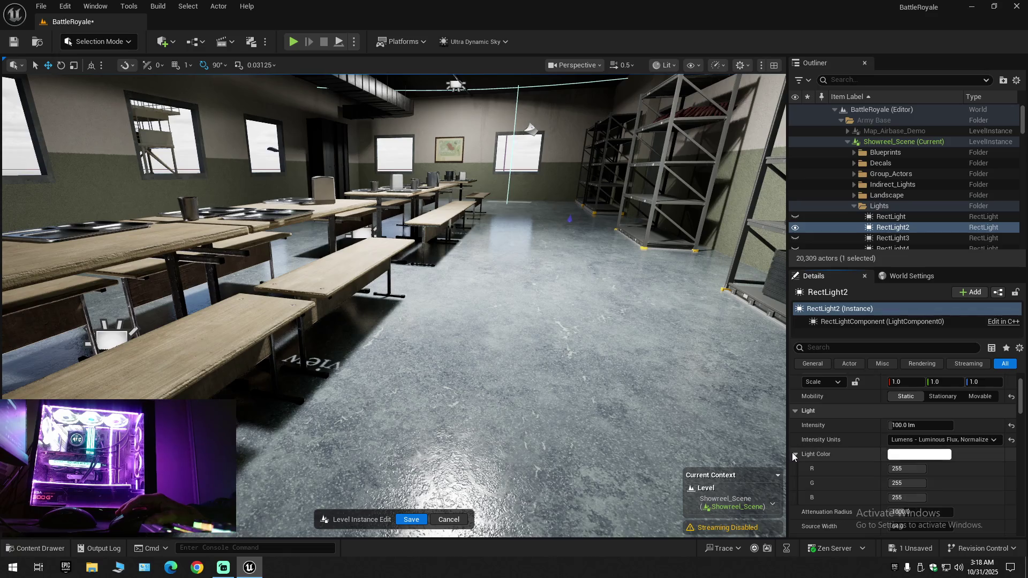
{"action": "left_click", "coordinate": [793, 454]}
{"action": "scroll", "coordinate": [874, 476], "scroll_direction": "up", "scroll_amount": 1}
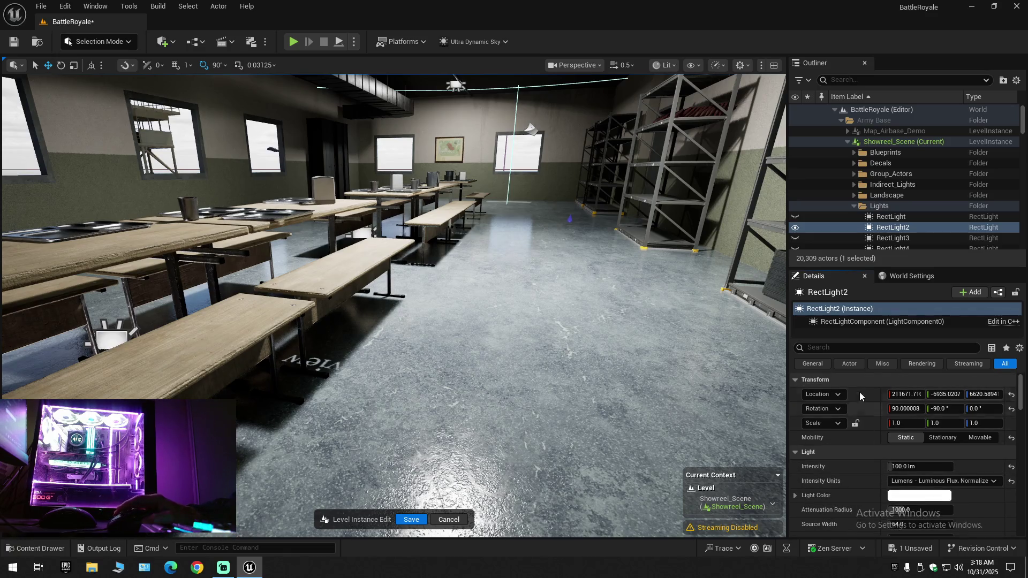
{"action": "left_click", "coordinate": [870, 322]}
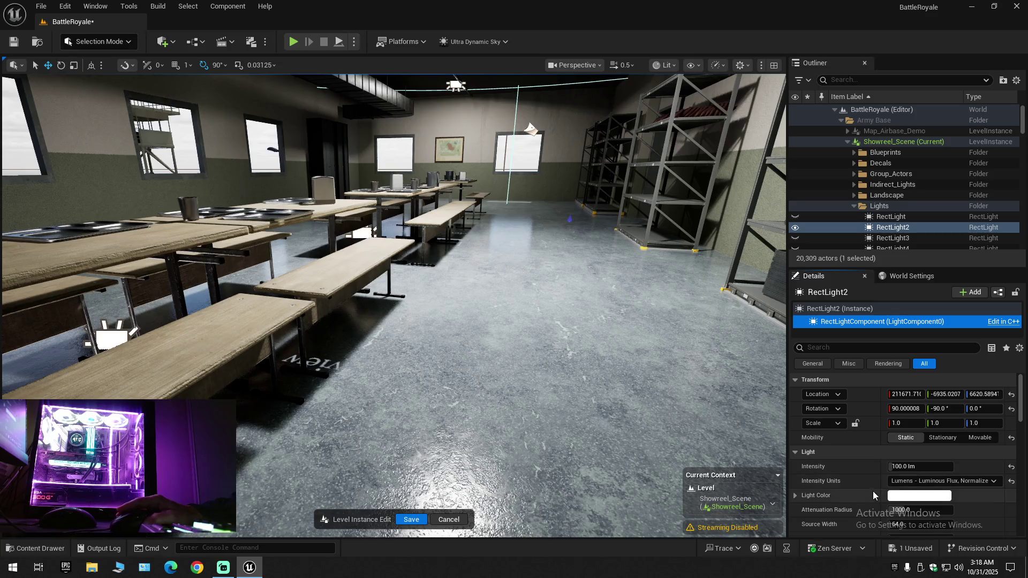
Scroll through the RectLightComponent's settings in the Details panel
{"action": "scroll", "coordinate": [873, 493], "scroll_direction": "down", "scroll_amount": 3}
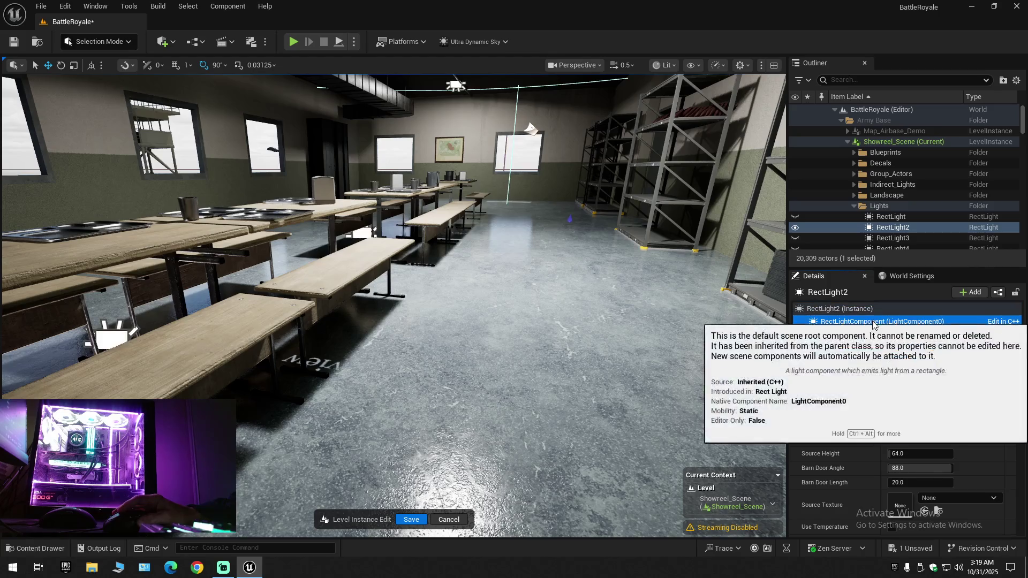
{"action": "scroll", "coordinate": [872, 467], "scroll_direction": "down", "scroll_amount": 10}
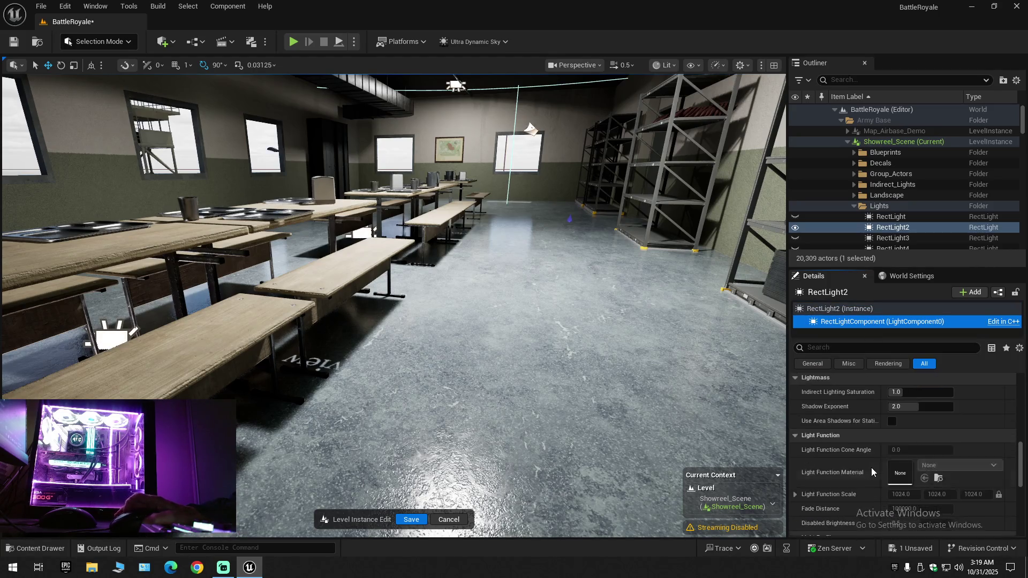
{"action": "scroll", "coordinate": [871, 467], "scroll_direction": "down", "scroll_amount": 3}
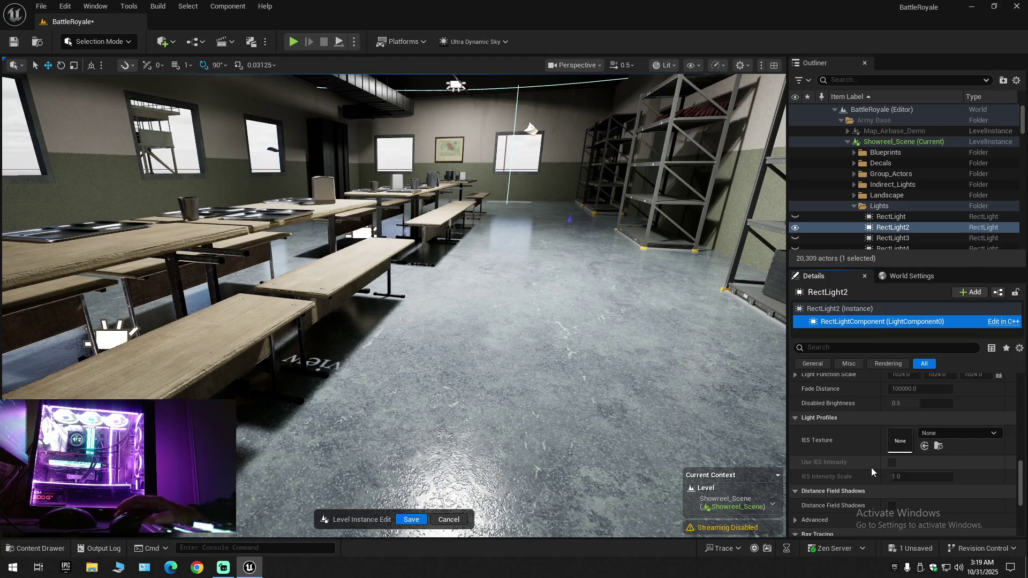
{"action": "scroll", "coordinate": [872, 468], "scroll_direction": "down", "scroll_amount": 3}
{"action": "scroll", "coordinate": [872, 467], "scroll_direction": "down", "scroll_amount": 3}
{"action": "scroll", "coordinate": [872, 471], "scroll_direction": "up", "scroll_amount": 10}
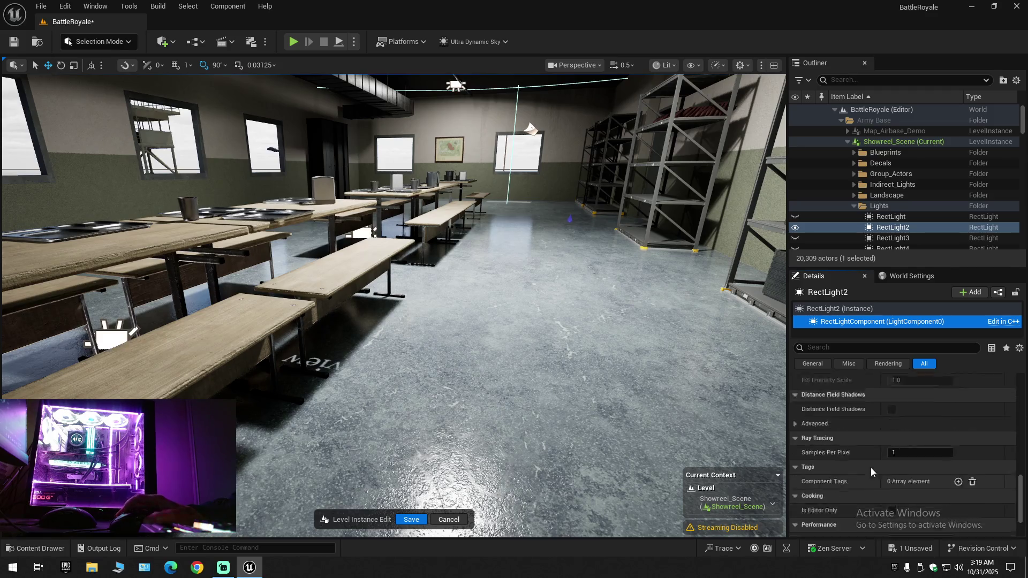
{"action": "scroll", "coordinate": [862, 426], "scroll_direction": "up", "scroll_amount": 2}
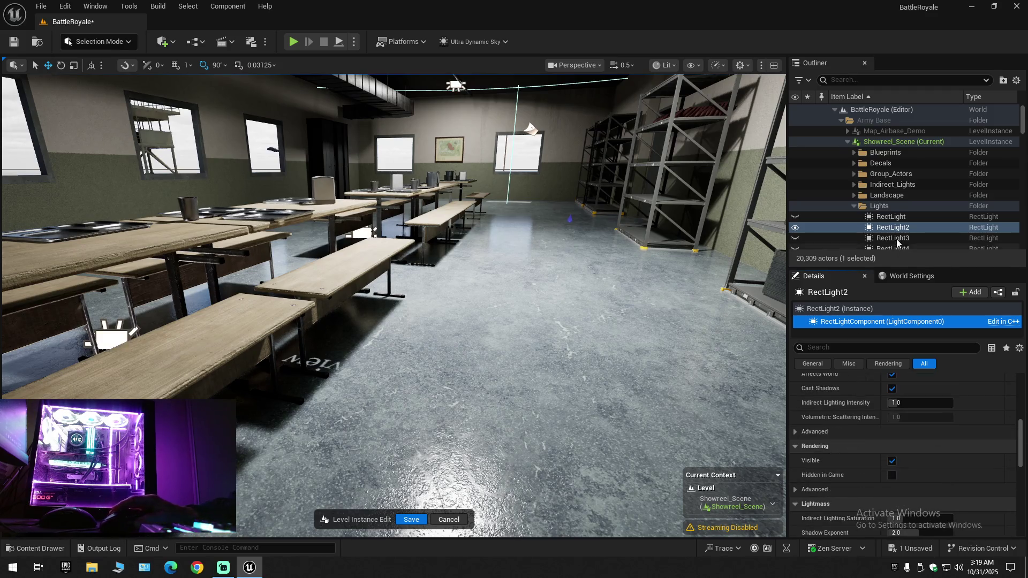
Collapse the Lights folder and hide all its lights, darkening the mess hall
{"action": "left_click", "coordinate": [855, 206]}
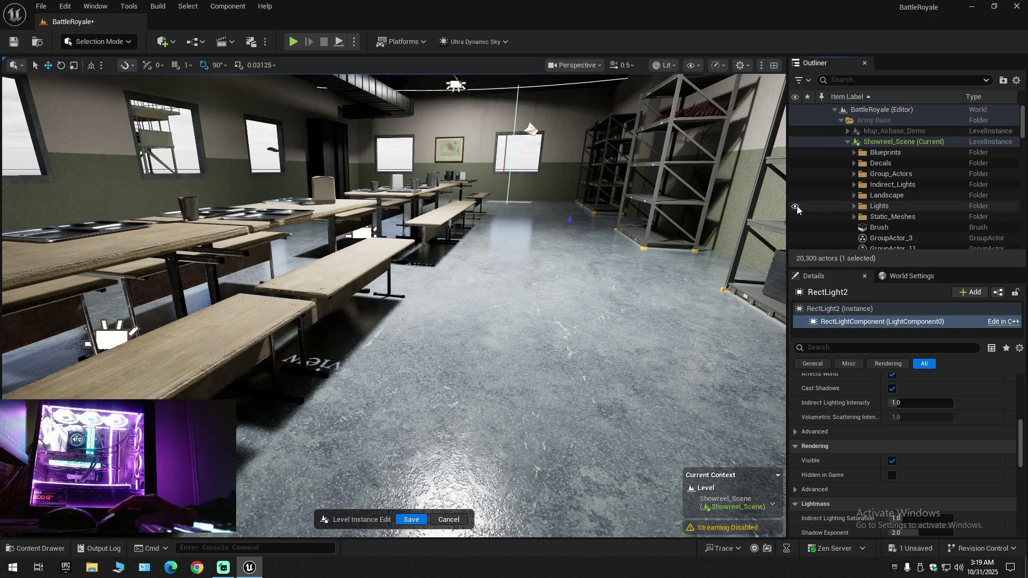
{"action": "left_click", "coordinate": [855, 206]}
{"action": "left_click", "coordinate": [857, 206]}
{"action": "left_click", "coordinate": [795, 206]}
{"action": "left_click_drag", "start_coordinate": [626, 260], "coordinate": [626, 209]}
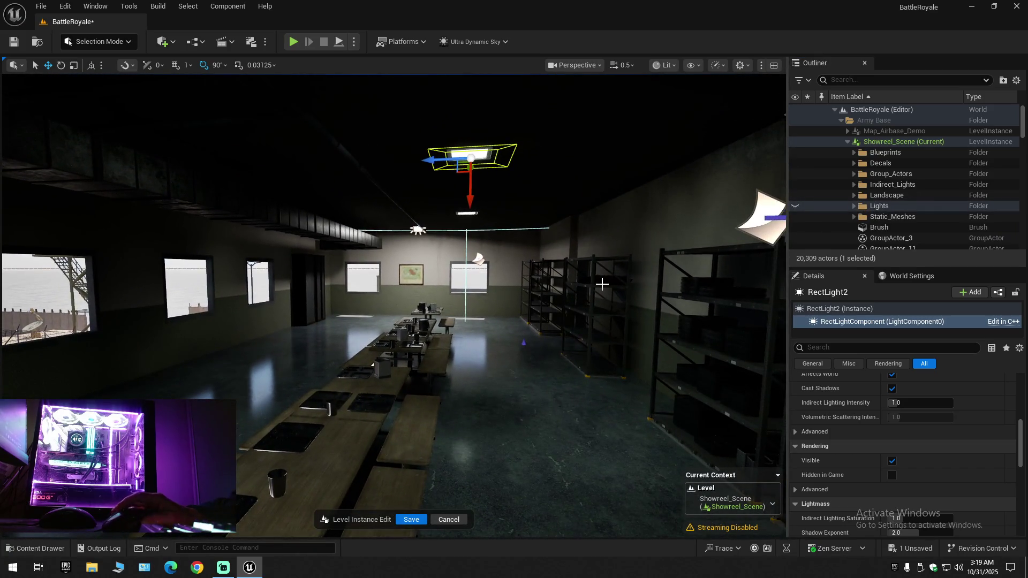
Place a new Rect Light (RectLight15) from Quick Add > Lights and frame it
{"action": "left_click", "coordinate": [173, 43]}
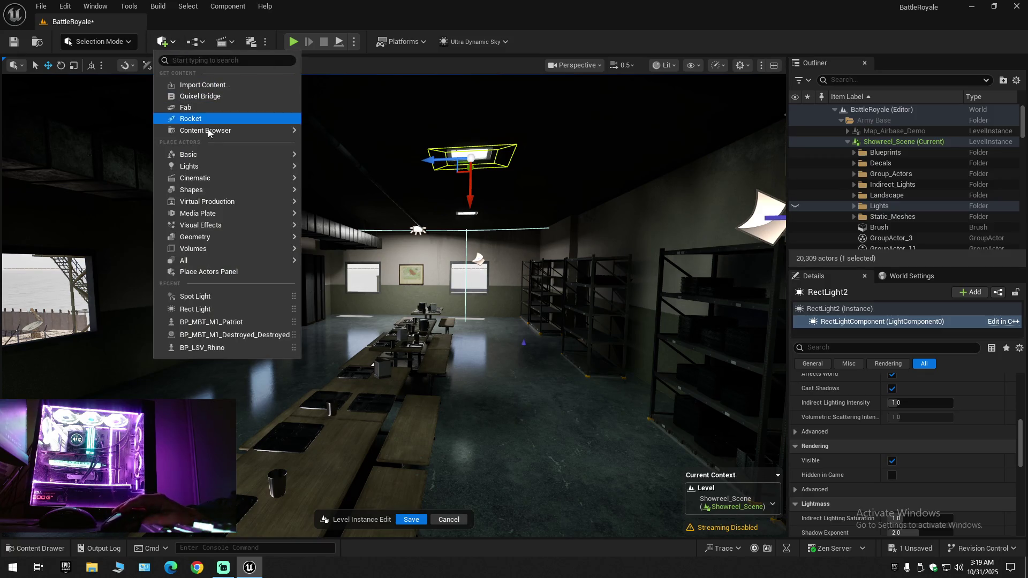
{"action": "mouse_move", "coordinate": [208, 218]}
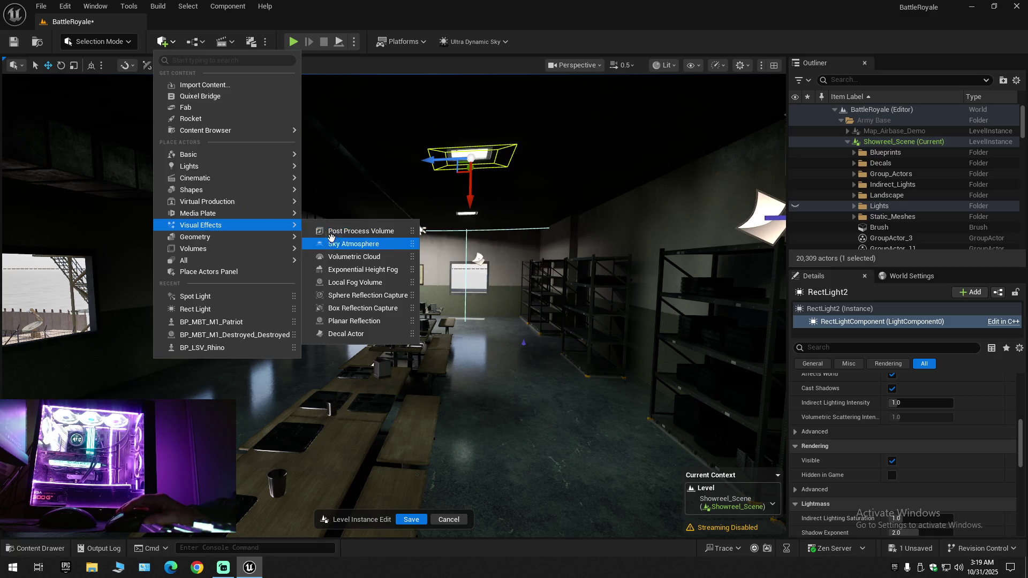
{"action": "mouse_move", "coordinate": [197, 169]}
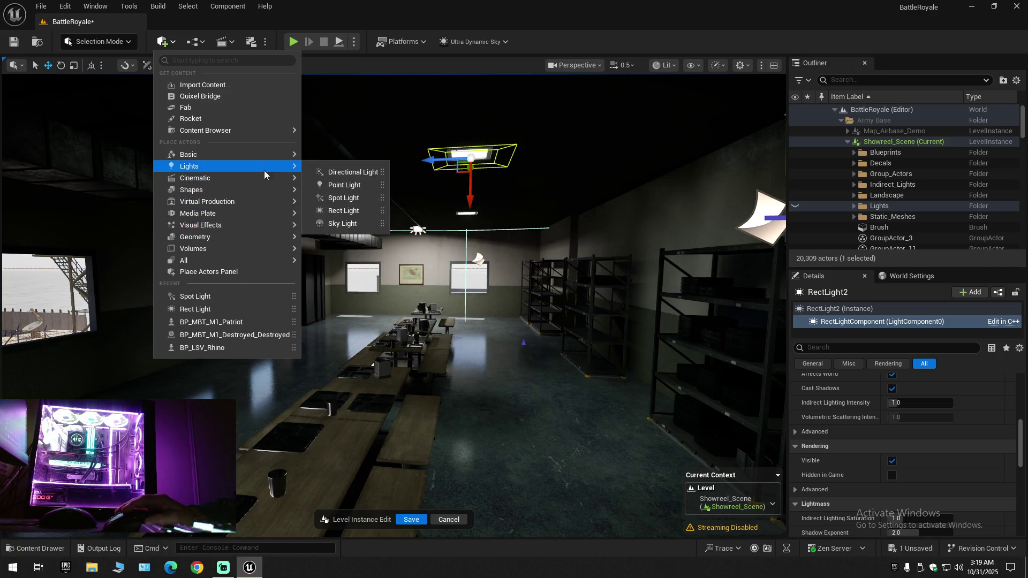
{"action": "left_click", "coordinate": [355, 211]}
{"action": "key", "text": "f"}
{"action": "mouse_move", "coordinate": [452, 318]}
{"action": "left_mouse_down"}
{"action": "mouse_move", "coordinate": [412, 319]}
{"action": "mouse_move", "coordinate": [689, 318]}
{"action": "left_mouse_up"}
{"action": "left_click_drag", "start_coordinate": [220, 309], "coordinate": [161, 307]}
{"action": "key", "text": "s"}
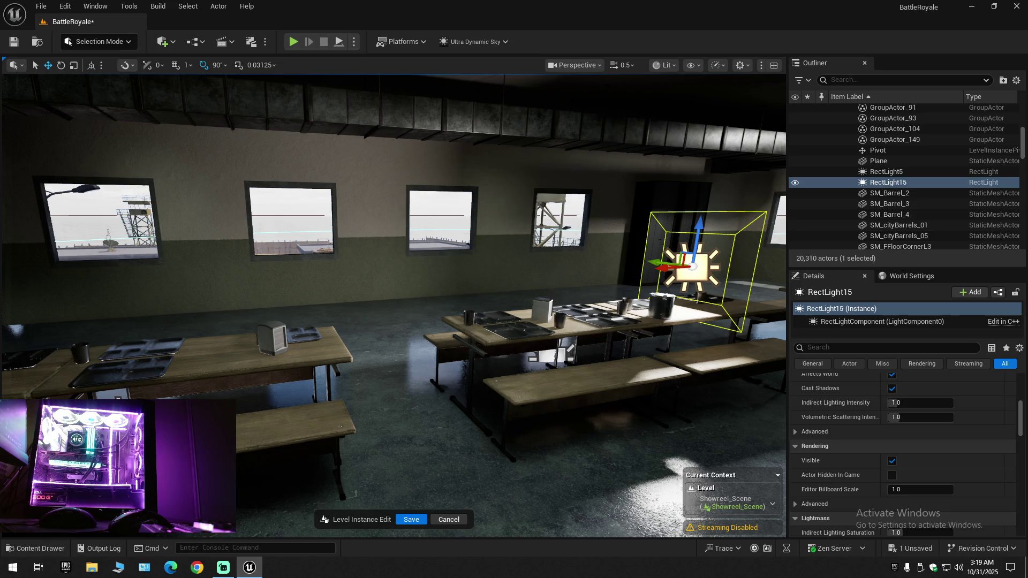
Move RectLight15 over the tables, rotate it to face down, and raise it to the ceiling
{"action": "key", "text": "a"}
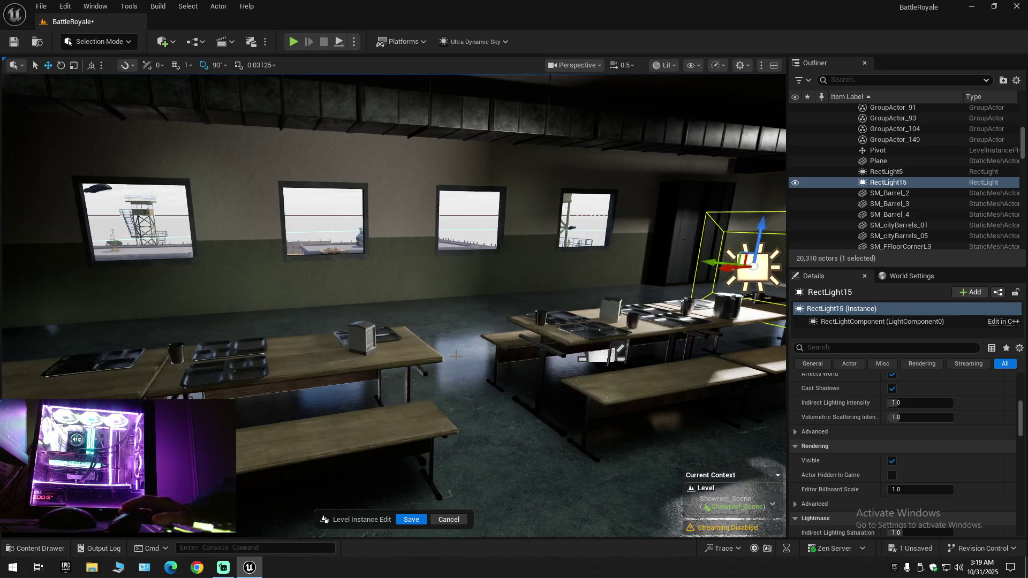
{"action": "left_click_drag", "start_coordinate": [510, 354], "coordinate": [675, 356]}
{"action": "scroll", "coordinate": [404, 285], "scroll_direction": "down", "scroll_amount": 3}
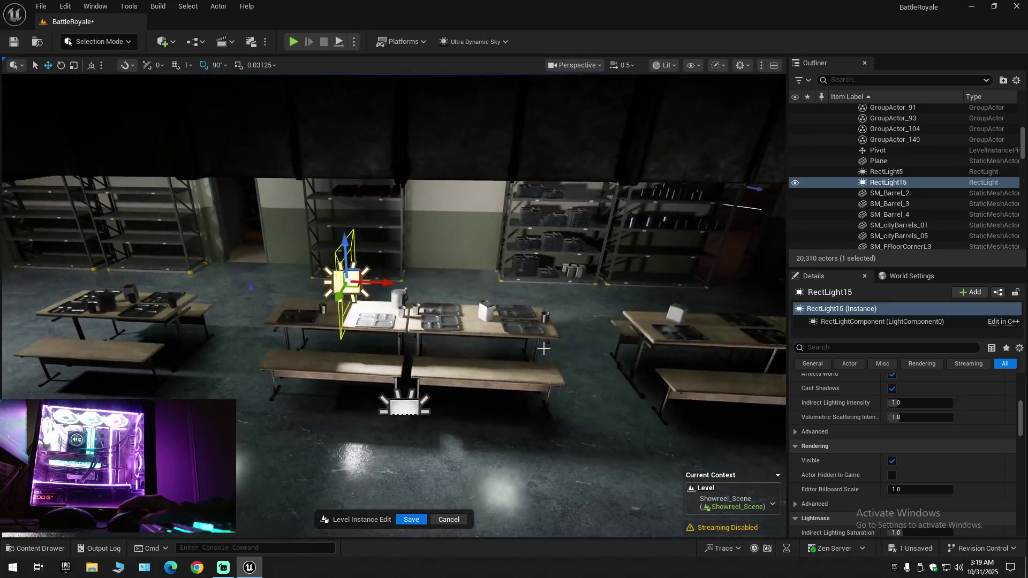
{"action": "left_click_drag", "start_coordinate": [382, 284], "coordinate": [578, 287]}
{"action": "key", "text": "e"}
{"action": "mouse_move", "coordinate": [501, 262]}
{"action": "left_mouse_down"}
{"action": "mouse_move", "coordinate": [493, 294]}
{"action": "mouse_move", "coordinate": [579, 321]}
{"action": "mouse_move", "coordinate": [562, 385]}
{"action": "mouse_move", "coordinate": [613, 328]}
{"action": "left_mouse_up"}
{"action": "key", "text": "w"}
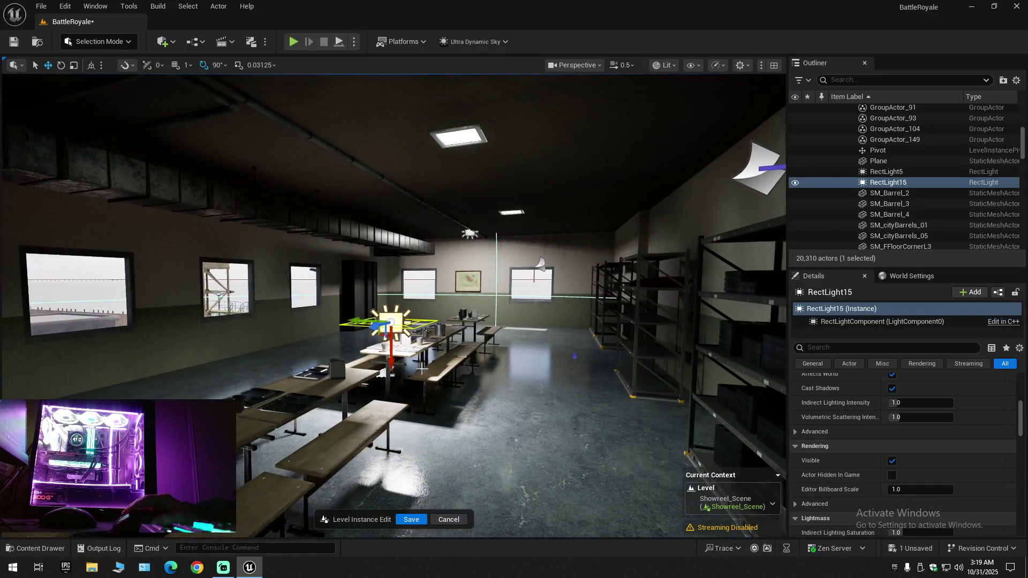
{"action": "mouse_move", "coordinate": [393, 361]}
{"action": "left_mouse_down"}
{"action": "mouse_move", "coordinate": [393, 198]}
{"action": "mouse_move", "coordinate": [420, 193]}
{"action": "mouse_move", "coordinate": [413, 225]}
{"action": "mouse_move", "coordinate": [390, 190]}
{"action": "mouse_move", "coordinate": [397, 236]}
{"action": "mouse_move", "coordinate": [391, 207]}
{"action": "left_mouse_up"}
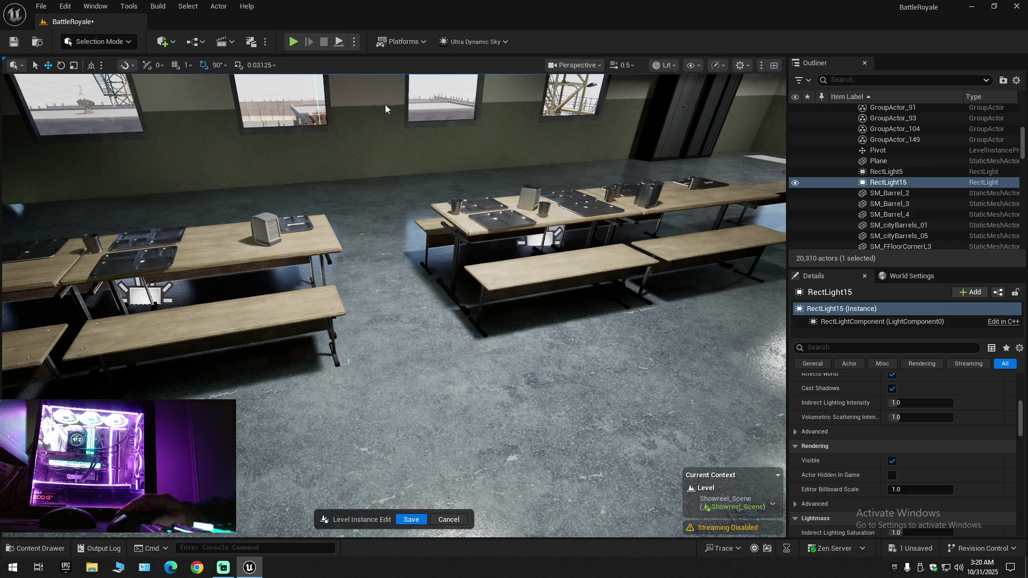
{"action": "right_click", "coordinate": [185, 214]}
Collapse all Outliner folders, clear the selection, and expand BattleRoyale (Editor)
{"action": "key", "text": "Escape"}
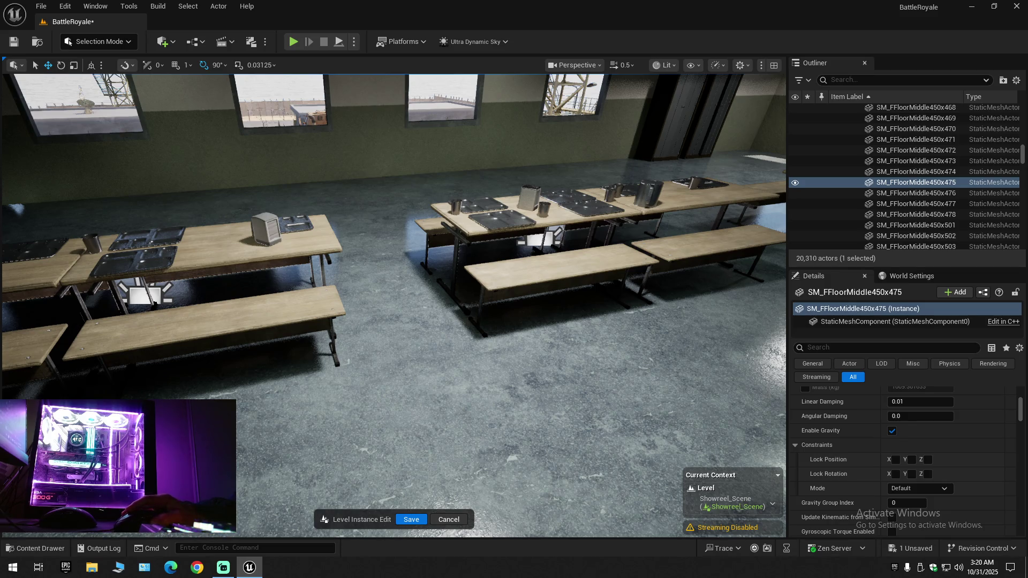
{"action": "scroll", "coordinate": [911, 176], "scroll_direction": "up", "scroll_amount": 3}
{"action": "right_click", "coordinate": [878, 182]}
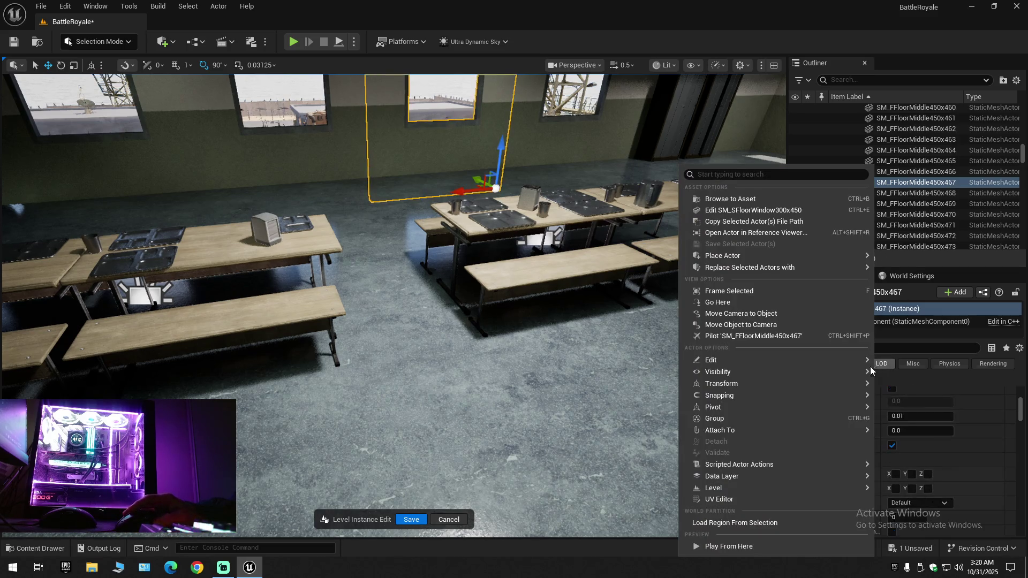
{"action": "left_click", "coordinate": [1017, 80]}
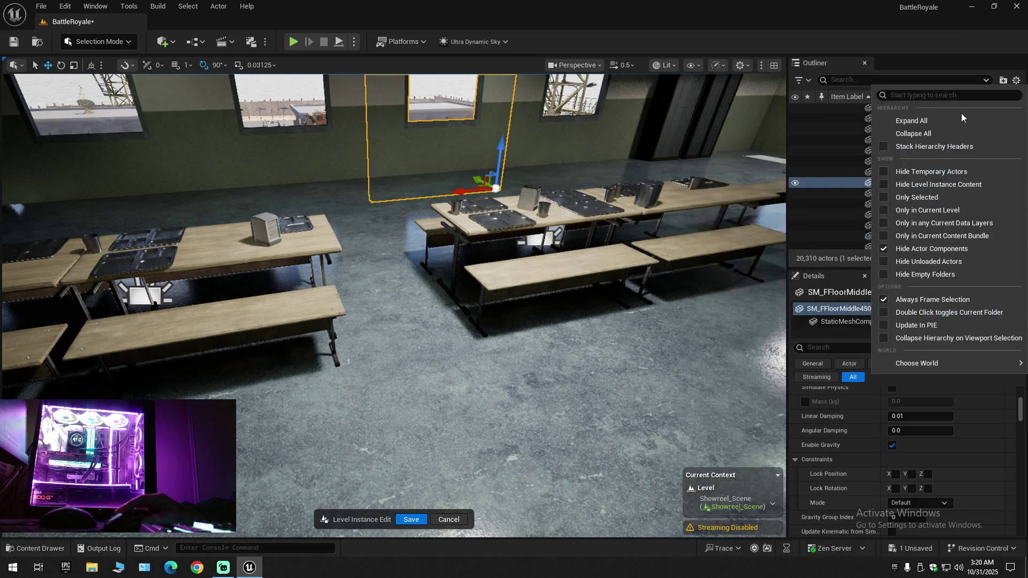
{"action": "left_click", "coordinate": [930, 132]}
{"action": "left_click", "coordinate": [840, 148]}
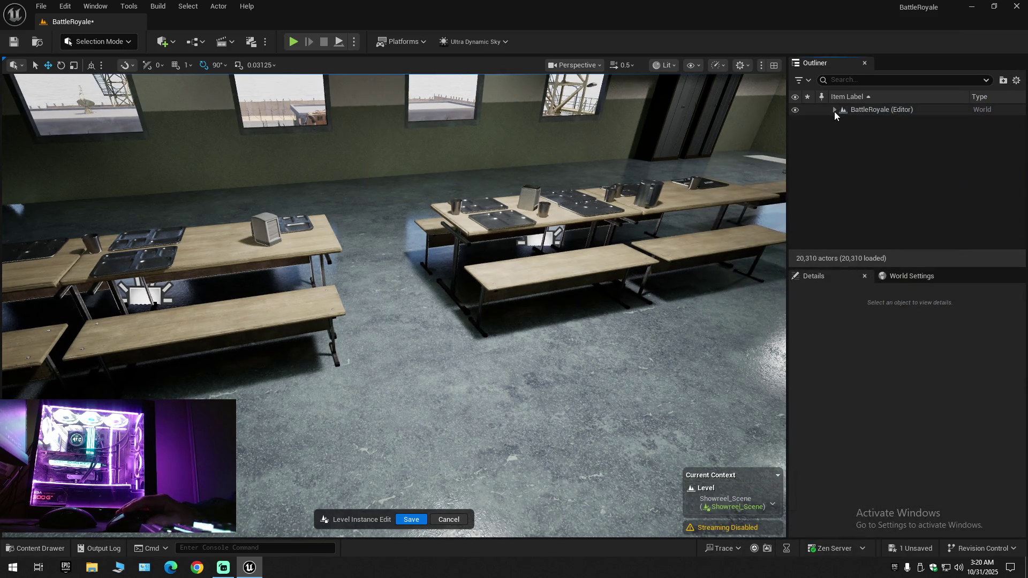
{"action": "left_click", "coordinate": [835, 110]}
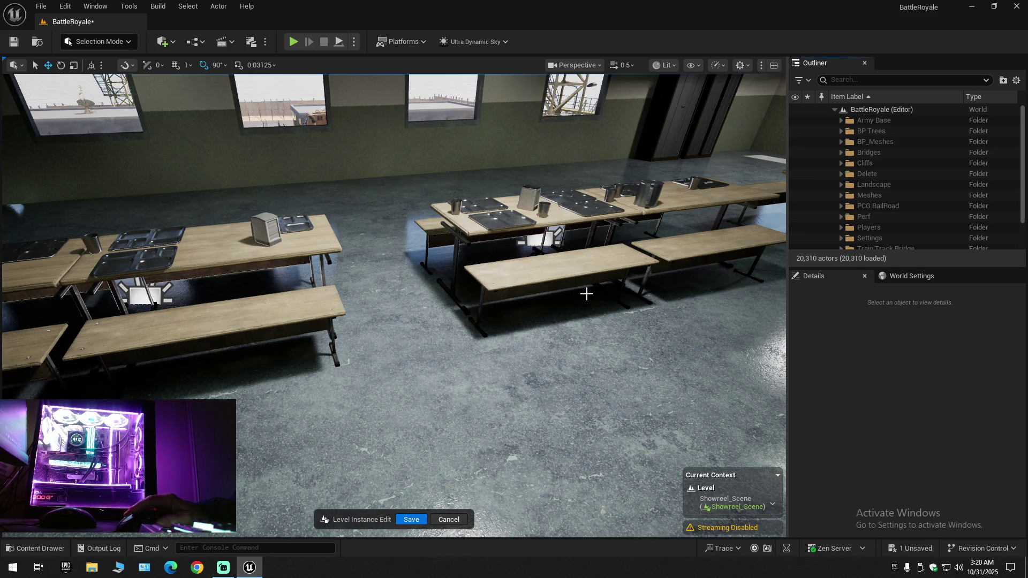
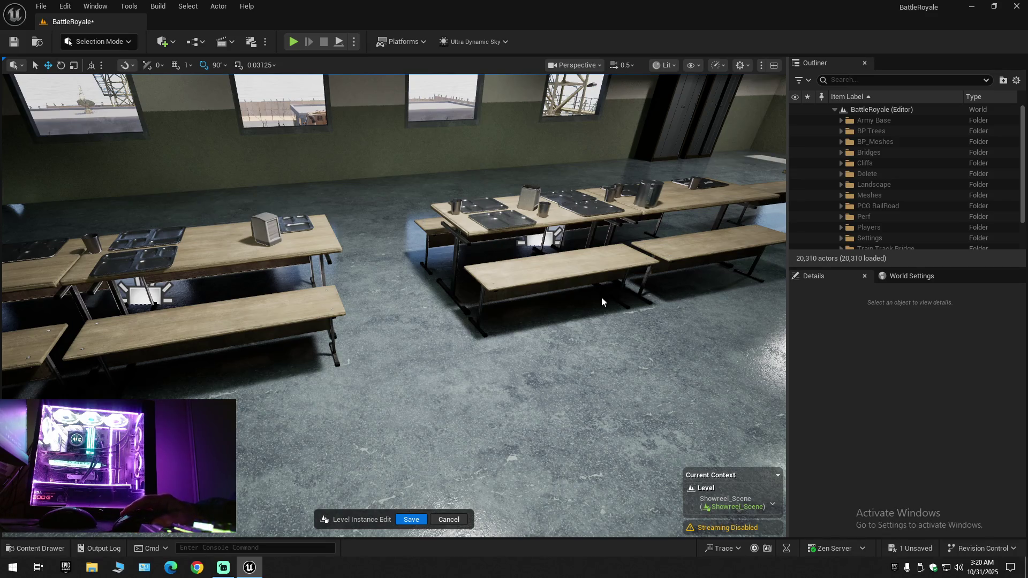
Select floor tile SM_FFloorMiddle450x558 beside the tables and focus the view on it
{"action": "right_click", "coordinate": [530, 198]}
{"action": "type", "text": "s"}
{"action": "key", "text": "Escape"}
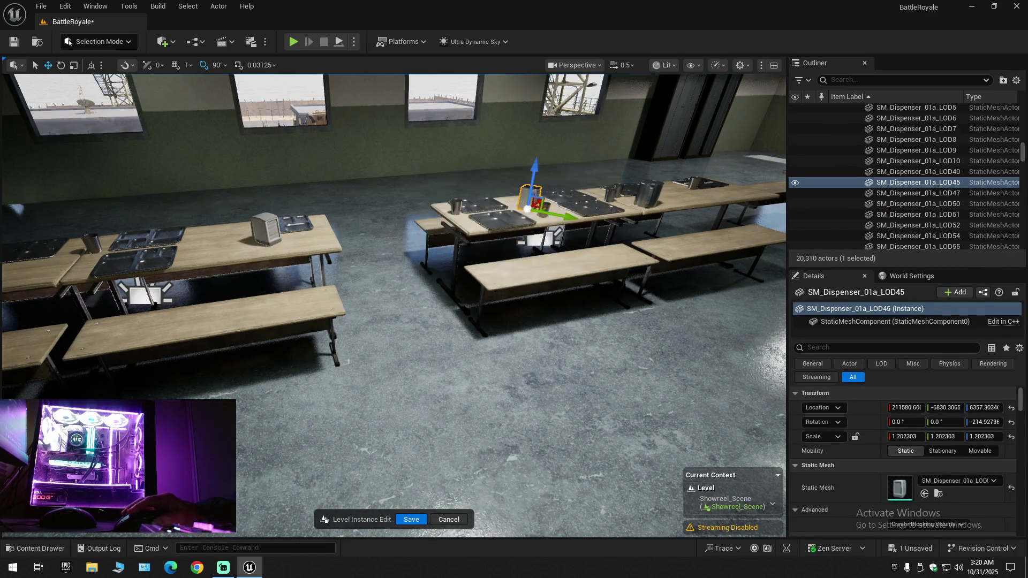
{"action": "left_click", "coordinate": [650, 311]}
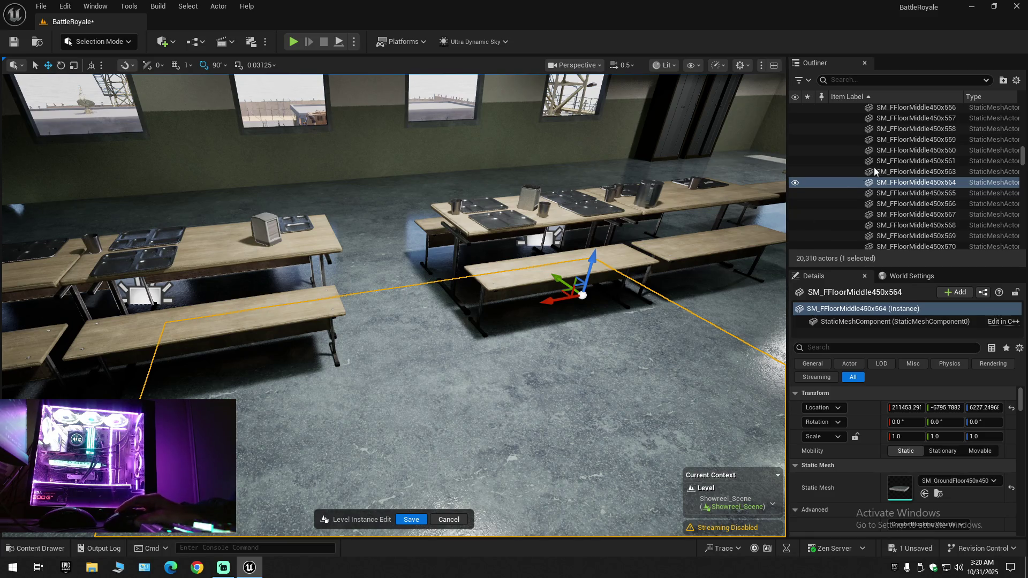
{"action": "double_click", "coordinate": [911, 129]}
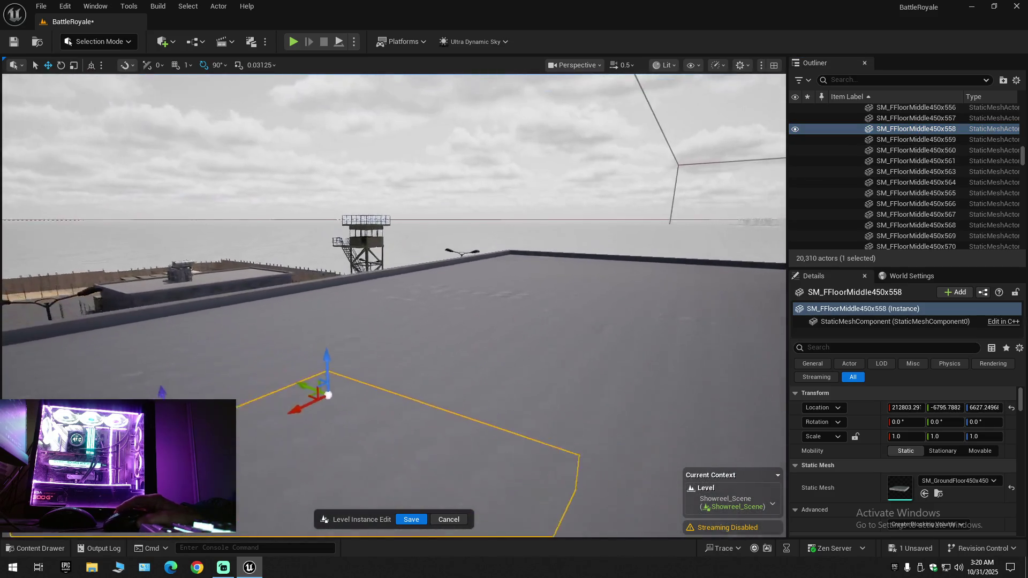
{"action": "scroll", "coordinate": [394, 305], "scroll_direction": "up", "scroll_amount": 2}
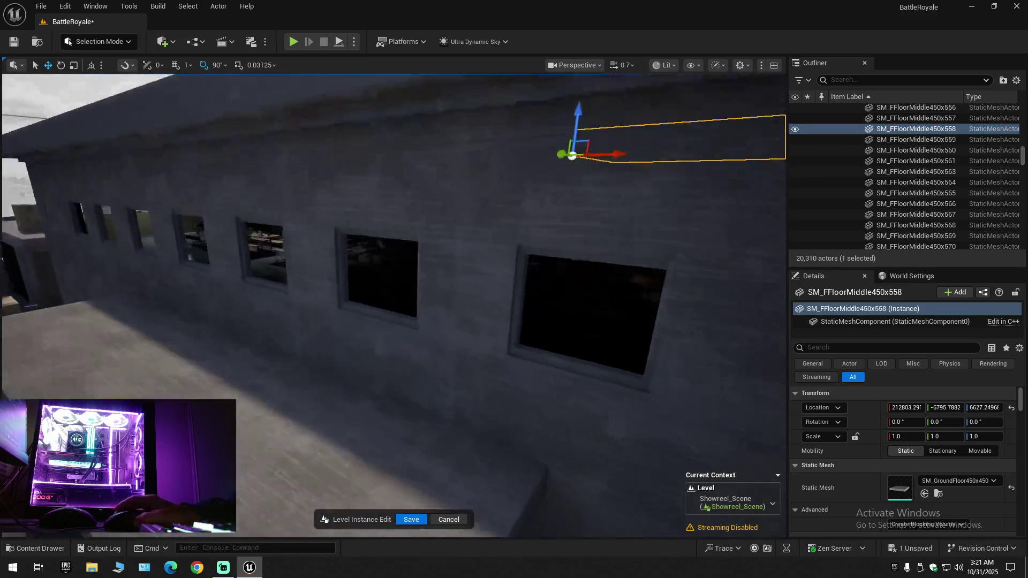
{"action": "scroll", "coordinate": [394, 305], "scroll_direction": "down", "scroll_amount": 1}
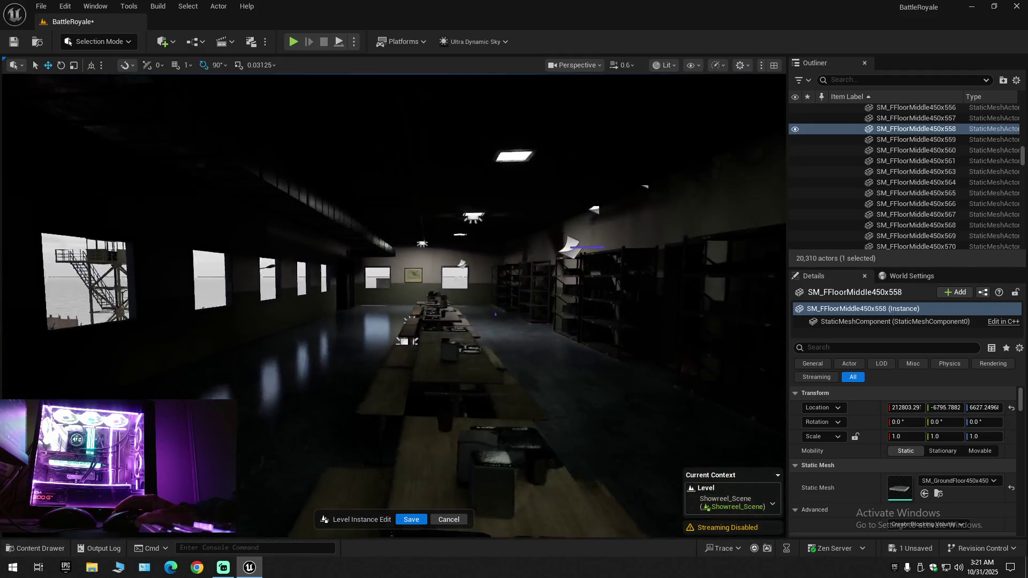
Fly through the warehouse and delete the ceiling light RectLight15
{"action": "key", "text": "w"}
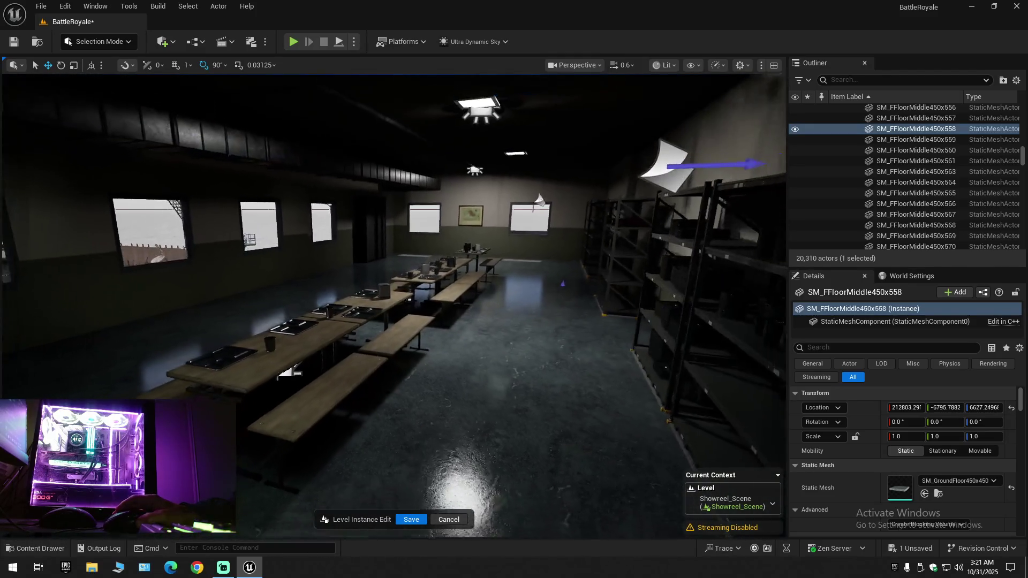
{"action": "key", "text": "a"}
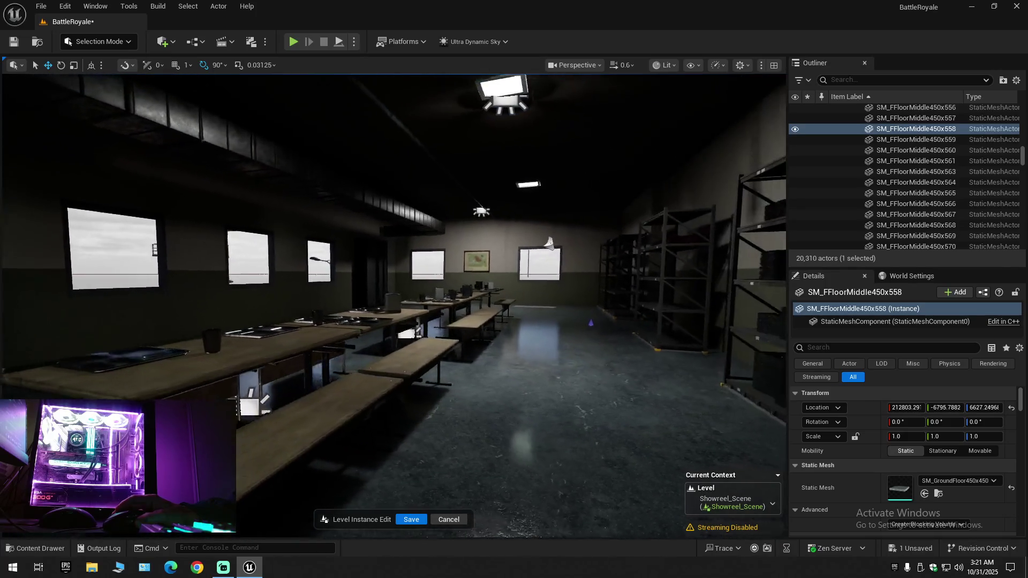
{"action": "key", "text": "s"}
{"action": "left_click", "coordinate": [478, 190]}
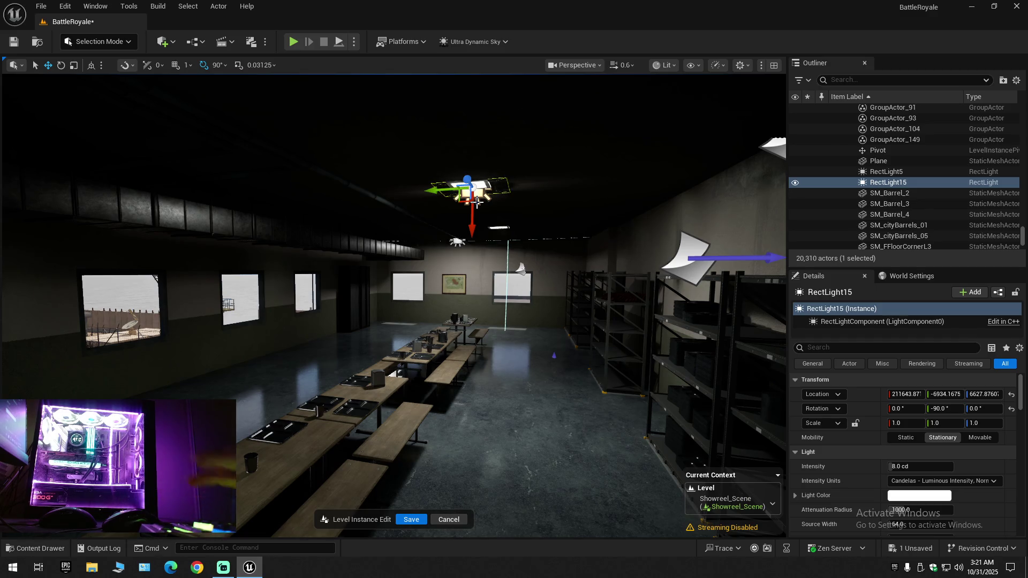
{"action": "key", "text": "Delete"}
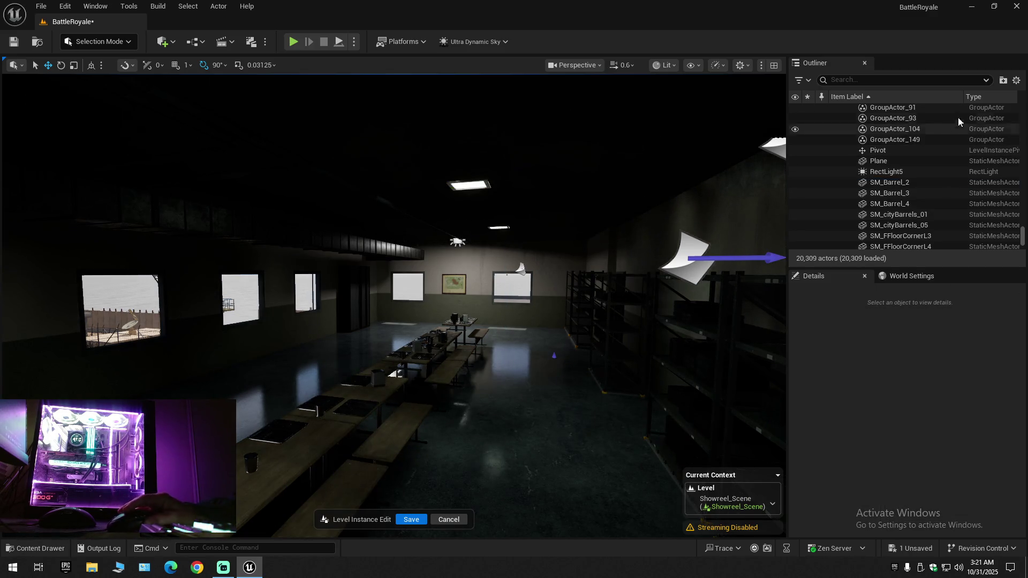
{"action": "left_click", "coordinate": [1016, 79]}
{"action": "left_click", "coordinate": [954, 137]}
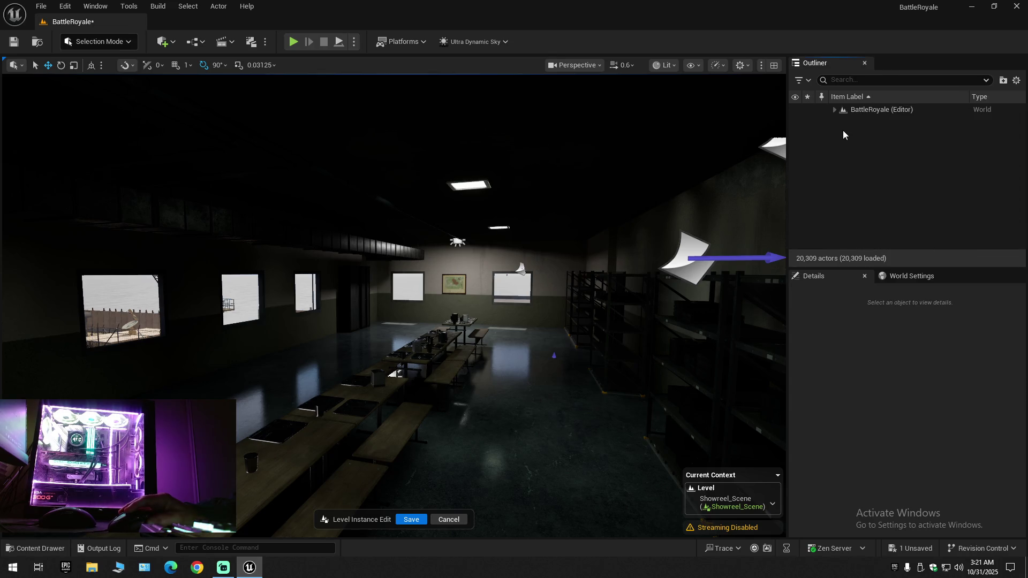
{"action": "left_click", "coordinate": [834, 109]}
{"action": "left_click", "coordinate": [840, 120]}
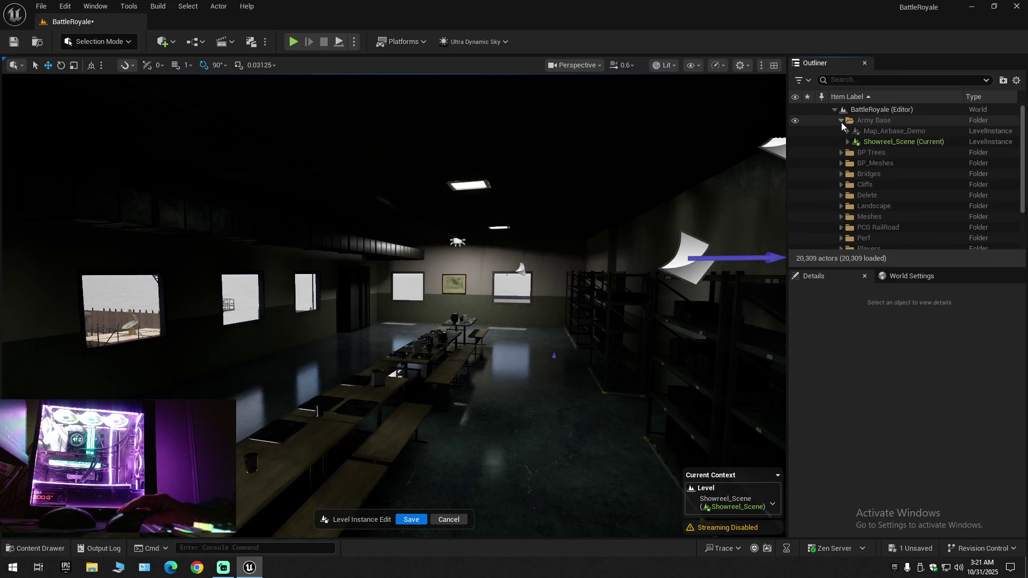
{"action": "left_click", "coordinate": [796, 143]}
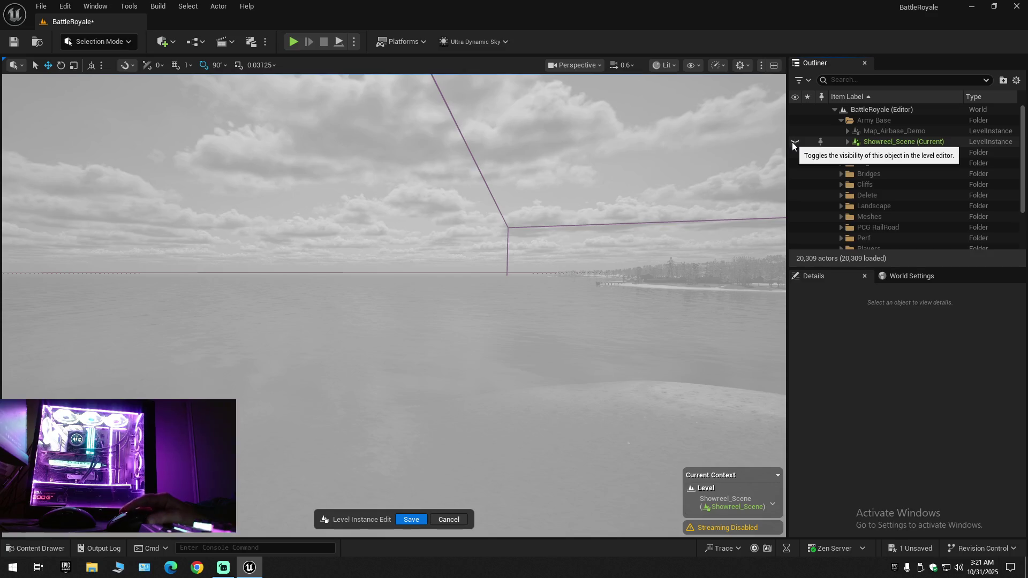
{"action": "left_click", "coordinate": [795, 142]}
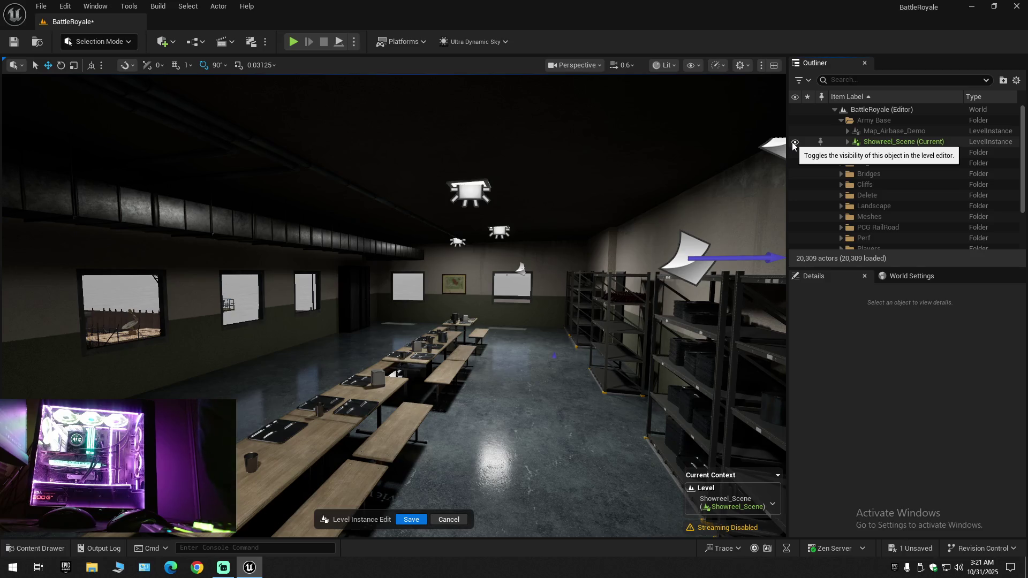
{"action": "left_click_drag", "start_coordinate": [524, 349], "coordinate": [364, 345]}
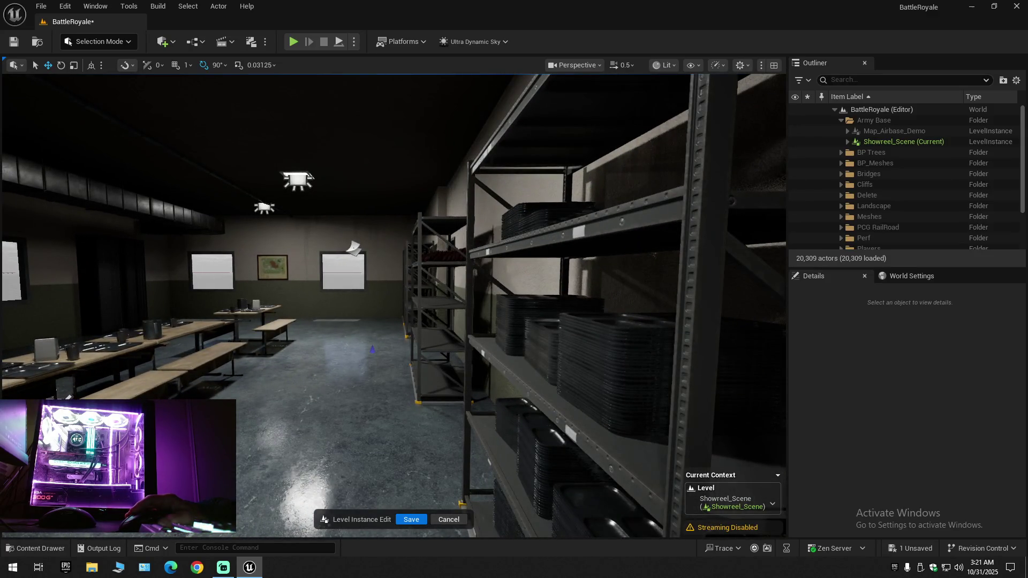
{"action": "mouse_move", "coordinate": [364, 345]}
{"action": "left_mouse_down"}
{"action": "mouse_move", "coordinate": [482, 345]}
{"action": "mouse_move", "coordinate": [359, 359]}
{"action": "mouse_move", "coordinate": [390, 353]}
{"action": "mouse_move", "coordinate": [453, 311]}
{"action": "left_mouse_up"}
{"action": "left_click", "coordinate": [416, 274]}
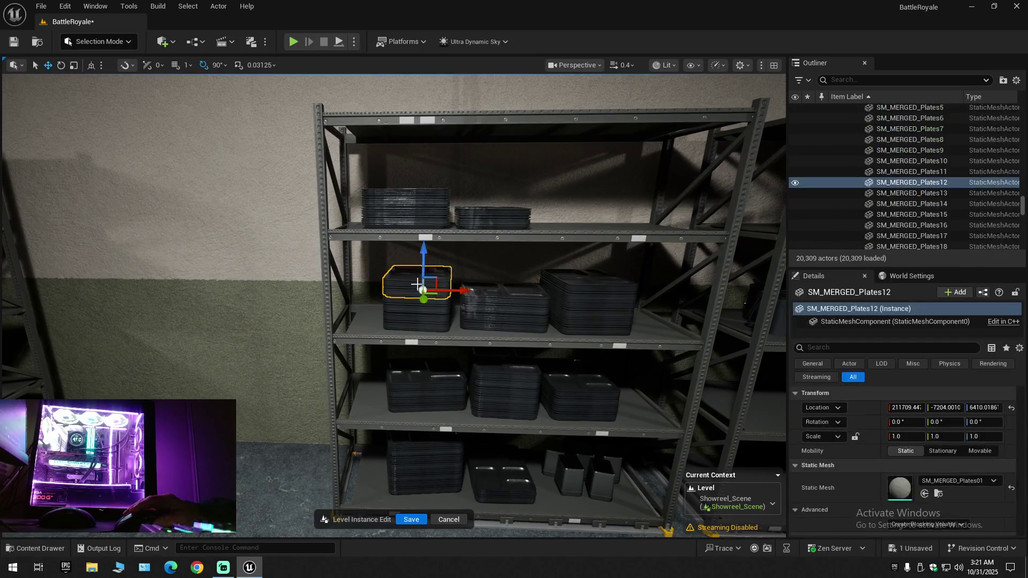
Select plate stacks SM_MERGED_Plates11 and Plates10 plus the top-shelf stacks, including Plates19
{"action": "scroll", "coordinate": [415, 278], "scroll_direction": "up", "scroll_amount": 4}
{"action": "scroll", "coordinate": [404, 305], "scroll_direction": "up", "scroll_amount": 3}
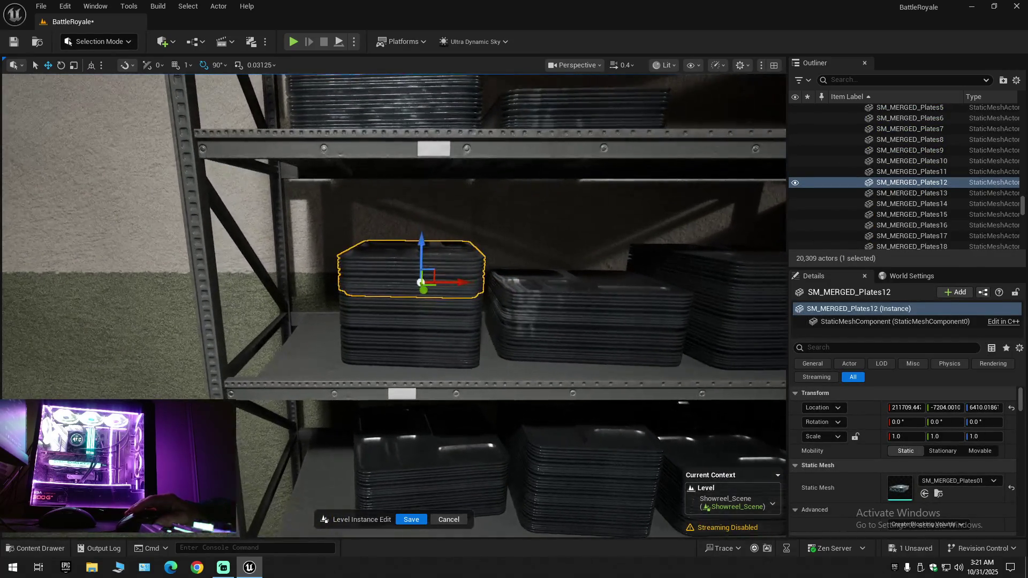
{"action": "left_click", "coordinate": [402, 310]}
{"action": "left_click", "coordinate": [408, 346]}
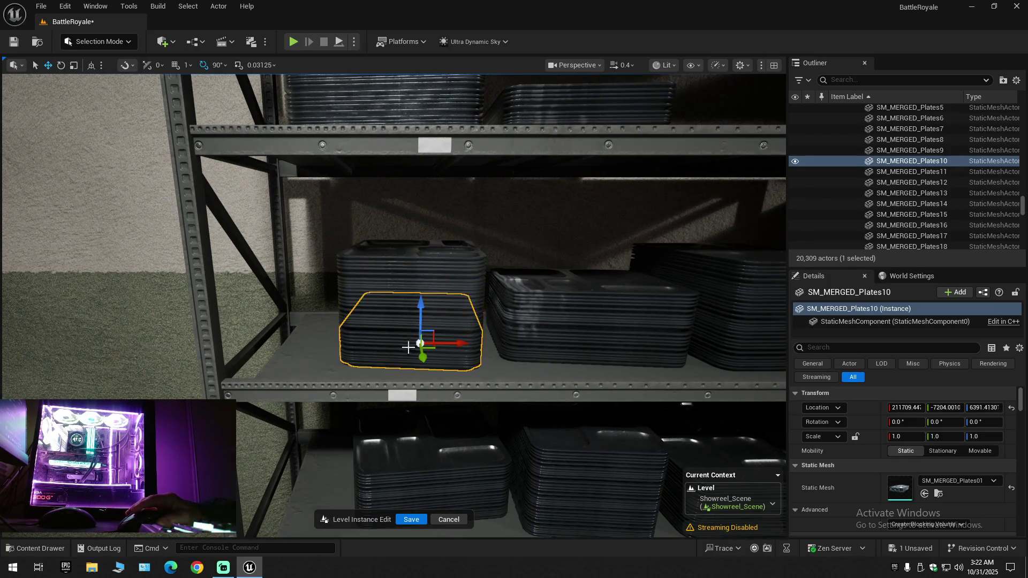
{"action": "scroll", "coordinate": [470, 334], "scroll_direction": "down", "scroll_amount": 10}
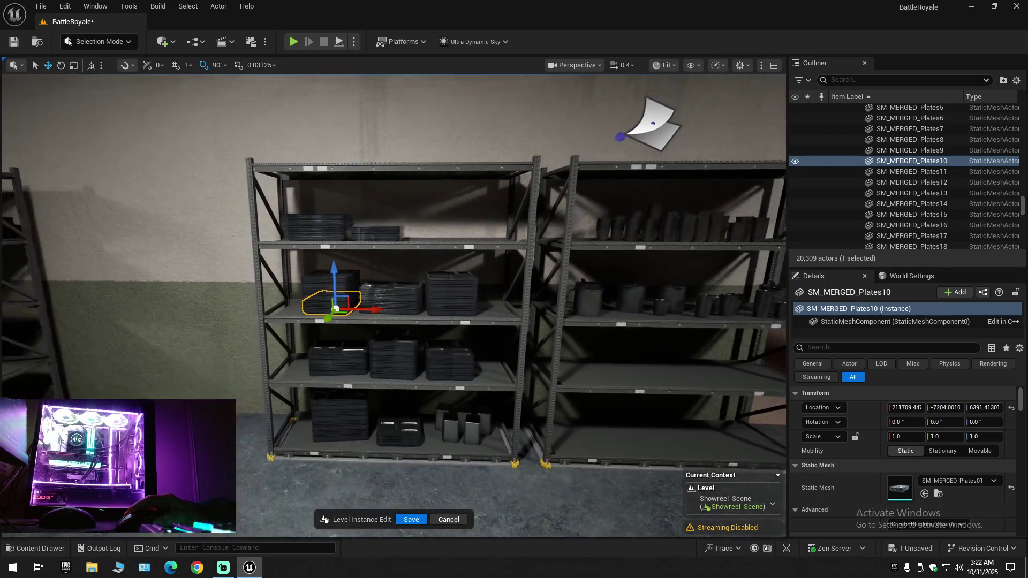
{"action": "left_click", "coordinate": [386, 235]}
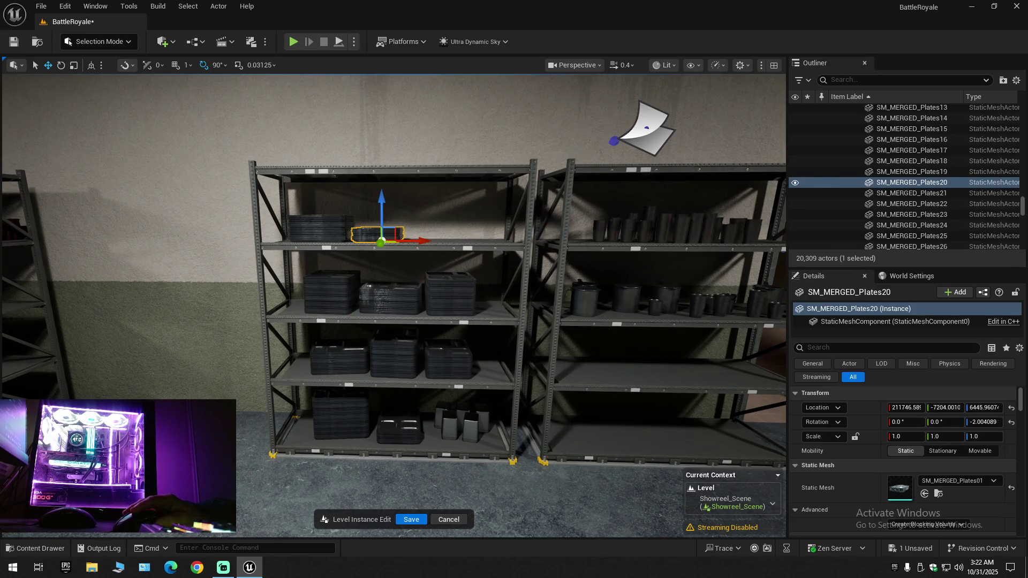
{"action": "left_click", "coordinate": [321, 229]}
{"action": "left_click", "coordinate": [337, 238]}
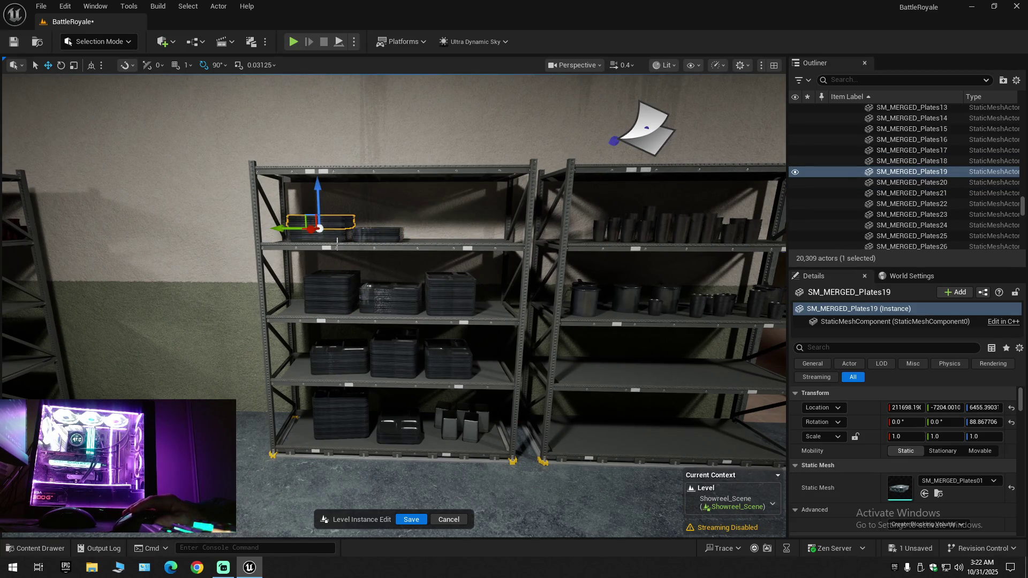
Add the left, middle and right second-shelf plate stacks to the selection
{"action": "left_click", "coordinate": [332, 289]}
{"action": "left_click", "coordinate": [336, 294], "text": "ctrl"}
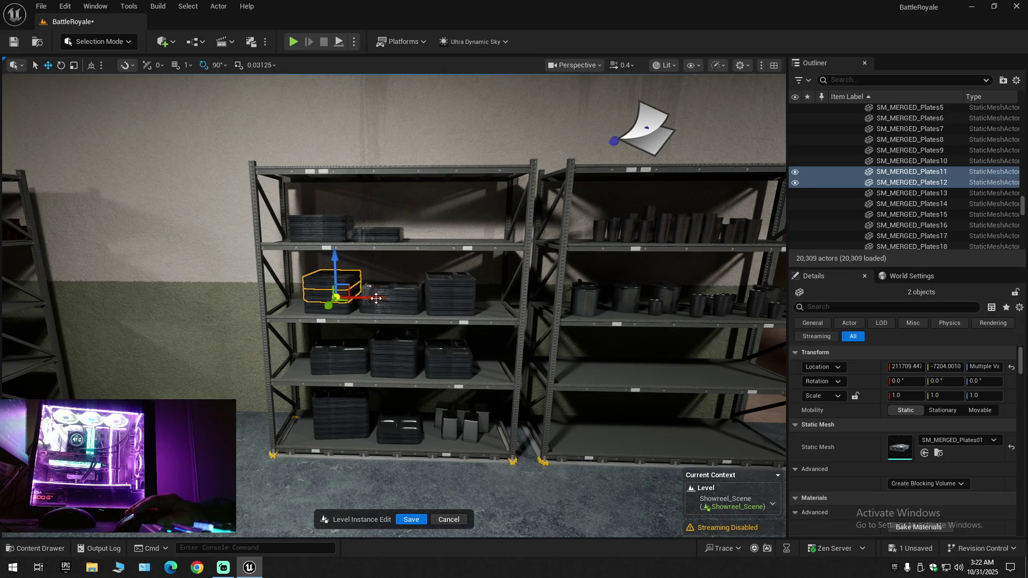
{"action": "left_click", "coordinate": [394, 303], "text": "ctrl"}
{"action": "left_click", "coordinate": [390, 293], "text": "ctrl"}
{"action": "left_click", "coordinate": [447, 303], "text": "ctrl"}
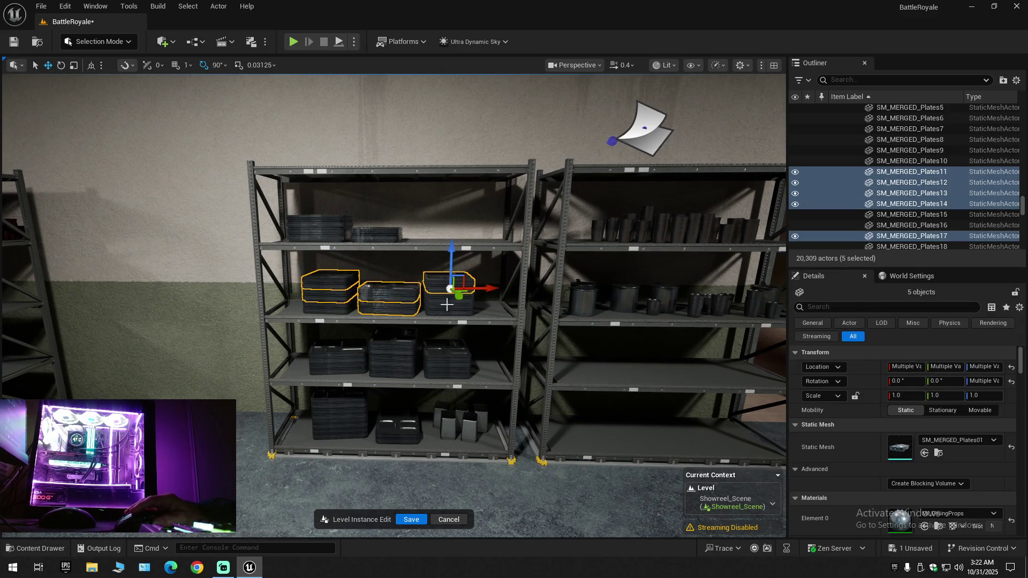
{"action": "left_click", "coordinate": [446, 308], "text": "ctrl"}
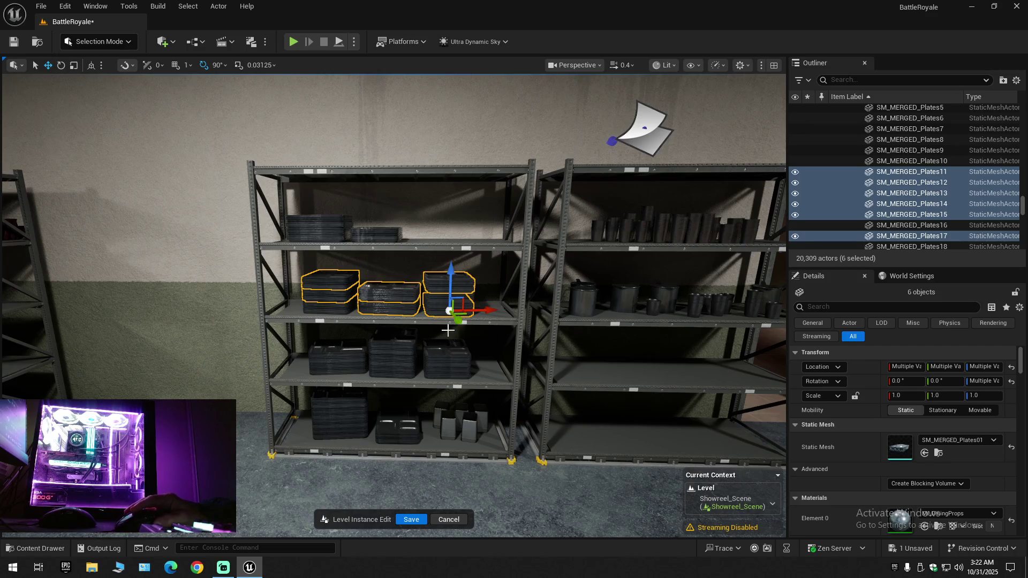
Add the remaining lower-shelf plate stacks, reaching 13 selected, and pull the view back
{"action": "left_click", "coordinate": [441, 353], "text": "ctrl"}
{"action": "left_click", "coordinate": [398, 345], "text": "ctrl"}
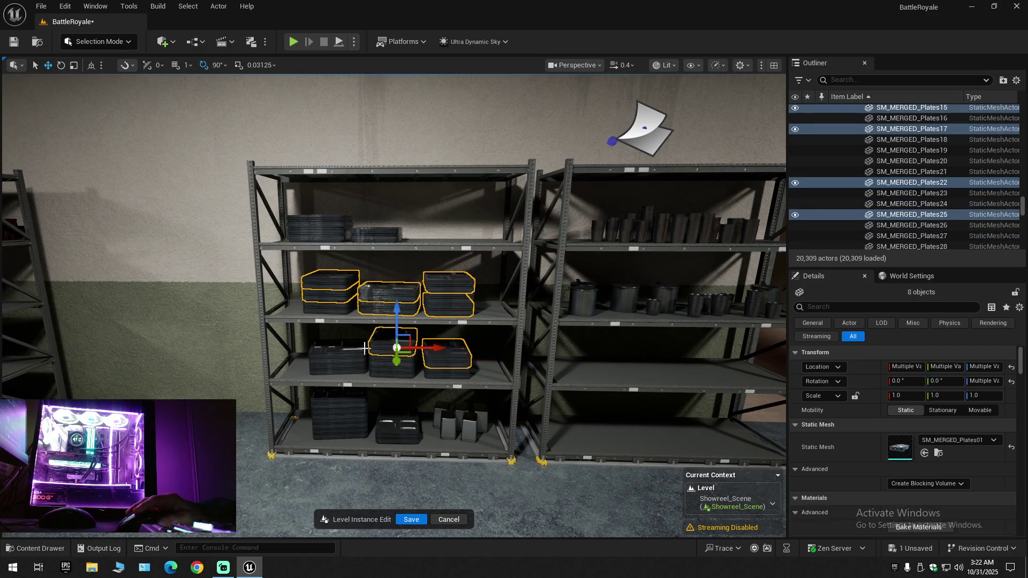
{"action": "left_click", "coordinate": [340, 362], "text": "ctrl"}
{"action": "left_click", "coordinate": [351, 370], "text": "ctrl"}
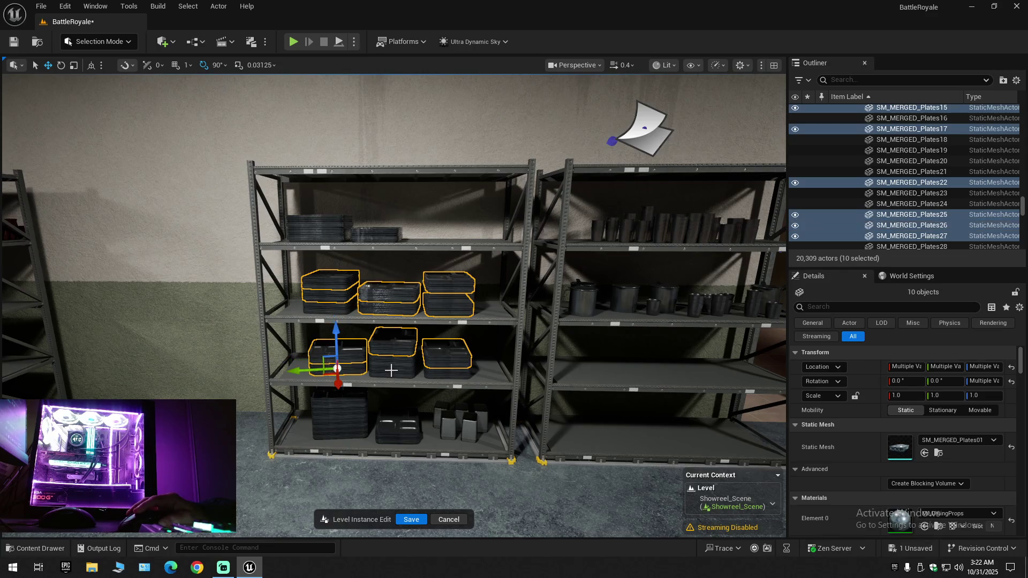
{"action": "left_click", "coordinate": [396, 370], "text": "ctrl"}
{"action": "left_click", "coordinate": [444, 373], "text": "ctrl"}
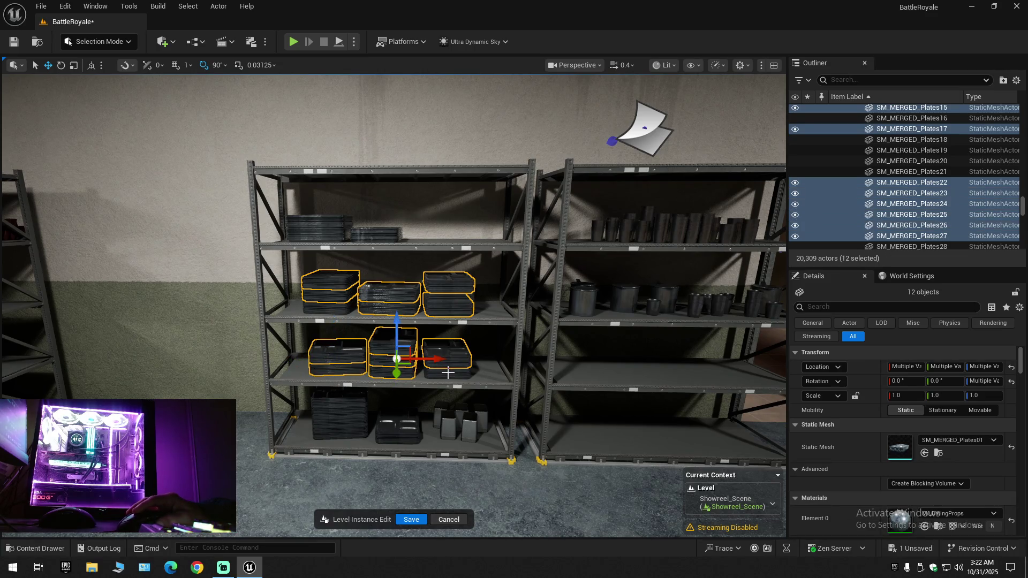
{"action": "left_click", "coordinate": [448, 373], "text": "ctrl"}
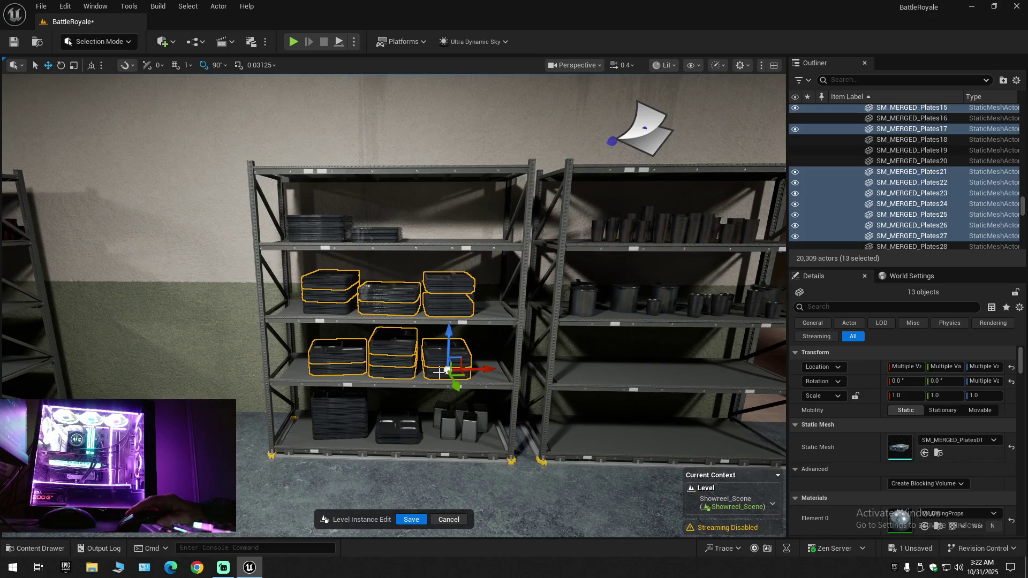
{"action": "key", "text": "1"}
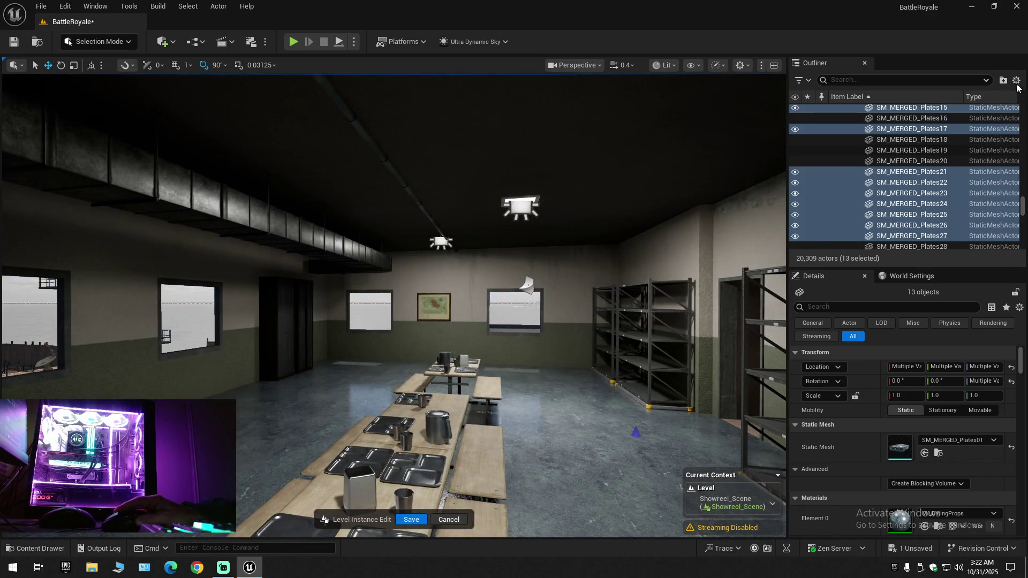
{"action": "left_click", "coordinate": [1016, 81]}
{"action": "left_click", "coordinate": [881, 134]}
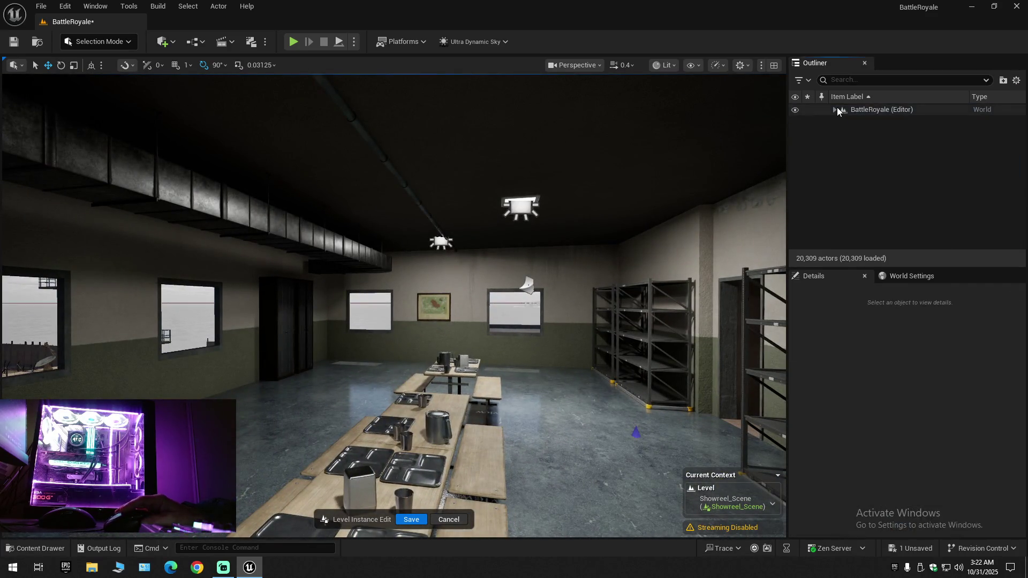
{"action": "left_click", "coordinate": [835, 110]}
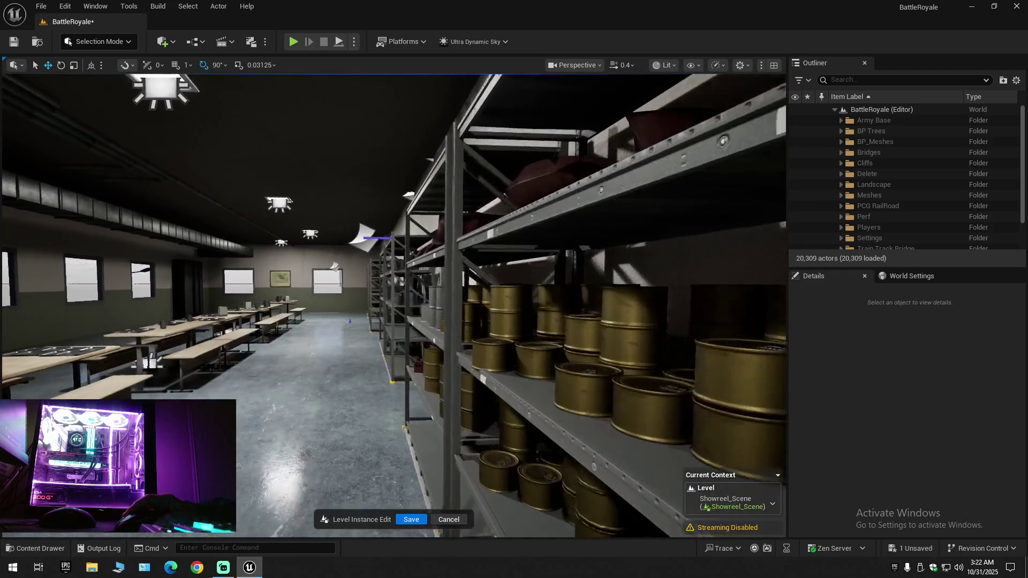
{"action": "scroll", "coordinate": [394, 306], "scroll_direction": "down", "scroll_amount": 1}
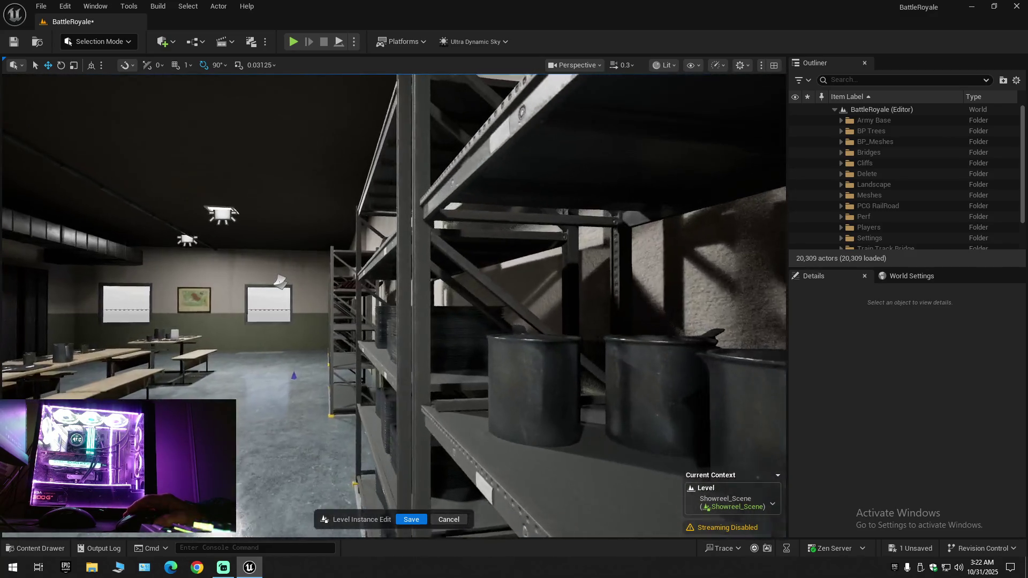
{"action": "key", "text": "w"}
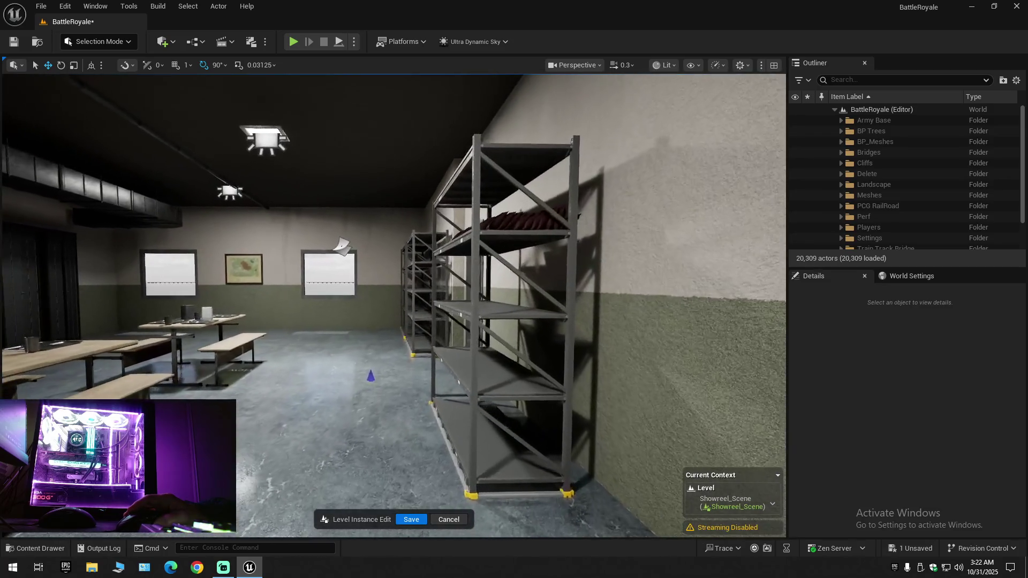
{"action": "key", "text": "w"}
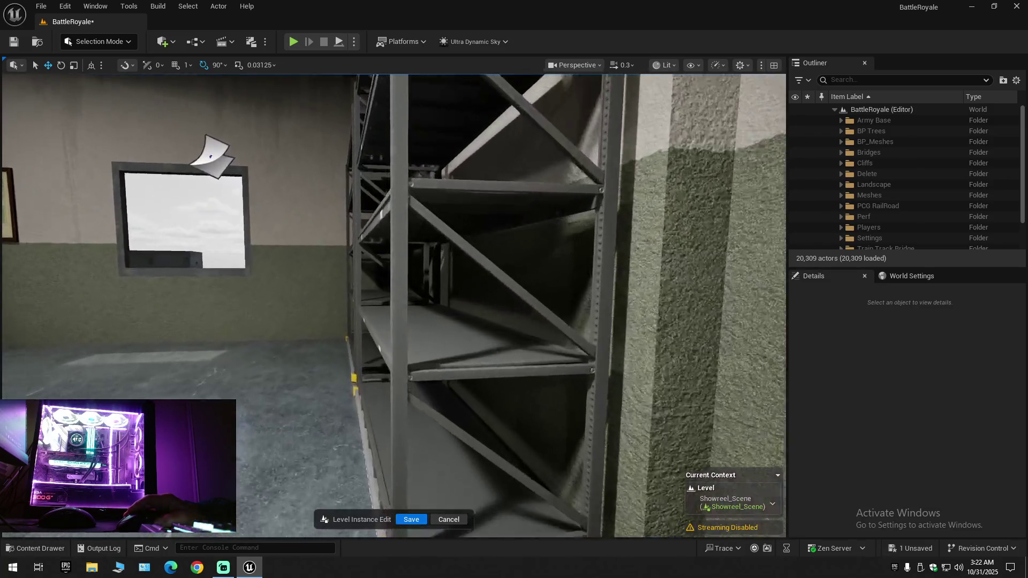
{"action": "key", "text": "w"}
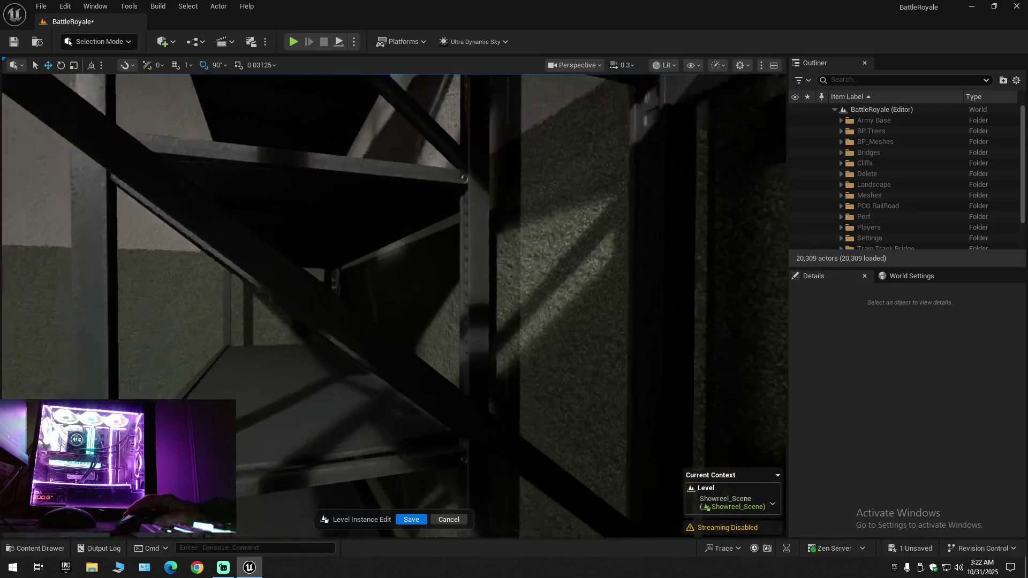
{"action": "scroll", "coordinate": [393, 306], "scroll_direction": "up", "scroll_amount": 2}
{"action": "key", "text": "s"}
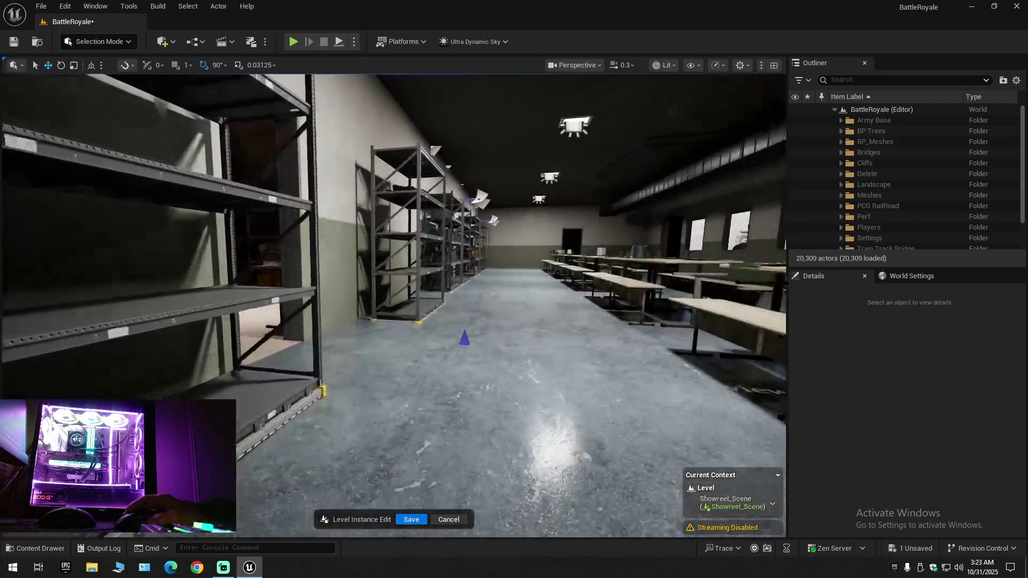
{"action": "key", "text": "w"}
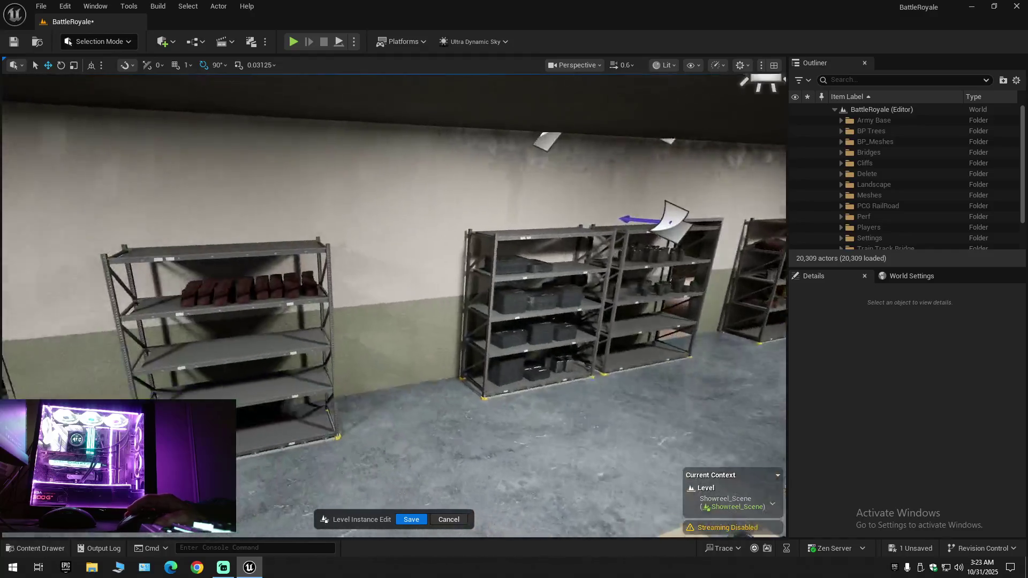
{"action": "key", "text": "d"}
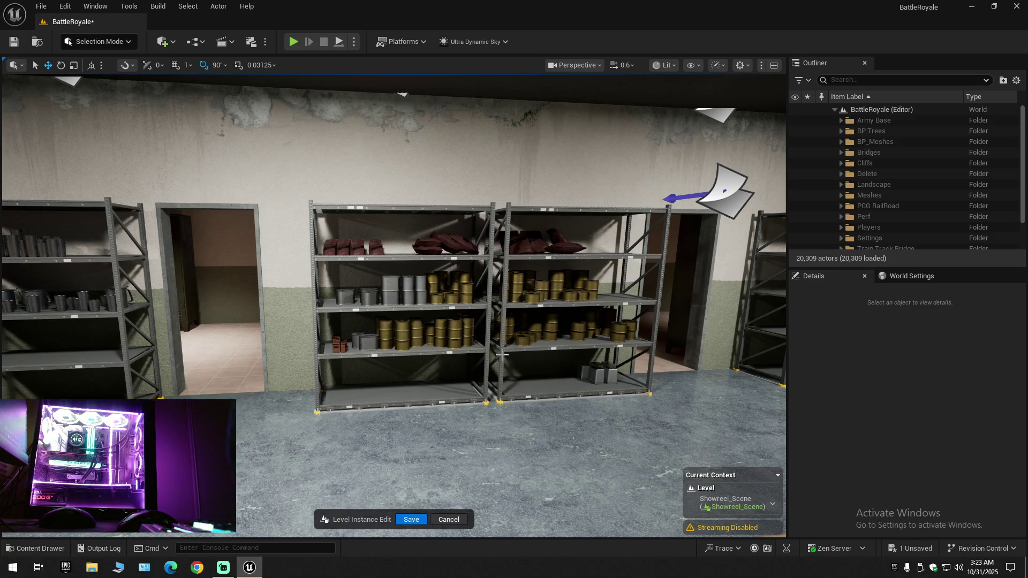
{"action": "left_click_drag", "start_coordinate": [403, 489], "coordinate": [385, 514]}
{"action": "right_click", "coordinate": [426, 569]}
{"action": "left_click", "coordinate": [450, 525]}
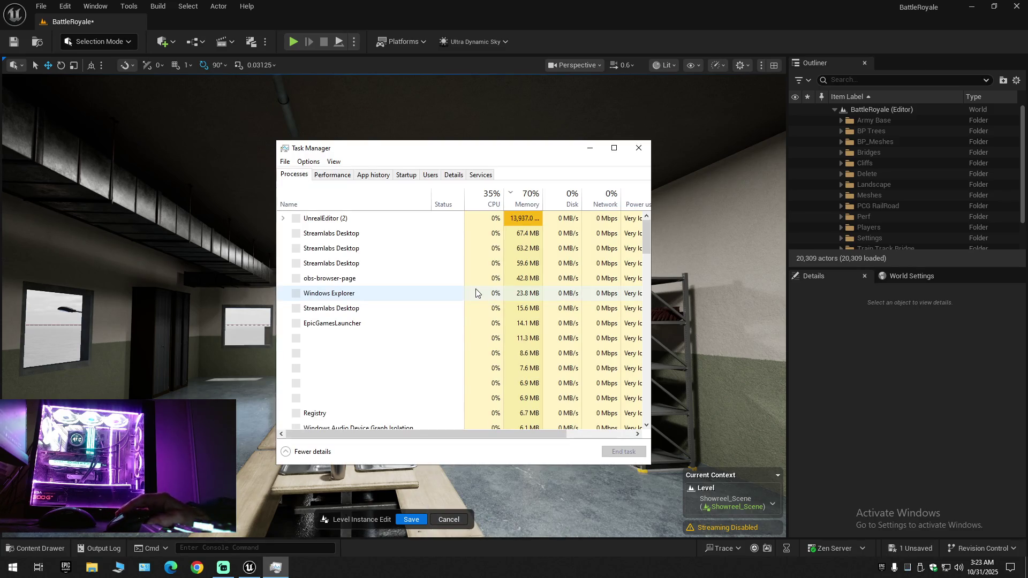
{"action": "left_click", "coordinate": [347, 175]}
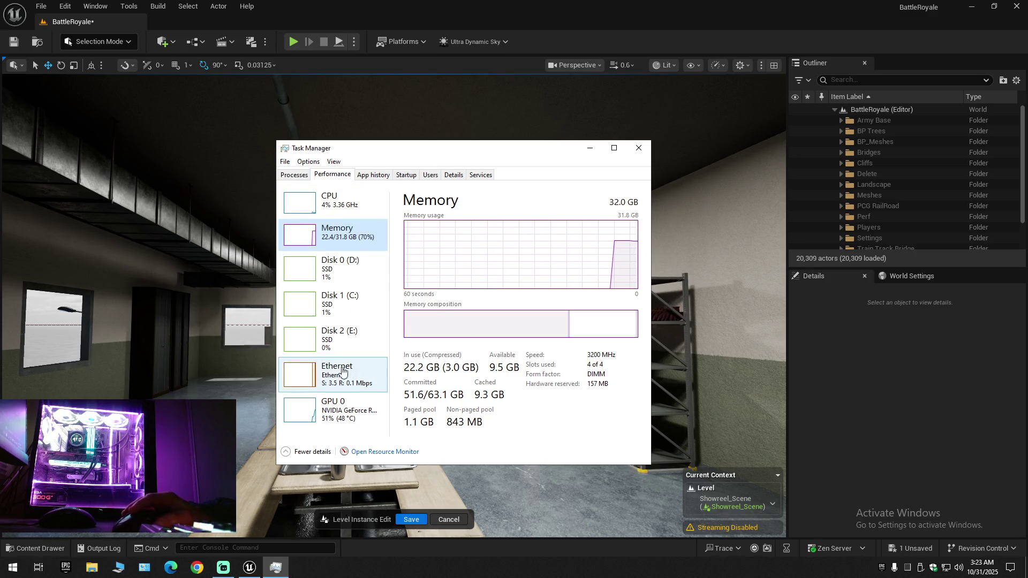
{"action": "left_click", "coordinate": [336, 413]}
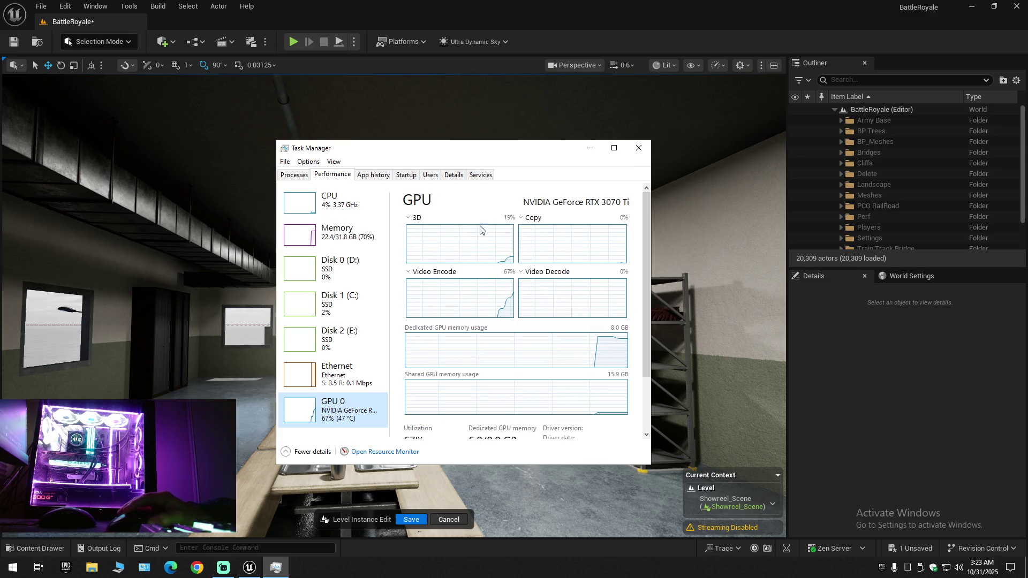
{"action": "left_click", "coordinate": [639, 148]}
{"action": "mouse_move", "coordinate": [453, 367]}
{"action": "left_mouse_down"}
{"action": "mouse_move", "coordinate": [530, 318]}
{"action": "mouse_move", "coordinate": [480, 326]}
{"action": "mouse_move", "coordinate": [476, 316]}
{"action": "left_mouse_up"}
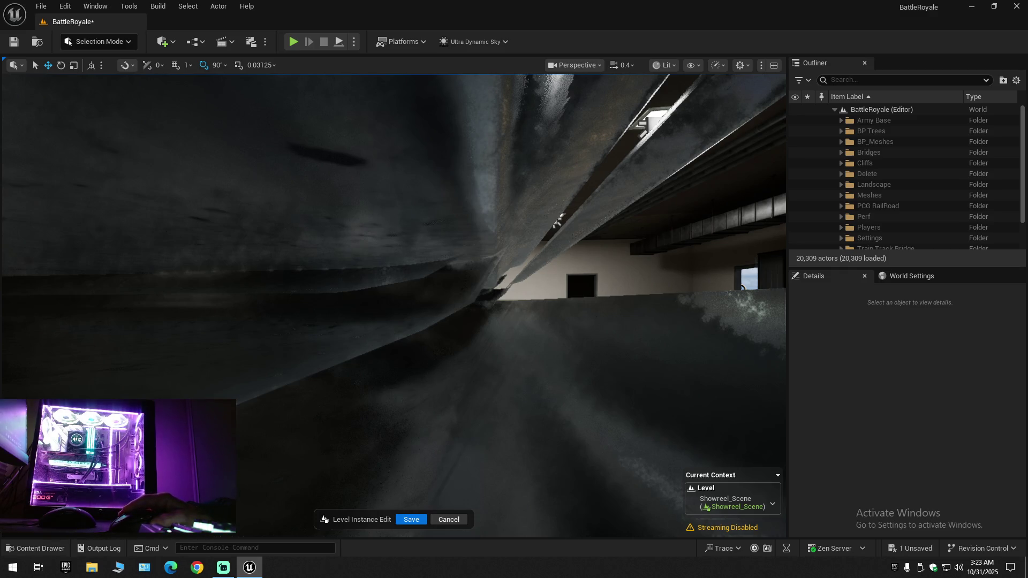
Steer the view out of the wall toward the ration shelves and switch to immersive mode with F11
{"action": "left_click_drag", "start_coordinate": [453, 367], "coordinate": [456, 368]}
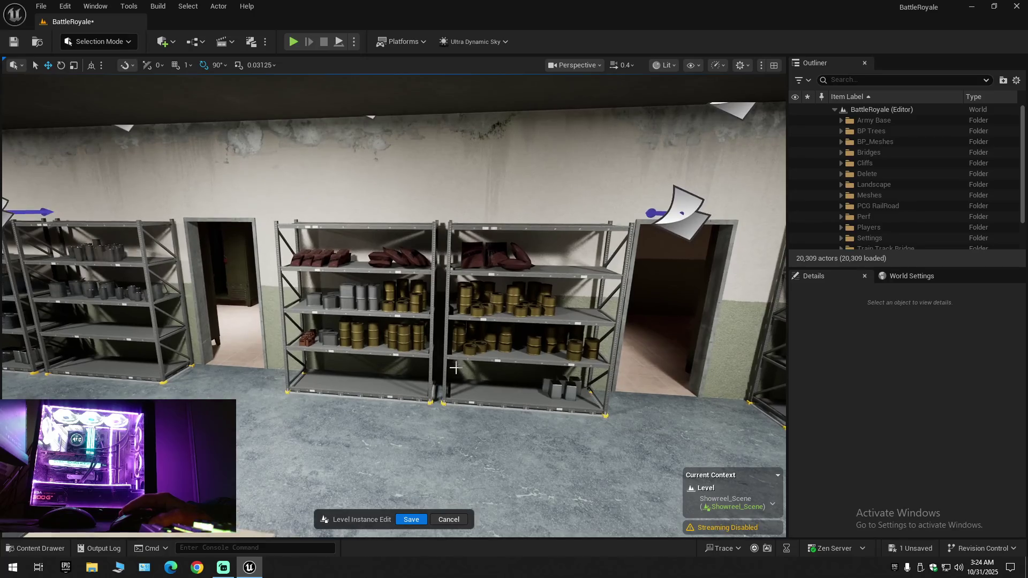
{"action": "left_click_drag", "start_coordinate": [369, 322], "coordinate": [372, 322]}
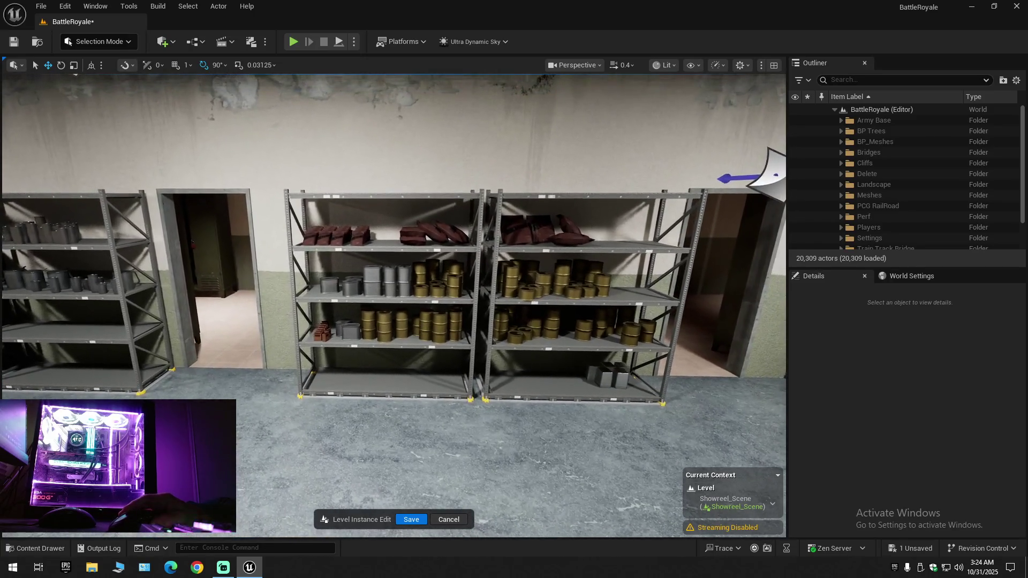
{"action": "key", "text": "F11"}
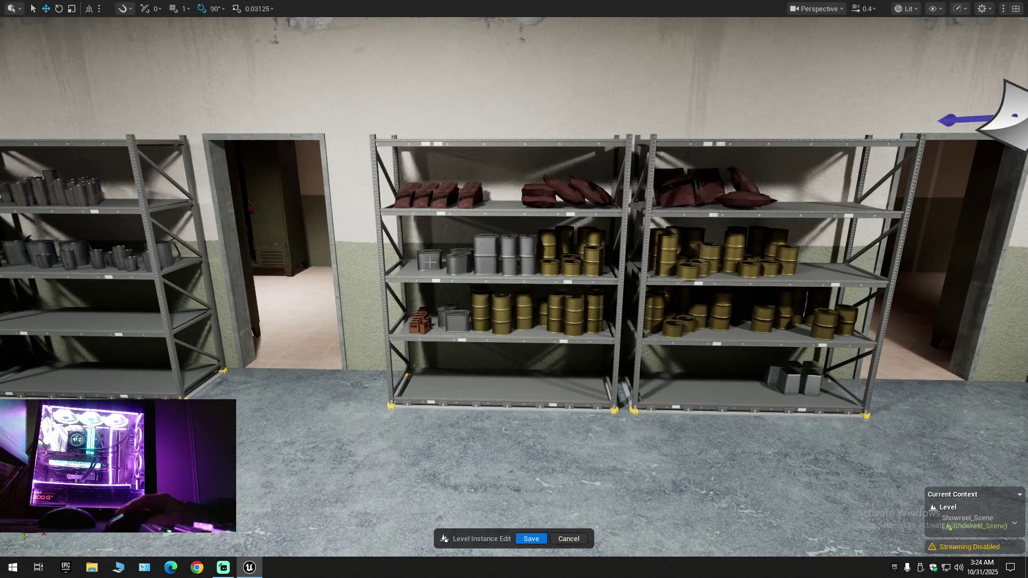
Select the grey and golden can groups across the left and right racks
{"action": "left_click", "coordinate": [430, 259]}
{"action": "left_click", "coordinate": [463, 259]}
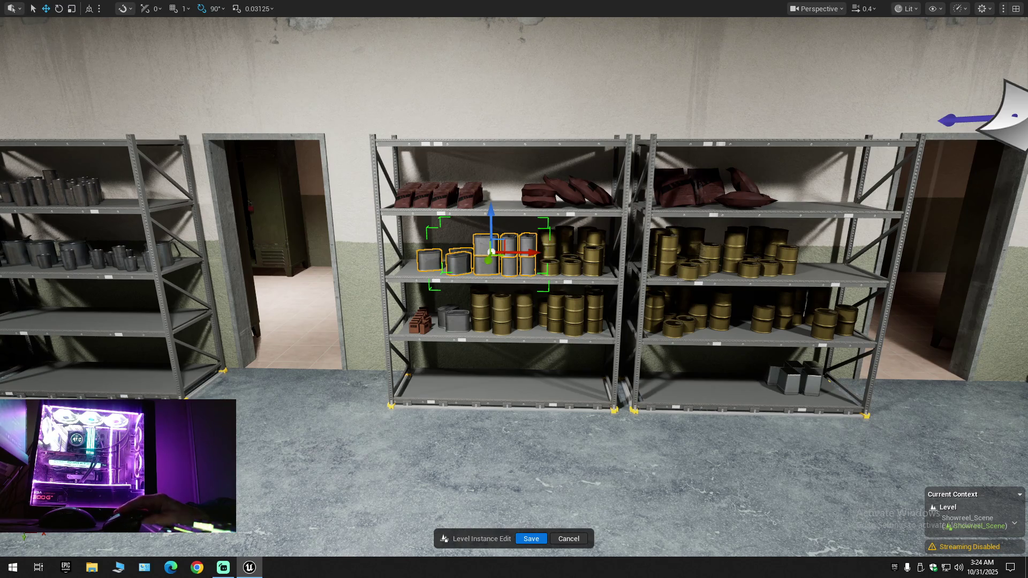
{"action": "left_click", "coordinate": [560, 252]}
{"action": "left_click", "coordinate": [679, 253]}
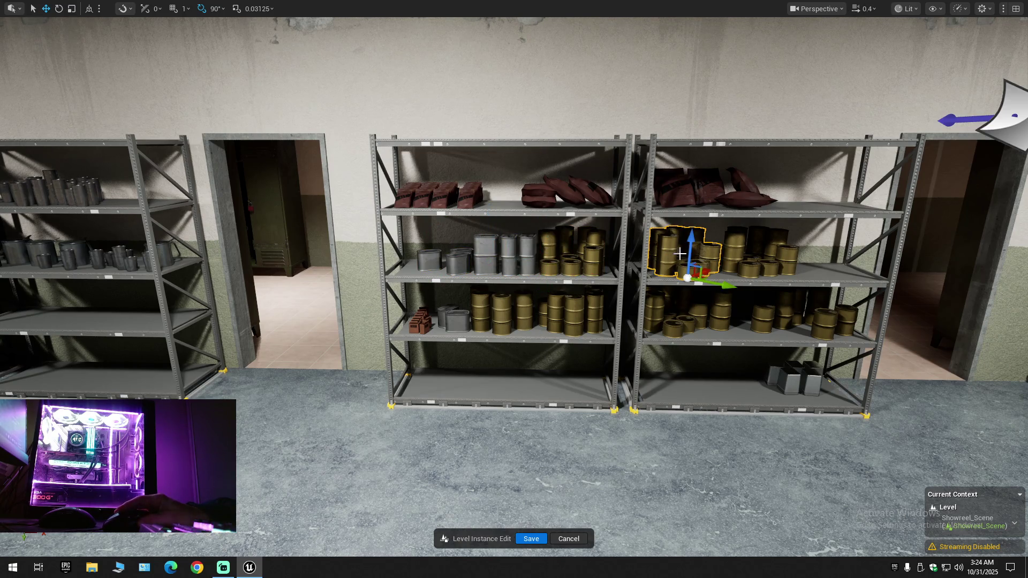
{"action": "left_click", "coordinate": [742, 252]}
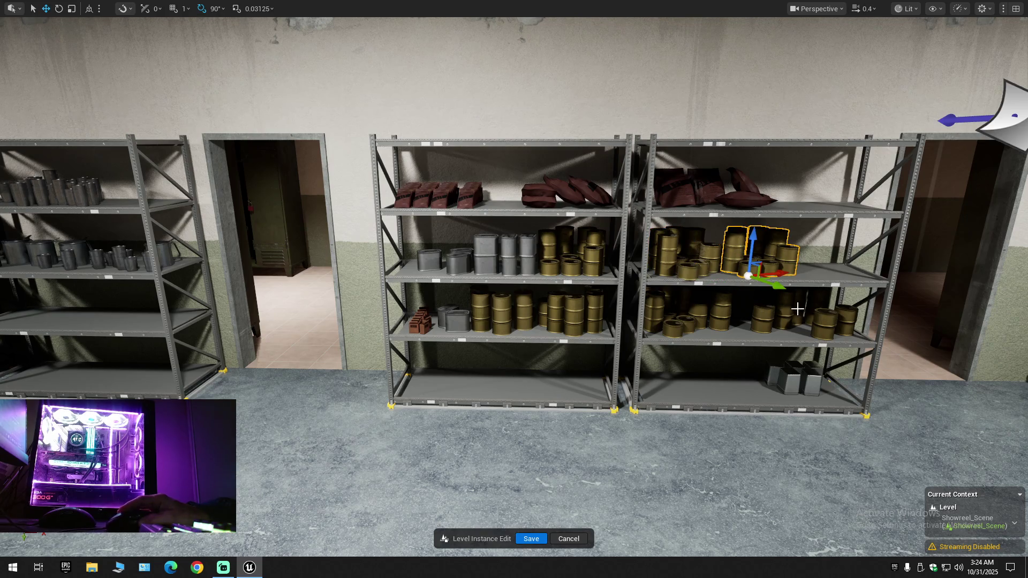
Select several cans on the right rack's lower shelf
{"action": "left_click", "coordinate": [762, 324]}
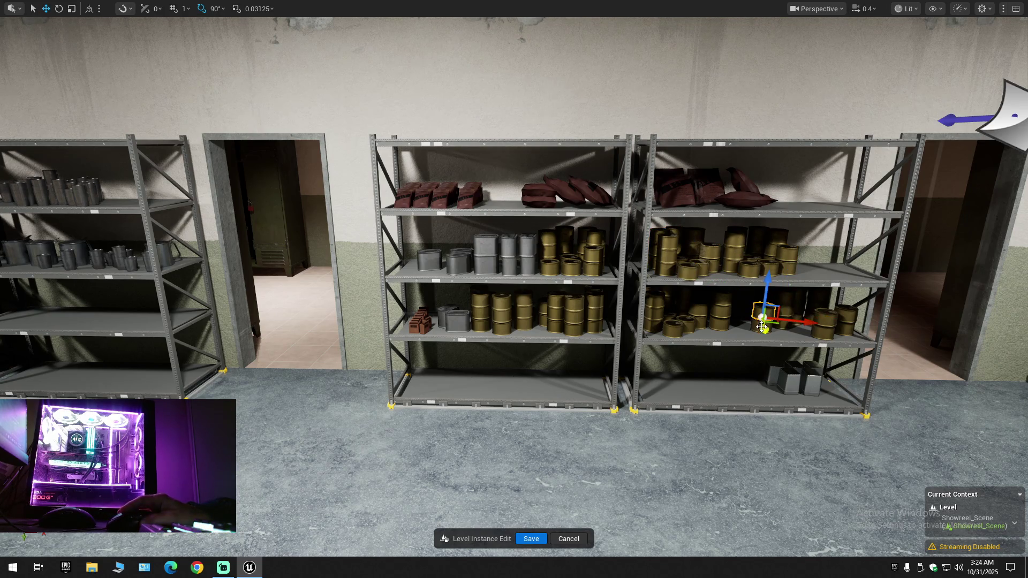
{"action": "left_click", "coordinate": [715, 310]}
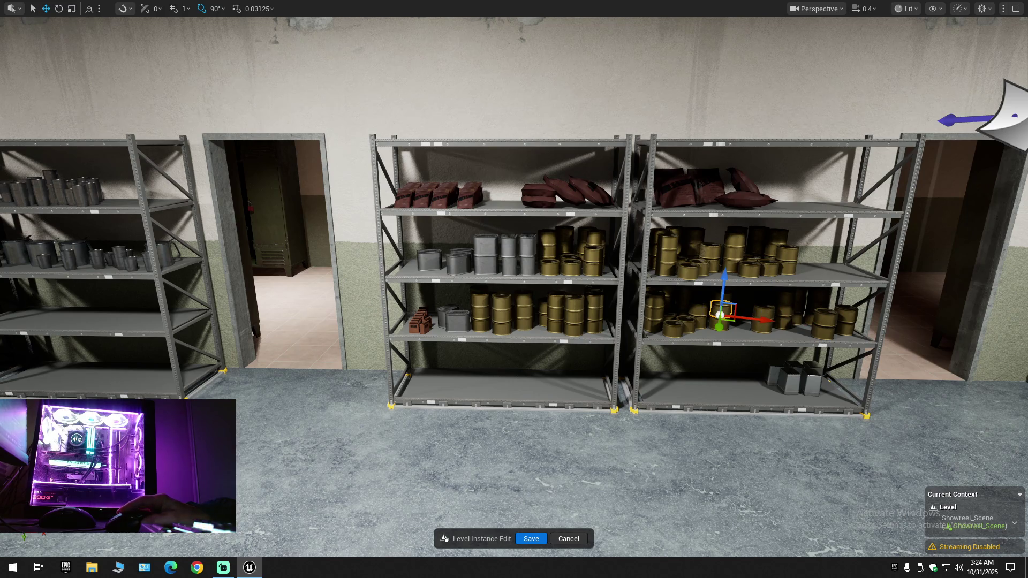
{"action": "left_click", "coordinate": [684, 310]}
{"action": "left_click", "coordinate": [720, 313]}
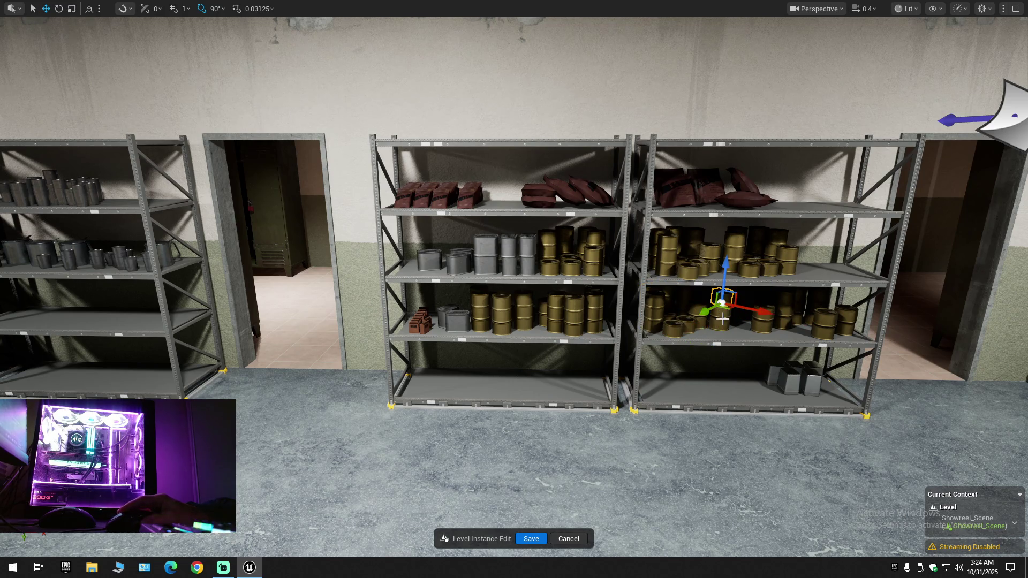
{"action": "left_click", "coordinate": [766, 318], "text": "ctrl"}
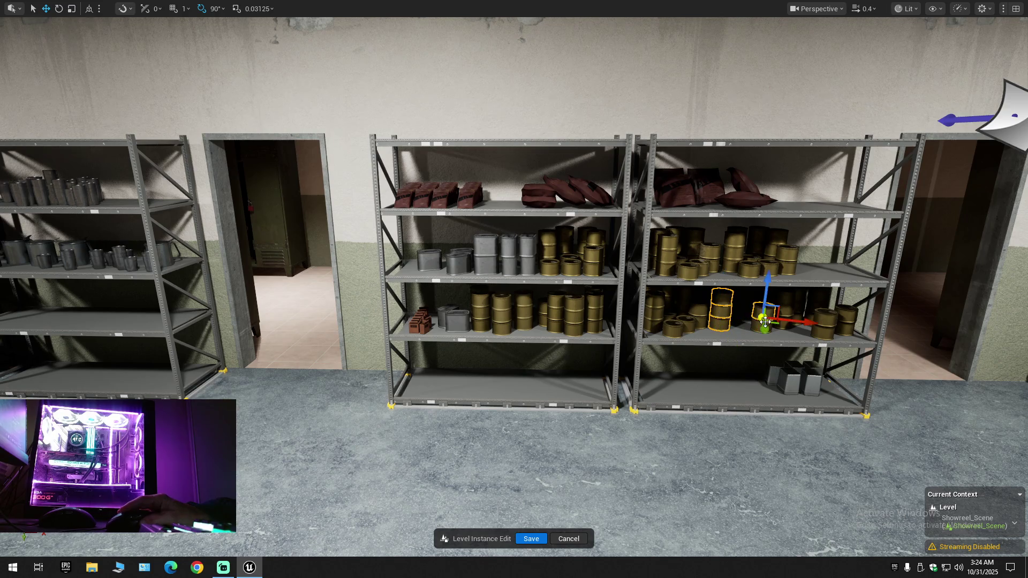
{"action": "left_click", "coordinate": [825, 328], "text": "ctrl"}
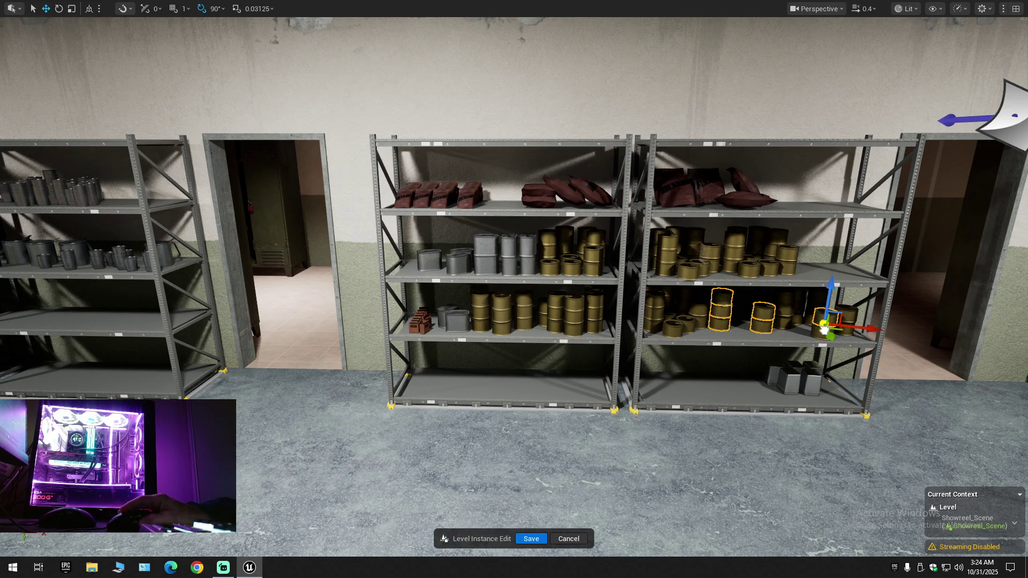
{"action": "left_click", "coordinate": [850, 317], "text": "ctrl"}
Stack a copied can onto another lower-shelf can, then move the view closer to the racks
{"action": "left_click_drag", "start_coordinate": [816, 302], "coordinate": [783, 300]}
{"action": "left_click", "coordinate": [787, 324]}
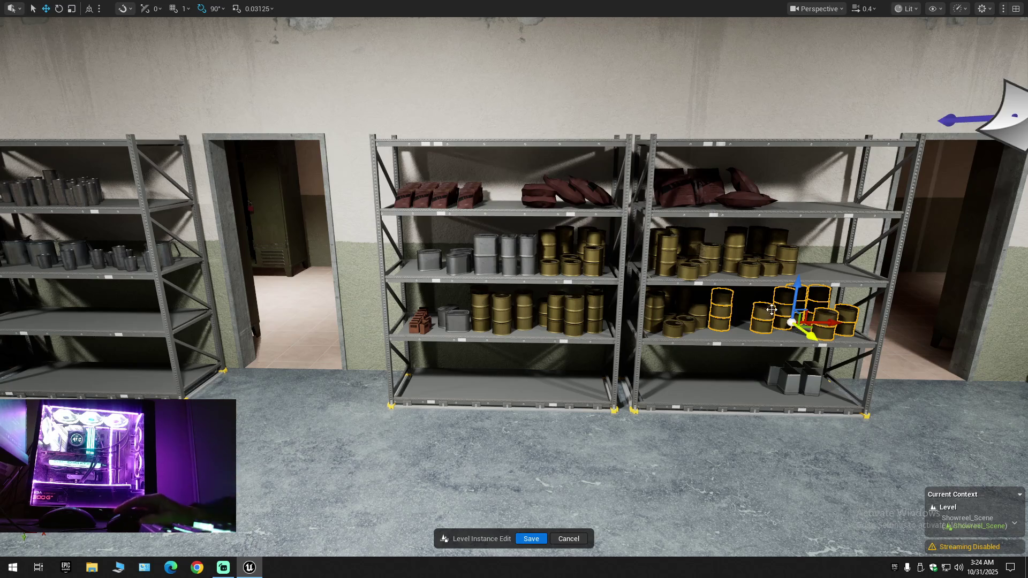
{"action": "key", "text": "Escape"}
{"action": "left_click_drag", "start_coordinate": [775, 346], "coordinate": [626, 326]}
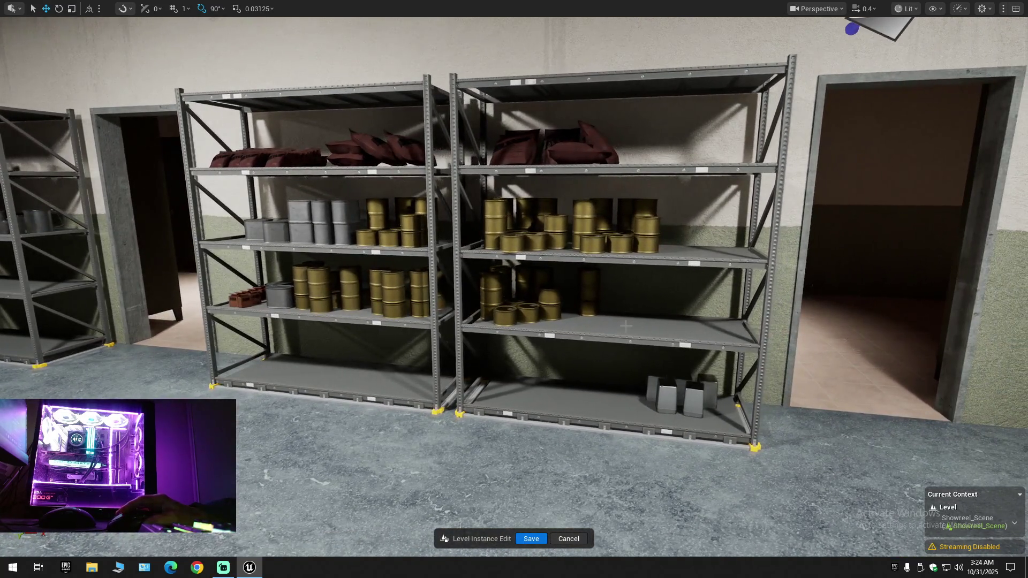
{"action": "left_click", "coordinate": [550, 298]}
{"action": "left_click", "coordinate": [589, 289]}
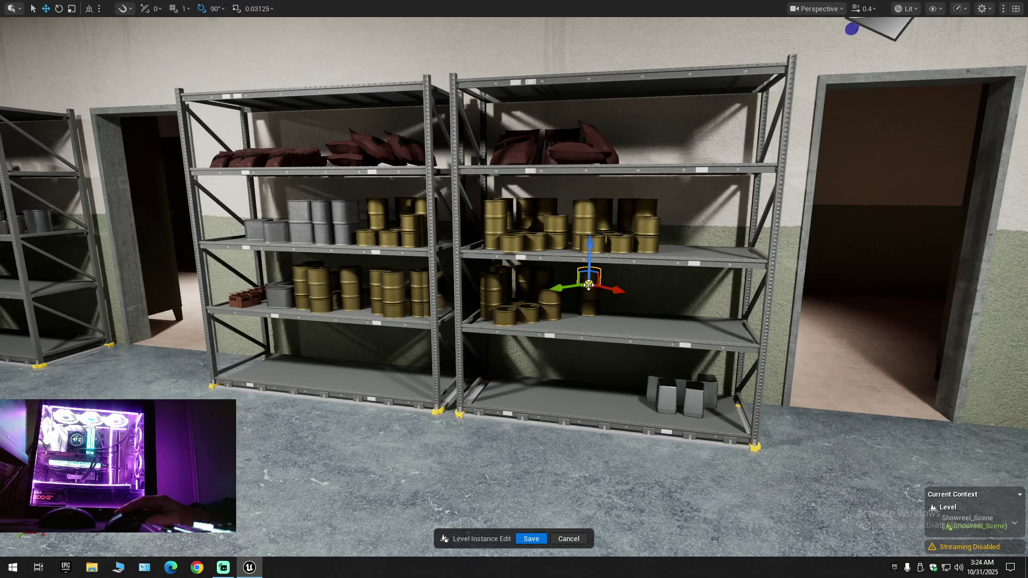
{"action": "left_click", "coordinate": [590, 298]}
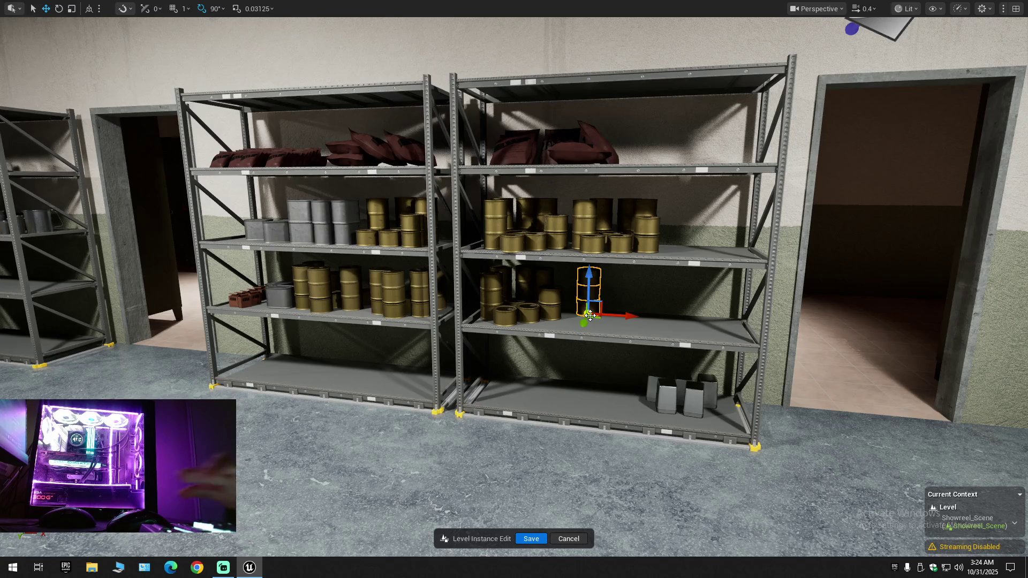
{"action": "key", "text": "Delete"}
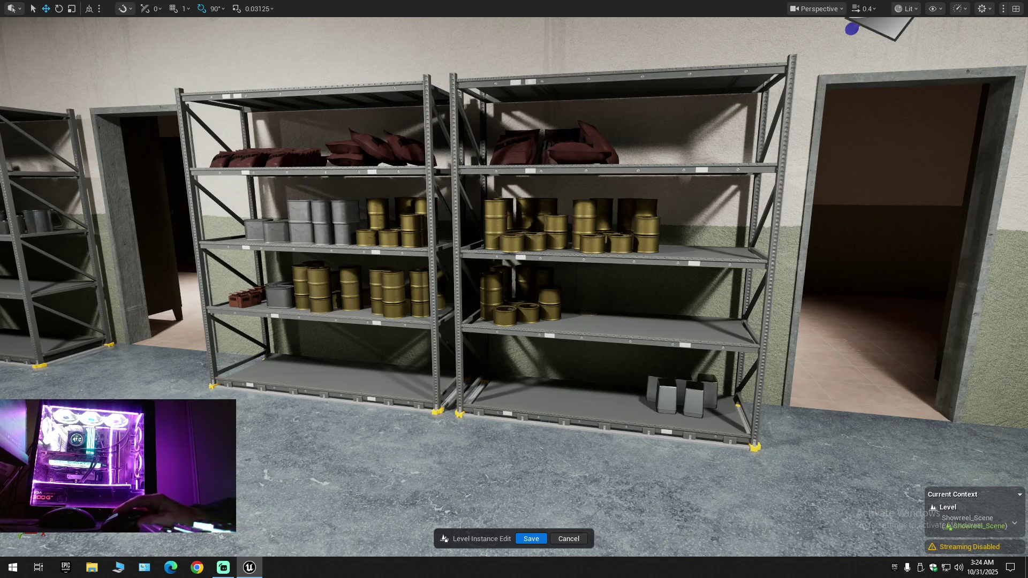
{"action": "left_click", "coordinate": [638, 227]}
{"action": "left_click", "coordinate": [552, 217]}
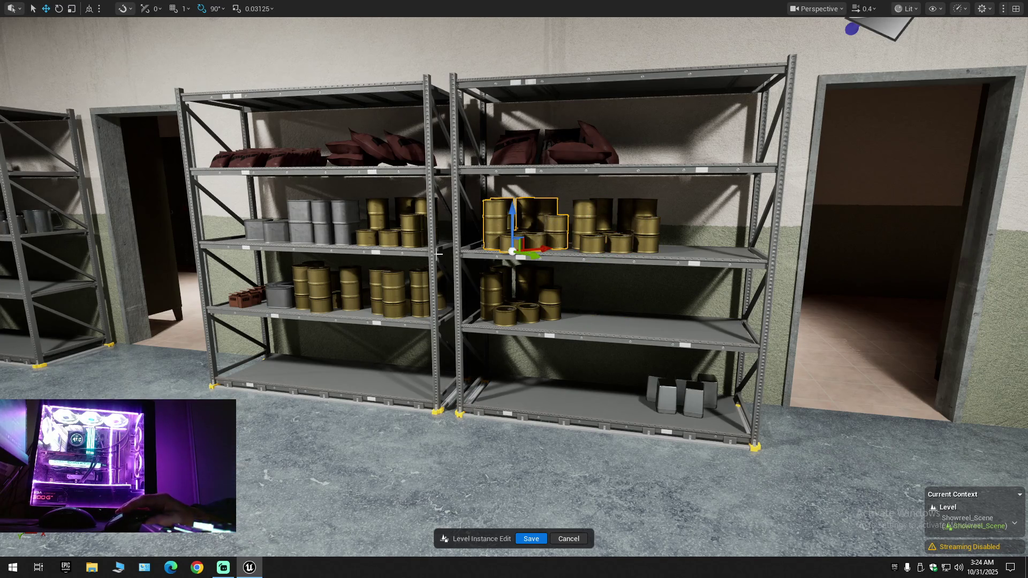
{"action": "left_click", "coordinate": [410, 273]}
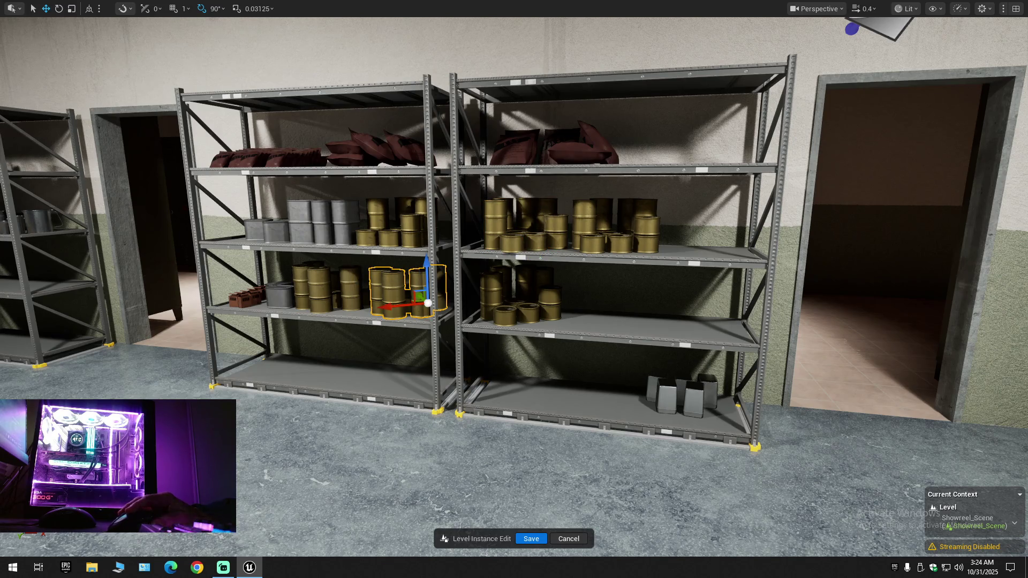
{"action": "left_click", "coordinate": [345, 282]}
{"action": "left_click", "coordinate": [280, 295]}
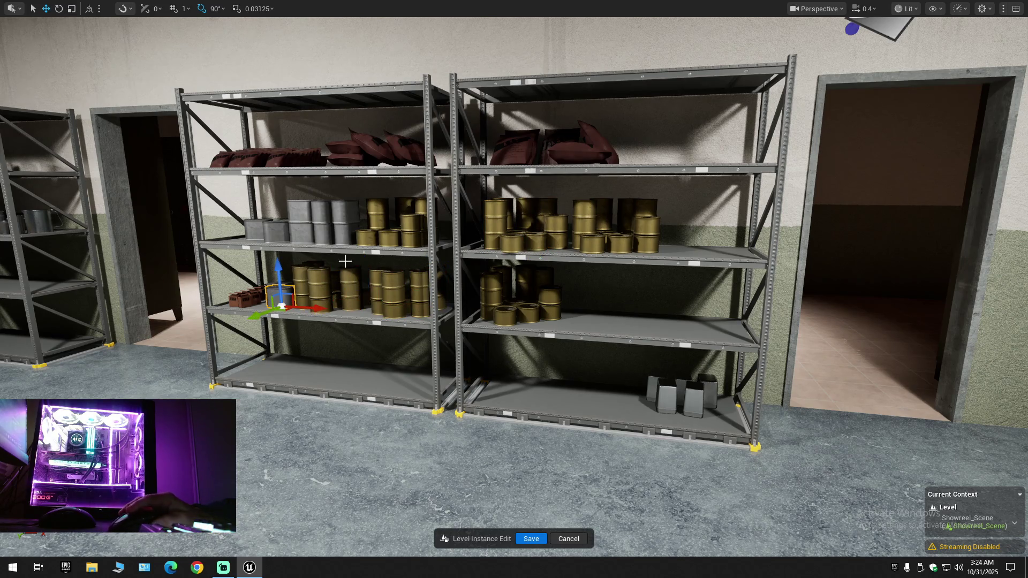
{"action": "left_click", "coordinate": [376, 212]}
{"action": "left_click", "coordinate": [316, 212]}
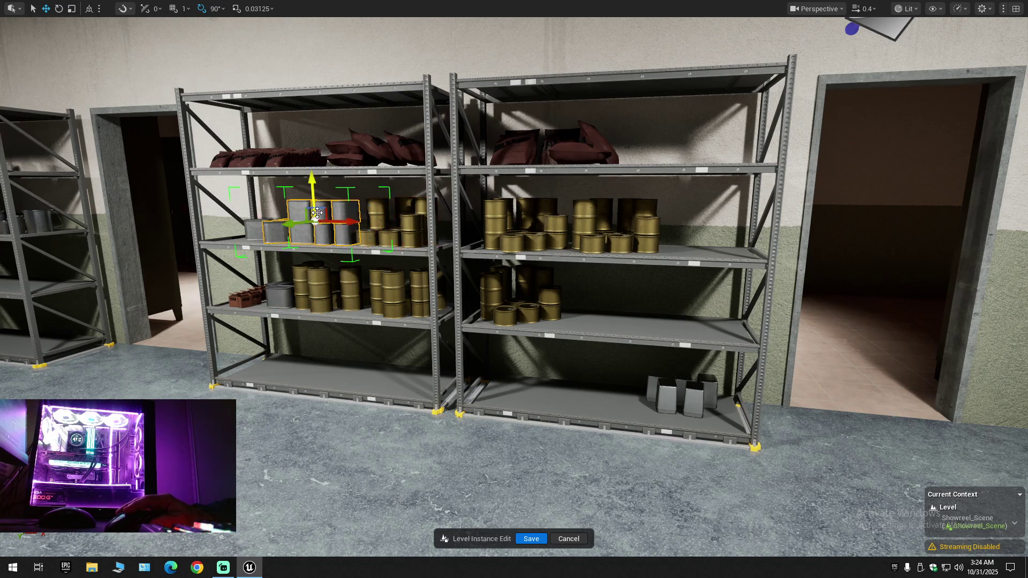
{"action": "left_click", "coordinate": [260, 230]}
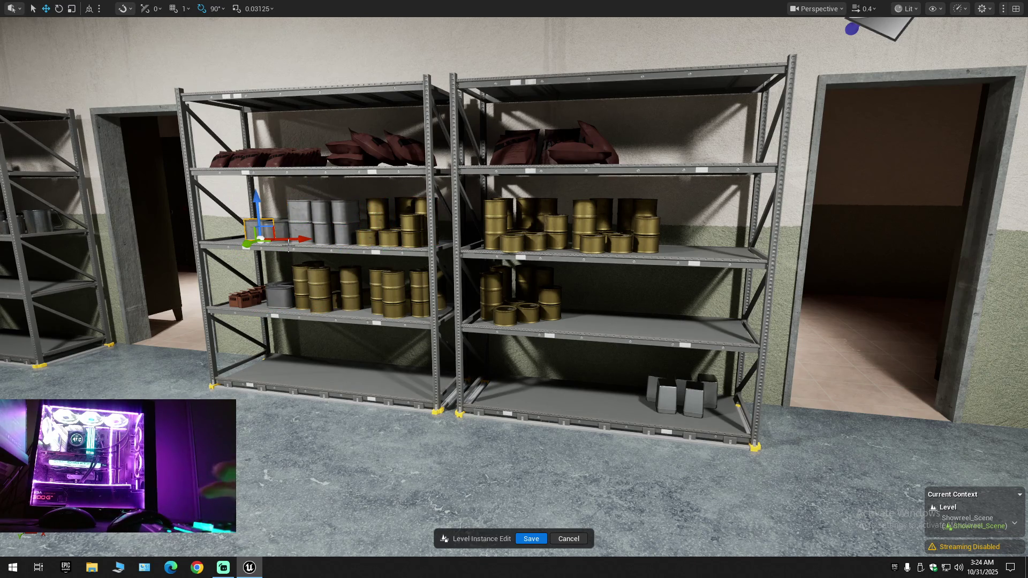
{"action": "key", "text": "Escape"}
{"action": "left_click_drag", "start_coordinate": [345, 297], "coordinate": [257, 268]}
{"action": "mouse_move", "coordinate": [298, 297]}
{"action": "left_mouse_down"}
{"action": "mouse_move", "coordinate": [299, 308]}
{"action": "mouse_move", "coordinate": [299, 297]}
{"action": "left_mouse_up"}
{"action": "left_click", "coordinate": [373, 115]}
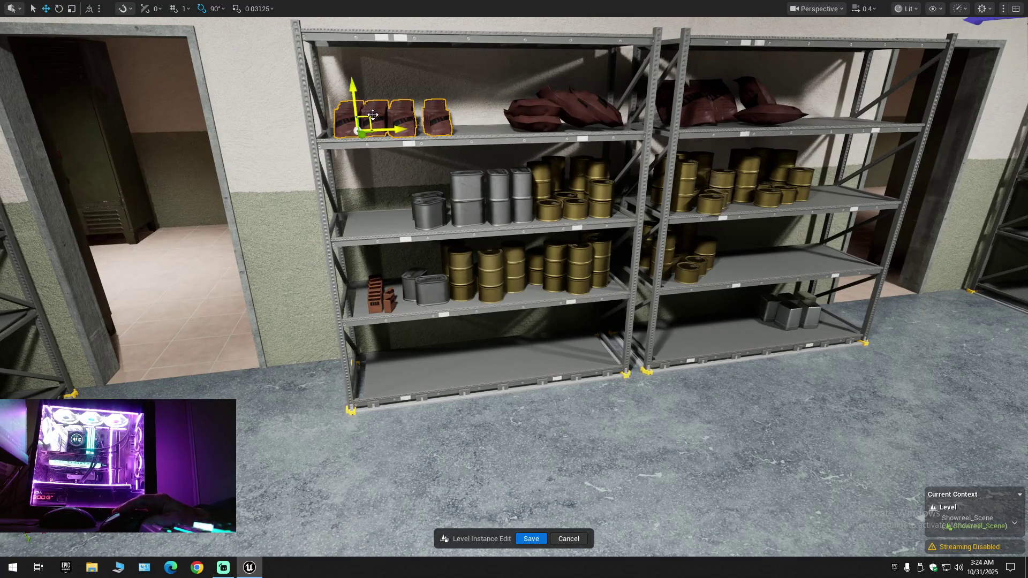
{"action": "left_click", "coordinate": [539, 110]}
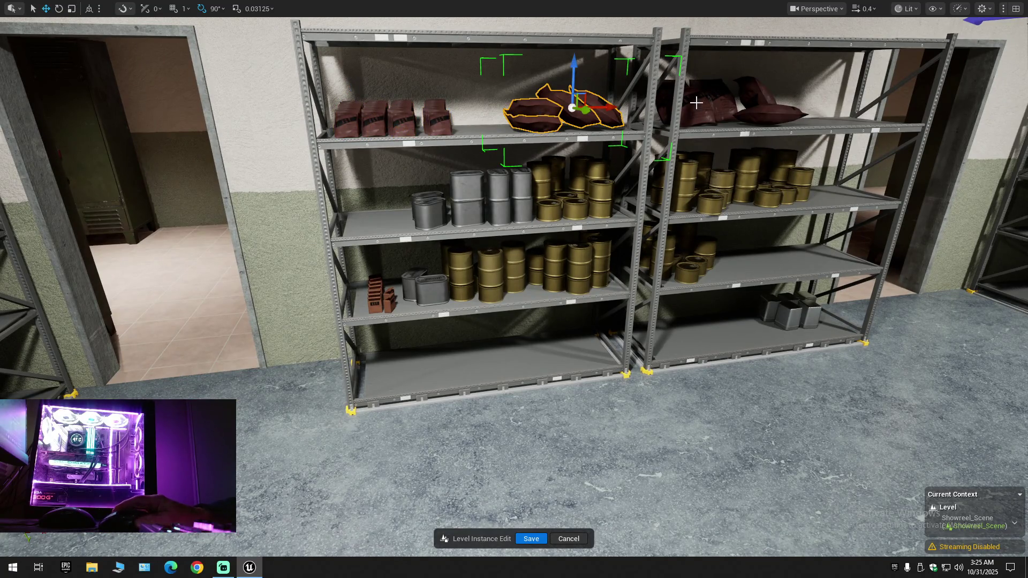
{"action": "left_click", "coordinate": [710, 102]}
{"action": "left_click", "coordinate": [755, 102]}
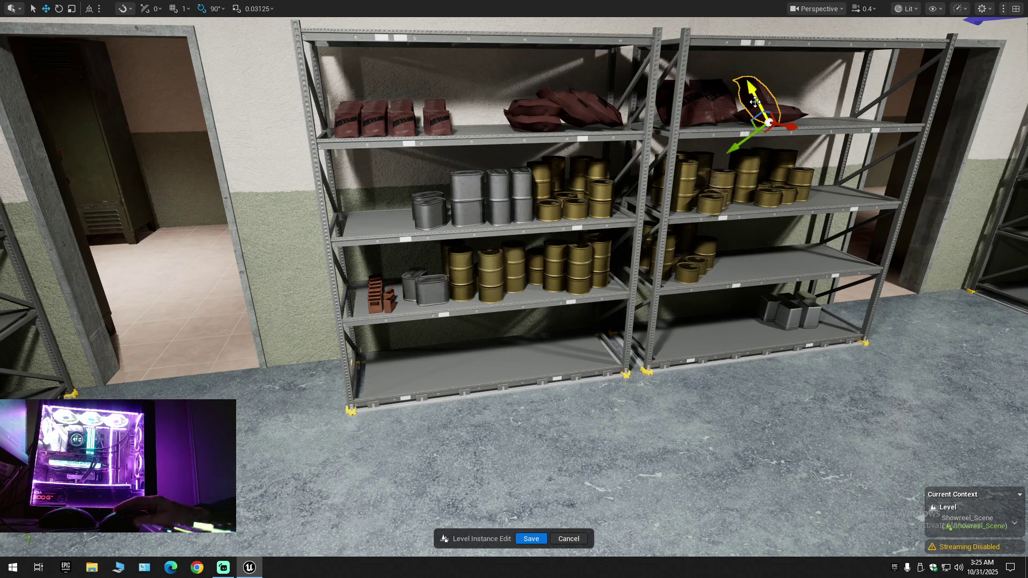
{"action": "left_click", "coordinate": [381, 299]}
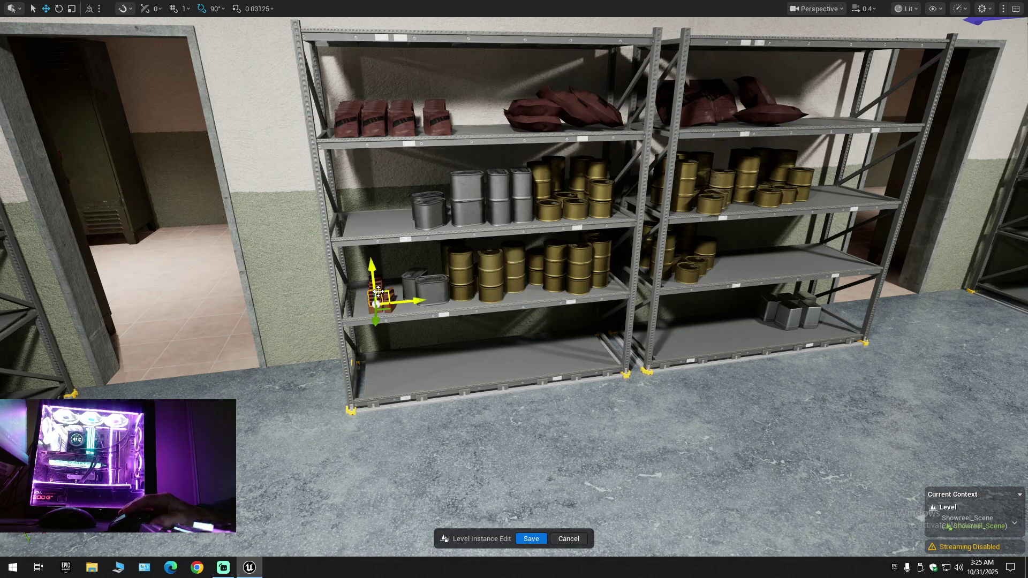
{"action": "key", "text": "Escape"}
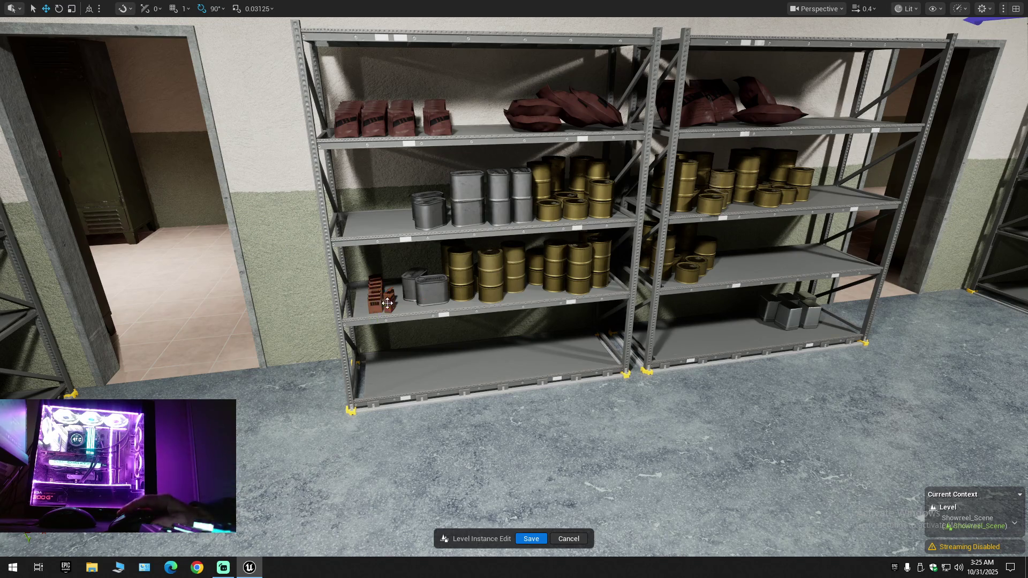
{"action": "key", "text": "w"}
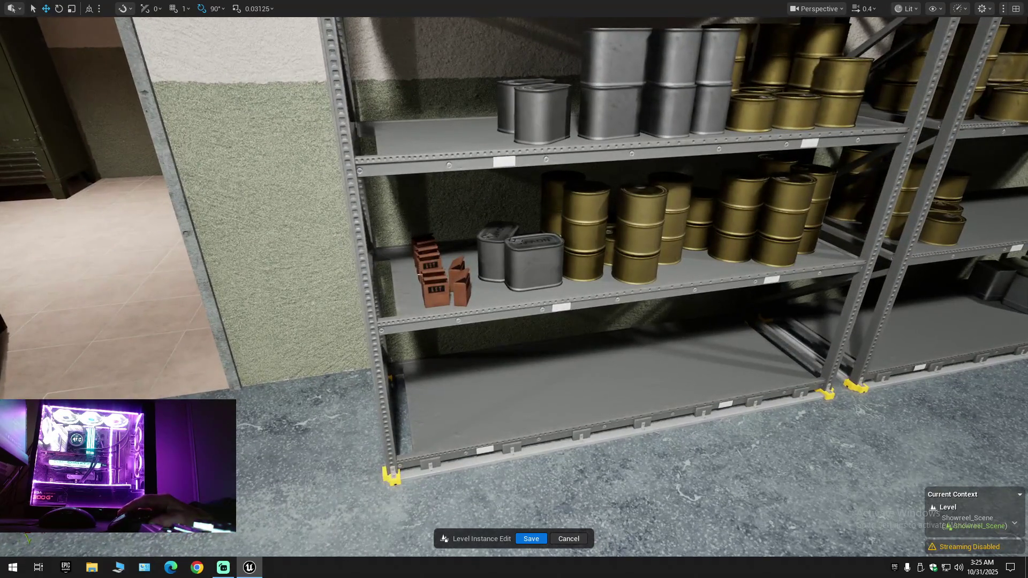
Delete all the small brown boxes from the lower-left shelf
{"action": "left_click", "coordinate": [428, 258]}
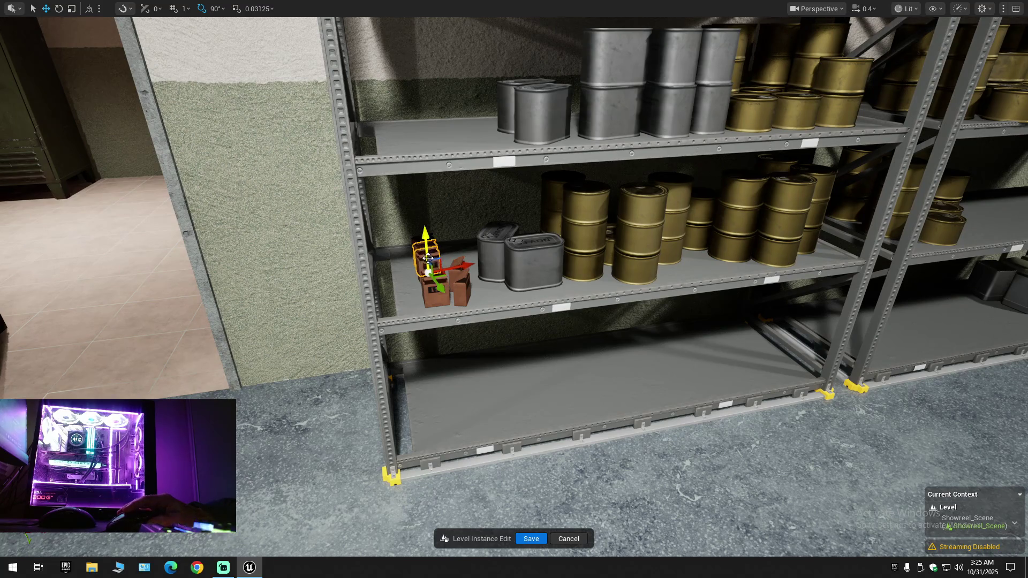
{"action": "left_click", "coordinate": [435, 290], "text": "ctrl"}
{"action": "left_click", "coordinate": [455, 269], "text": "ctrl"}
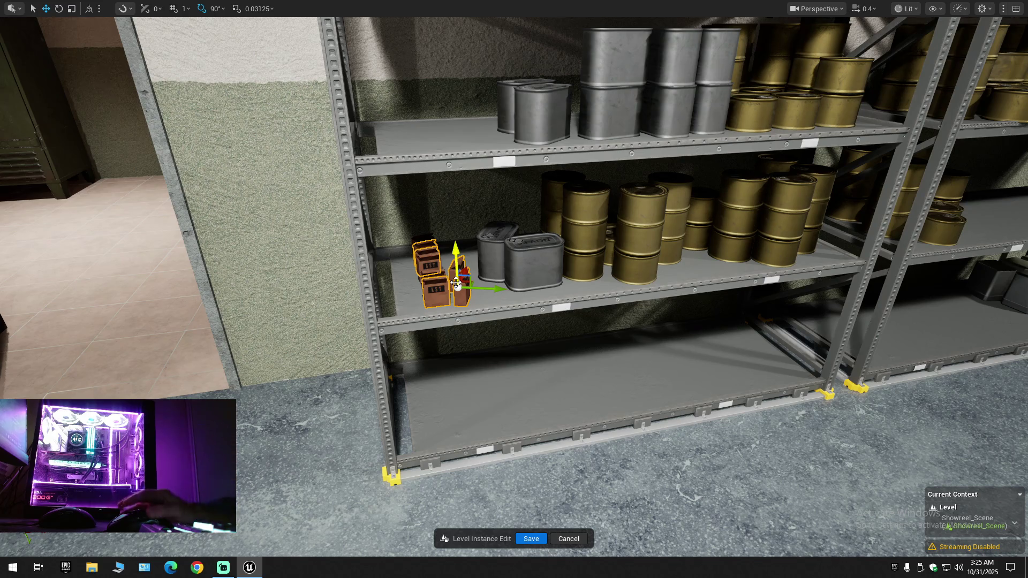
{"action": "key", "text": "Delete"}
{"action": "left_click", "coordinate": [426, 255]}
{"action": "left_click", "coordinate": [431, 268], "text": "ctrl"}
{"action": "left_click", "coordinate": [437, 286], "text": "ctrl"}
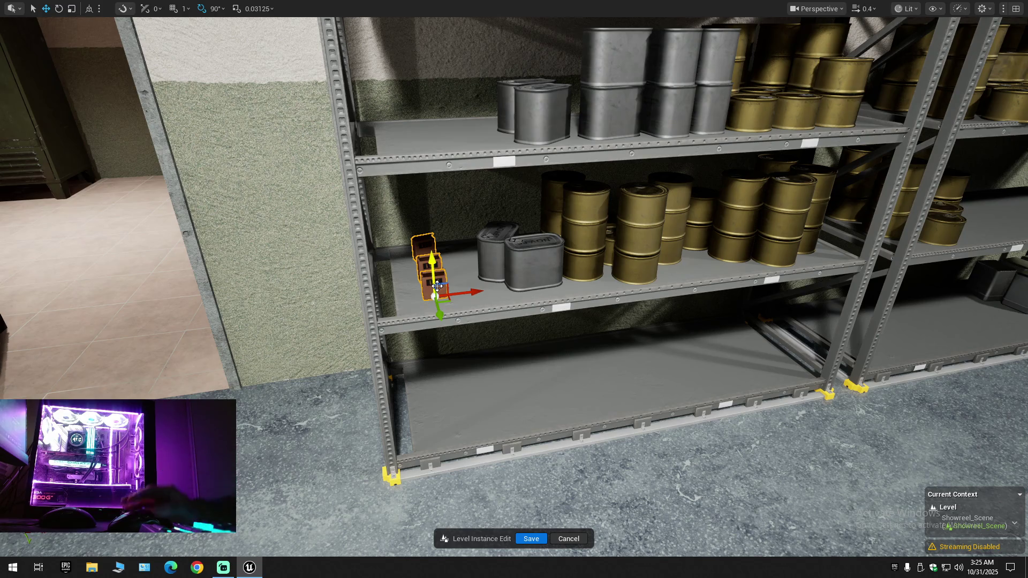
{"action": "key", "text": "Delete"}
Delete the two grey tins from the shelf
{"action": "left_click", "coordinate": [490, 247]}
{"action": "left_click", "coordinate": [522, 250], "text": "ctrl"}
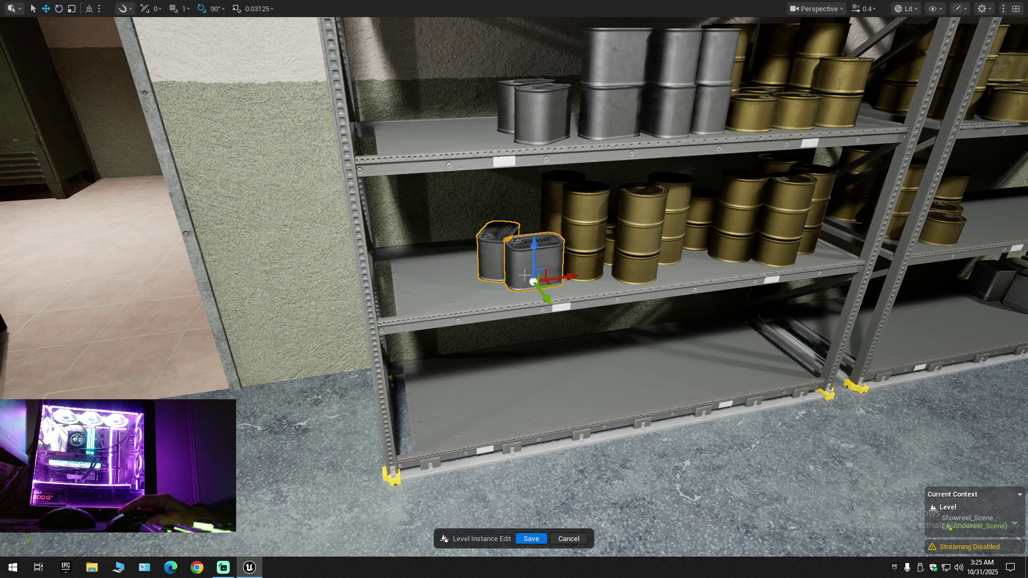
{"action": "key", "text": "Delete"}
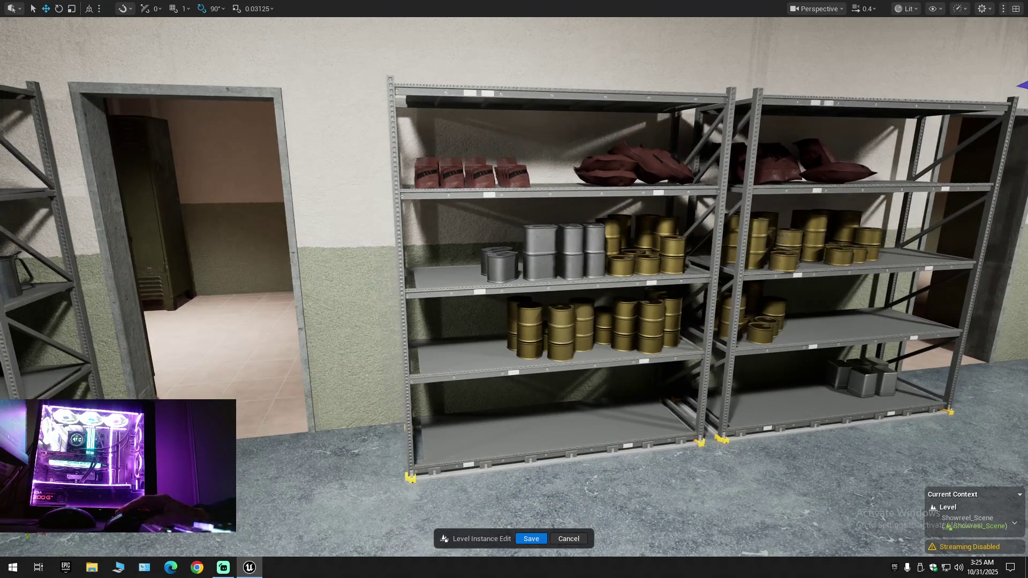
{"action": "left_click", "coordinate": [490, 249]}
{"action": "left_click", "coordinate": [495, 185]}
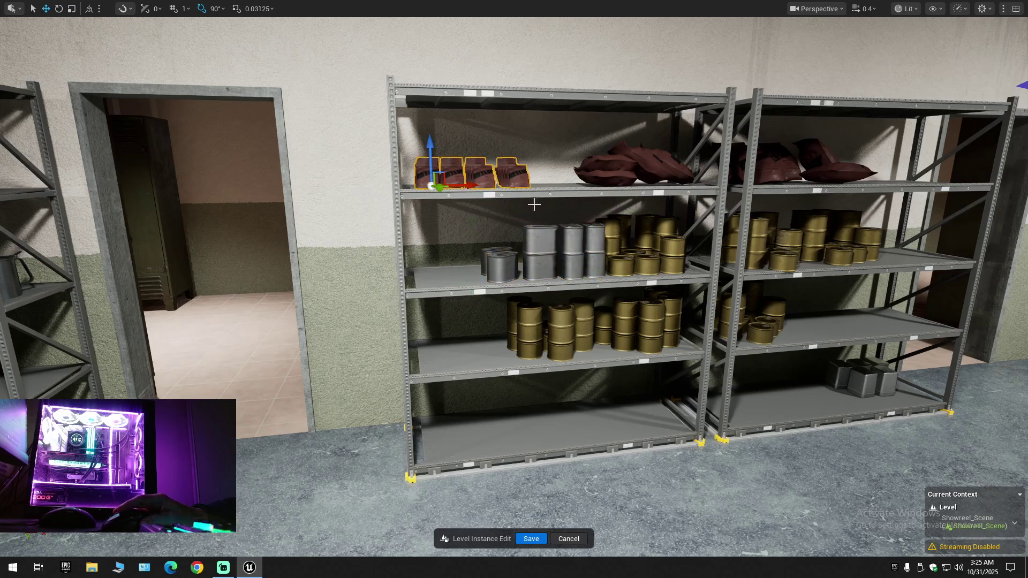
{"action": "key", "text": "w"}
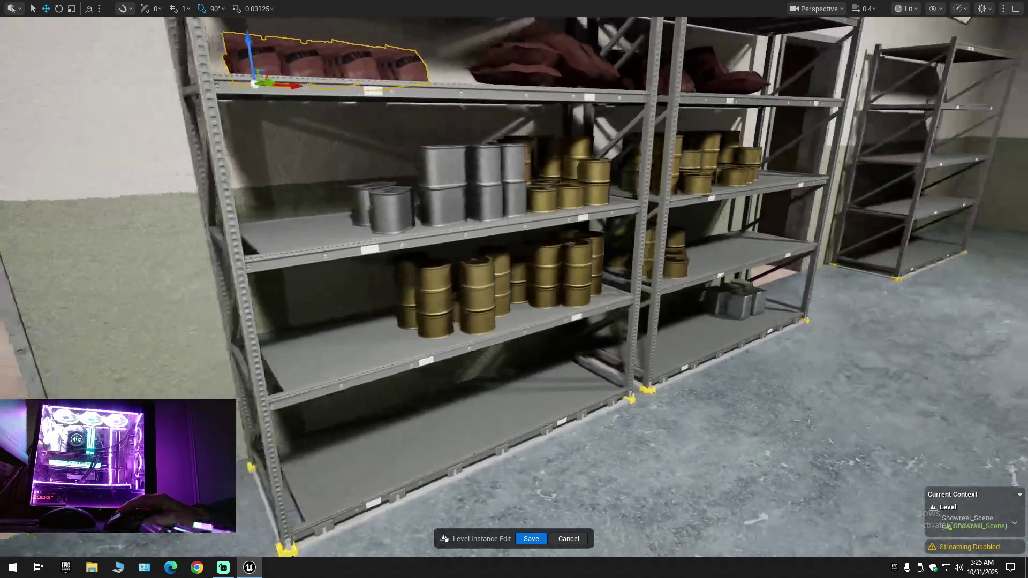
{"action": "key", "text": "a"}
{"action": "left_click", "coordinate": [523, 273]}
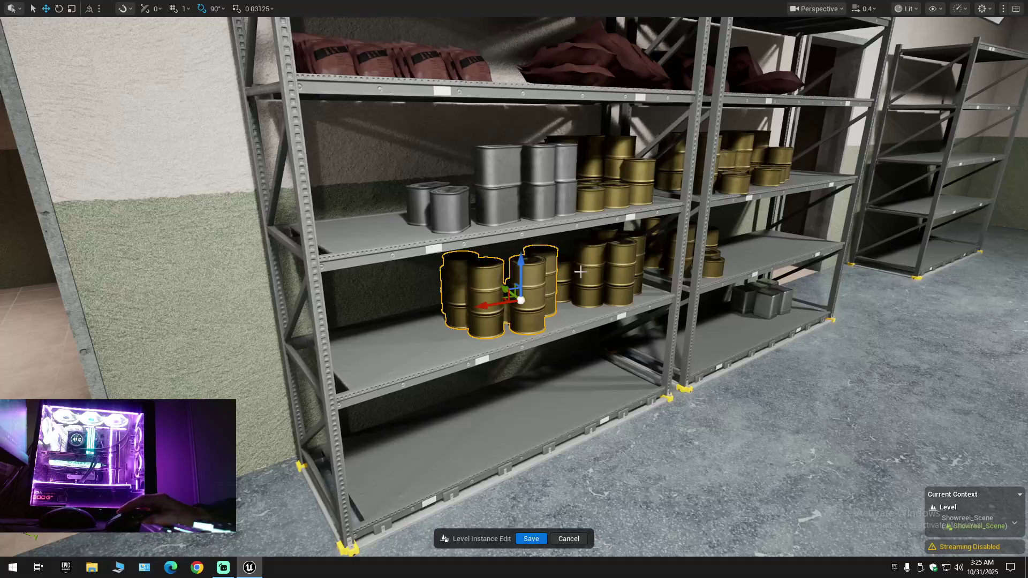
{"action": "key", "text": "w"}
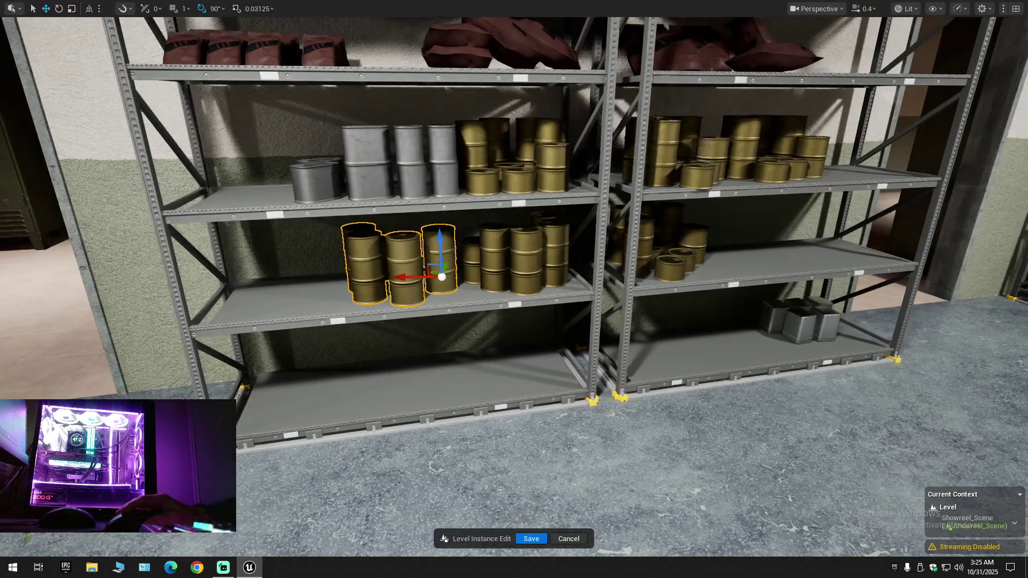
{"action": "left_click", "coordinate": [527, 263]}
{"action": "left_click", "coordinate": [648, 241]}
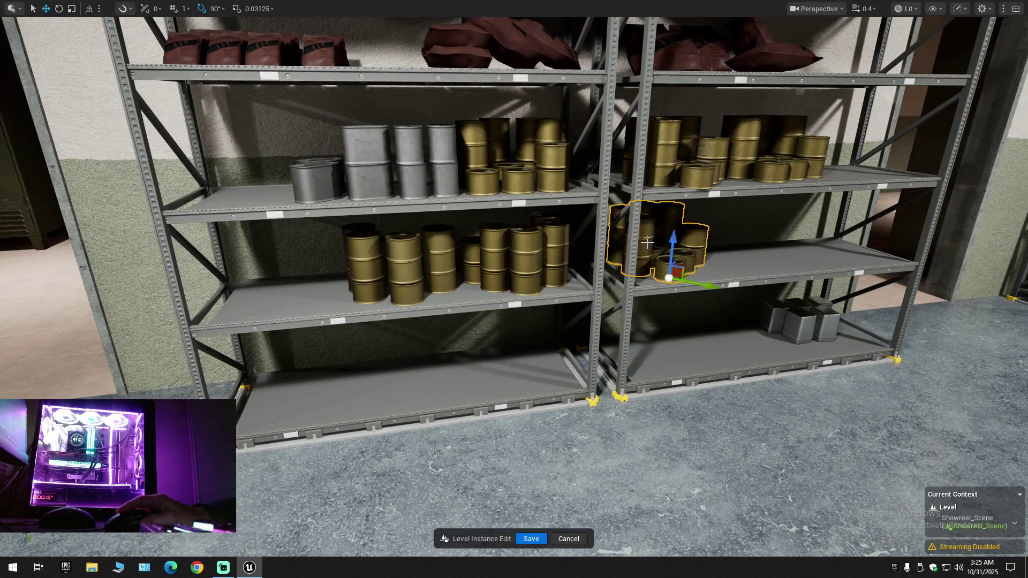
{"action": "left_click", "coordinate": [686, 149]}
{"action": "left_click", "coordinate": [747, 141]}
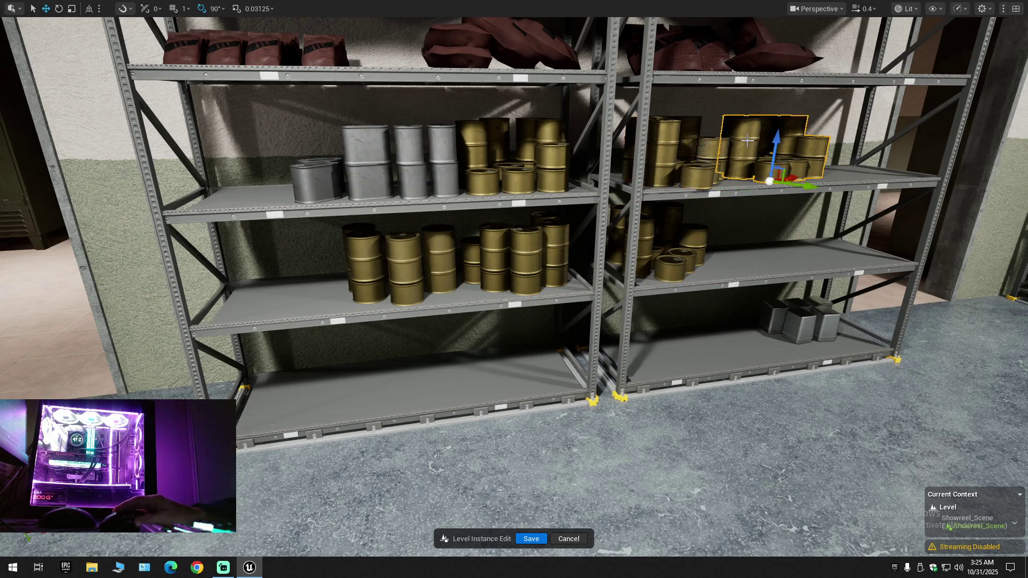
{"action": "left_click", "coordinate": [541, 140]}
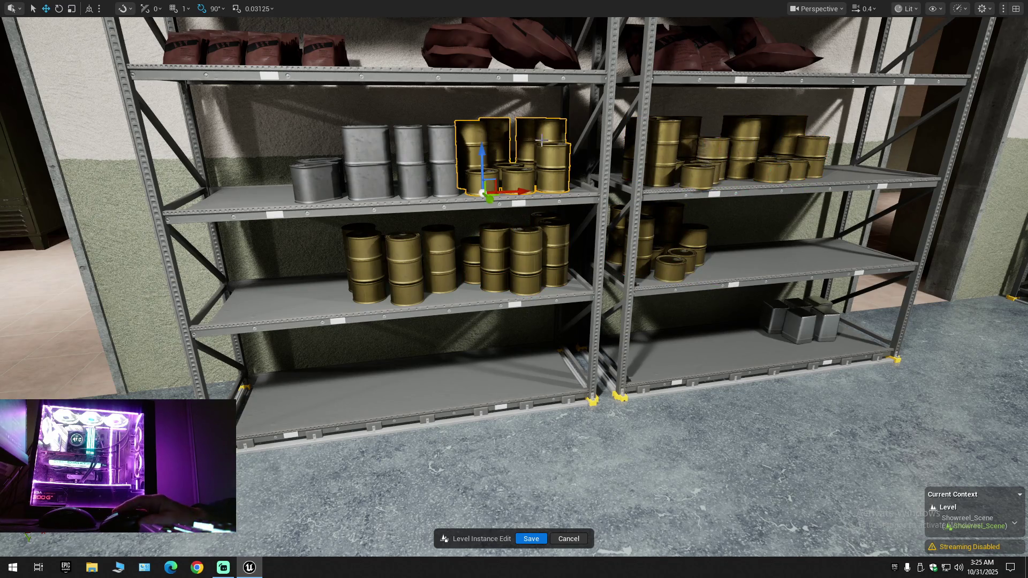
{"action": "left_click", "coordinate": [777, 319]}
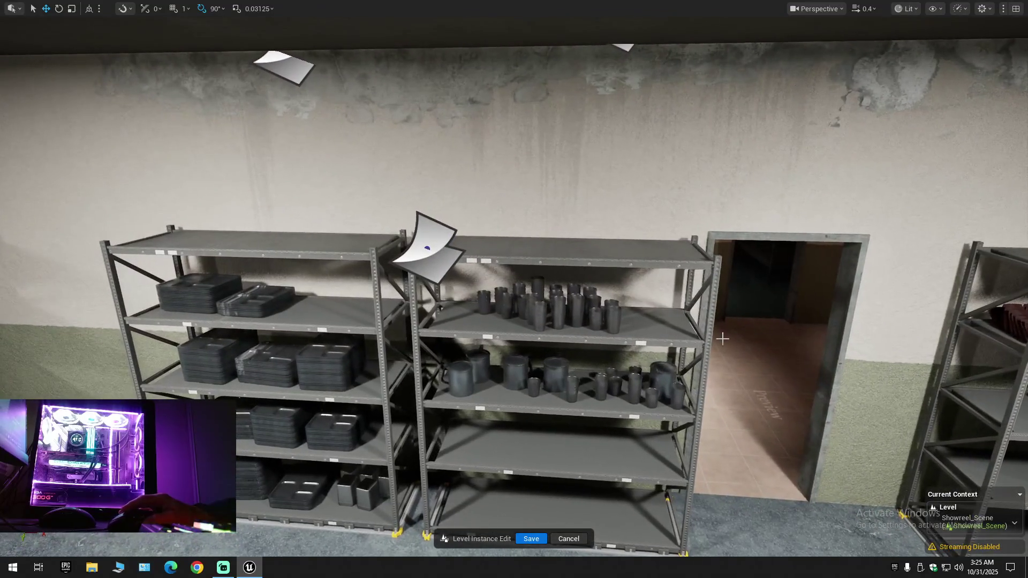
Select small cups on the middle shelf, sliding one cup to the right along the shelf
{"action": "left_click", "coordinate": [485, 304]}
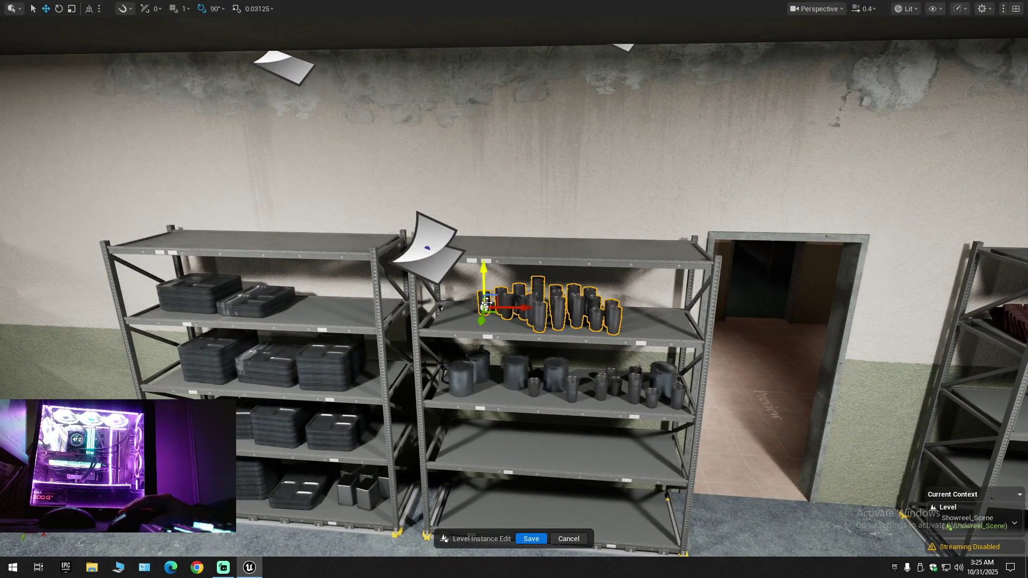
{"action": "left_click", "coordinate": [556, 375]}
{"action": "left_click", "coordinate": [536, 385]}
{"action": "mouse_move", "coordinate": [568, 397]}
{"action": "left_mouse_down"}
{"action": "mouse_move", "coordinate": [603, 397]}
{"action": "mouse_move", "coordinate": [617, 376]}
{"action": "left_mouse_up"}
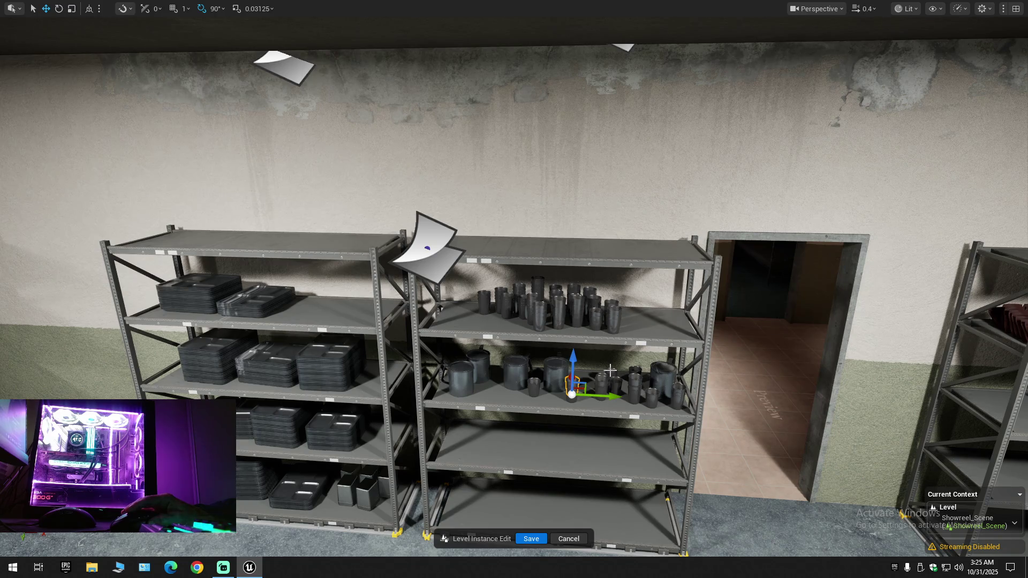
{"action": "left_click", "coordinate": [612, 374], "text": "ctrl"}
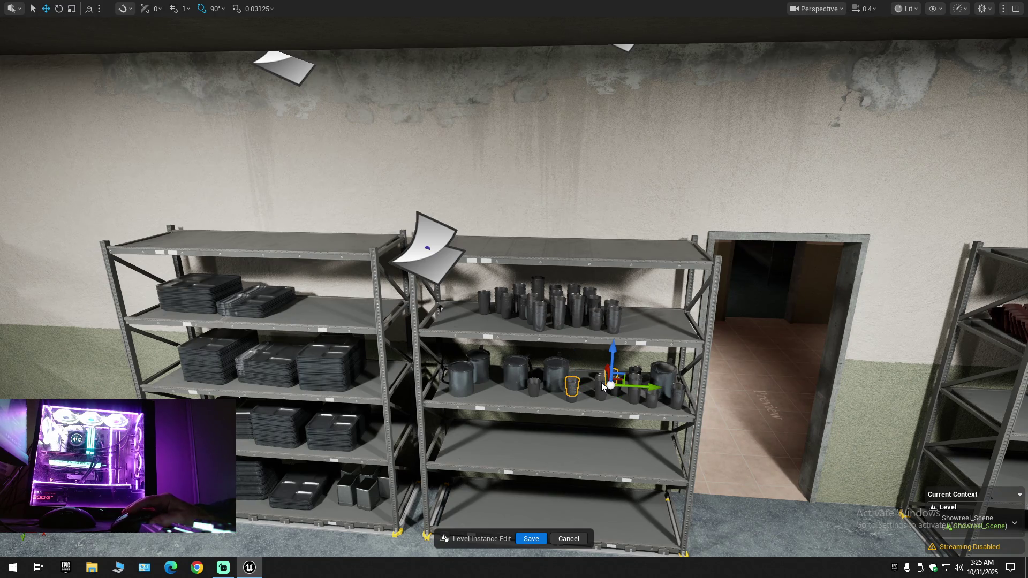
{"action": "left_click", "coordinate": [602, 382], "text": "ctrl"}
{"action": "left_click", "coordinate": [572, 392], "text": "ctrl"}
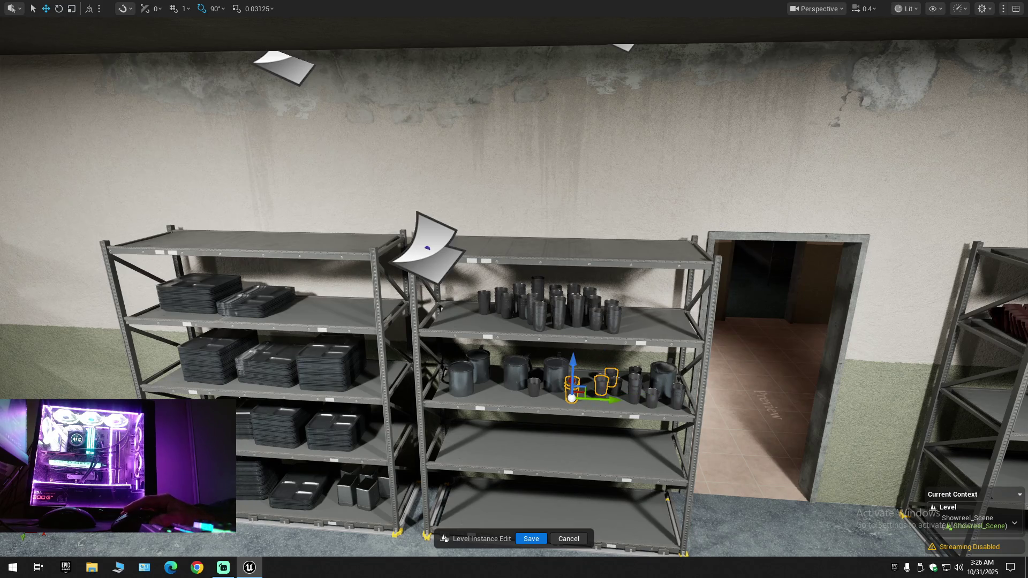
Fly closer, add the remaining cup stacks to the selection, and delete the selected cups
{"action": "key", "text": "w"}
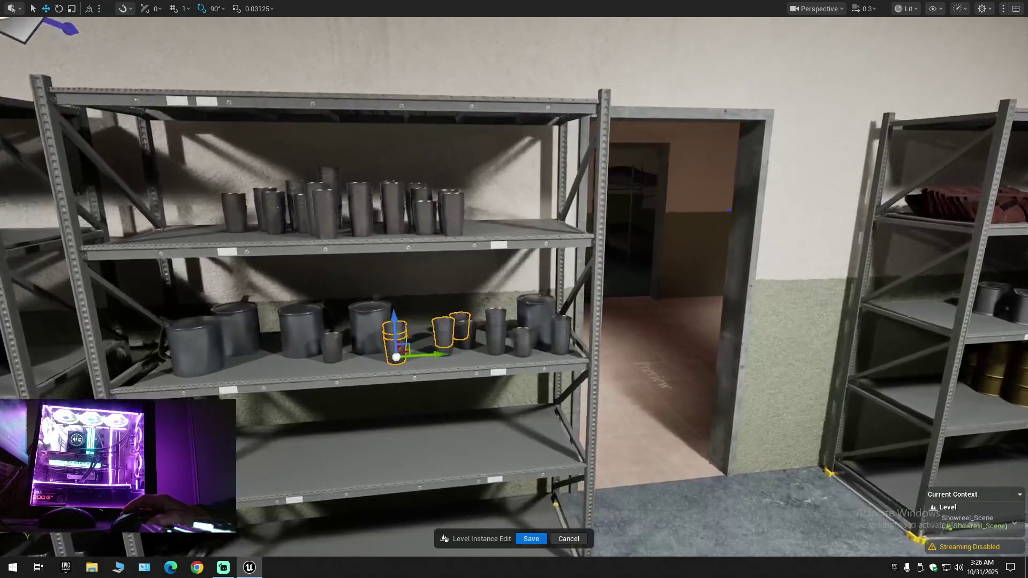
{"action": "key", "text": "w"}
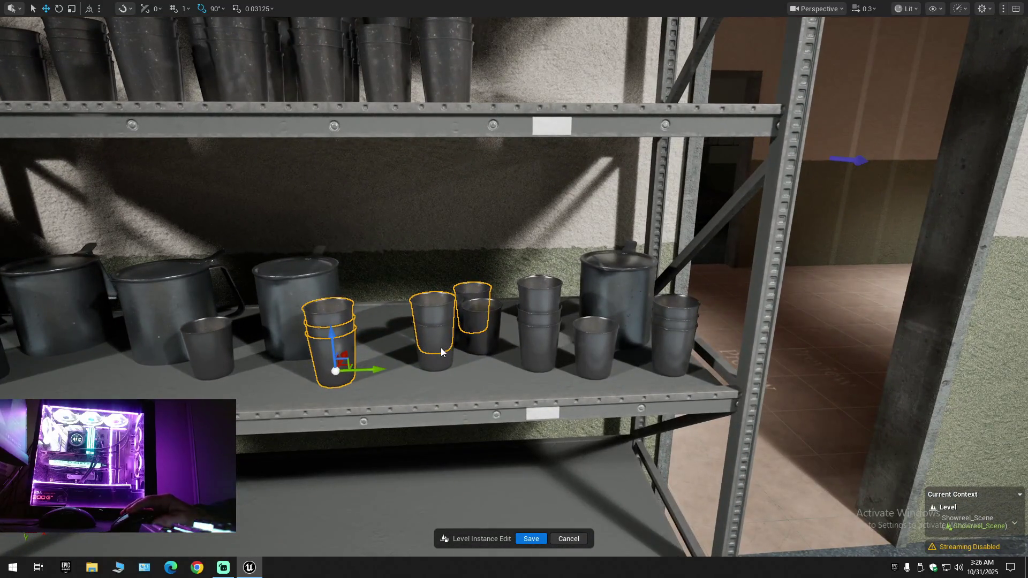
{"action": "left_click", "coordinate": [441, 352], "text": "shift"}
{"action": "left_click", "coordinate": [480, 335], "text": "shift"}
{"action": "left_click", "coordinate": [528, 294], "text": "shift"}
{"action": "left_click", "coordinate": [534, 339], "text": "shift"}
{"action": "left_click", "coordinate": [588, 346], "text": "shift"}
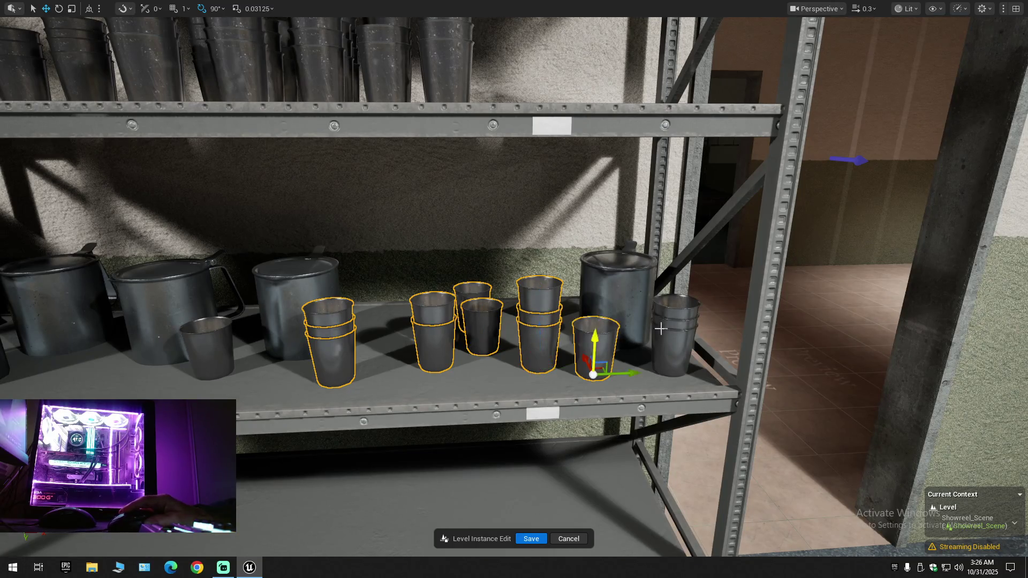
{"action": "left_click", "coordinate": [674, 335], "text": "shift"}
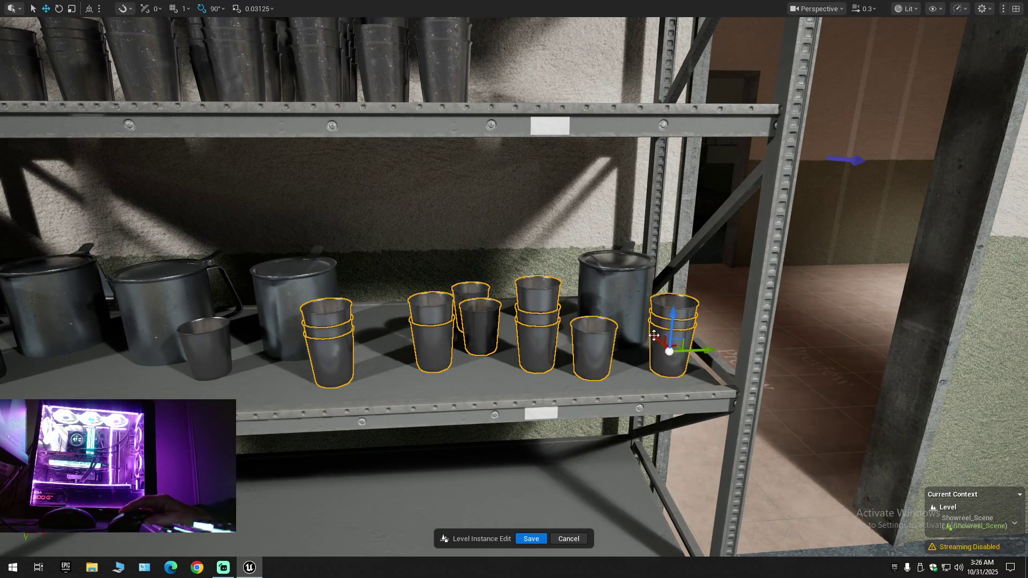
{"action": "key", "text": "Delete"}
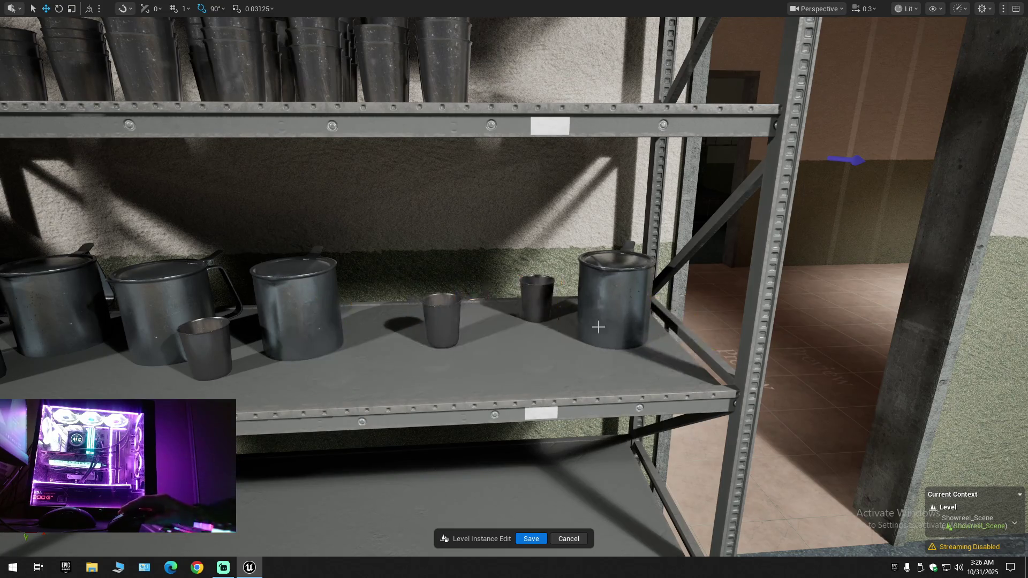
Delete the last three small cups and pull back to see both shelving units
{"action": "left_click", "coordinate": [530, 303]}
{"action": "left_click", "coordinate": [440, 317], "text": "ctrl"}
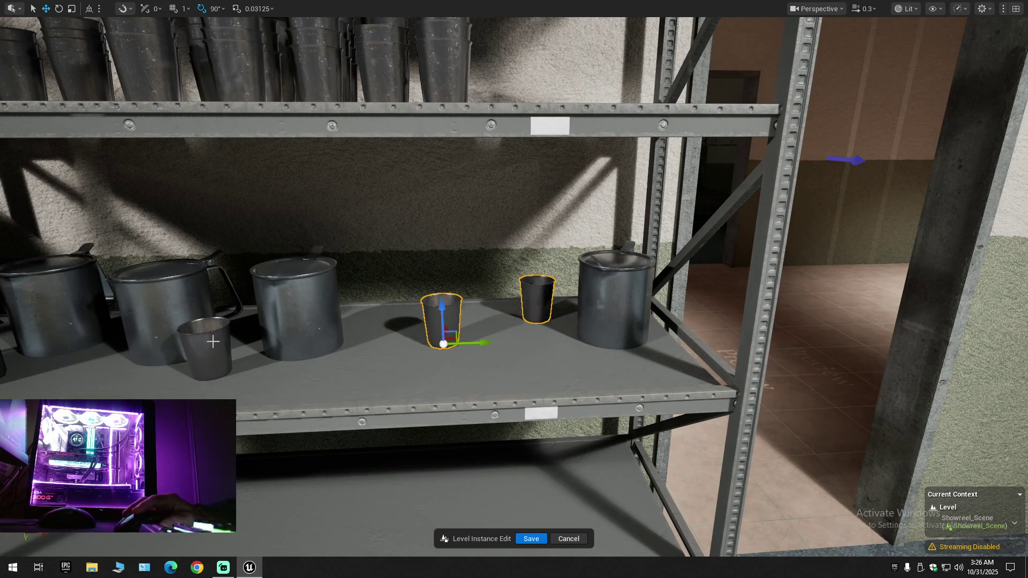
{"action": "left_click", "coordinate": [213, 346], "text": "ctrl"}
{"action": "key", "text": "Delete"}
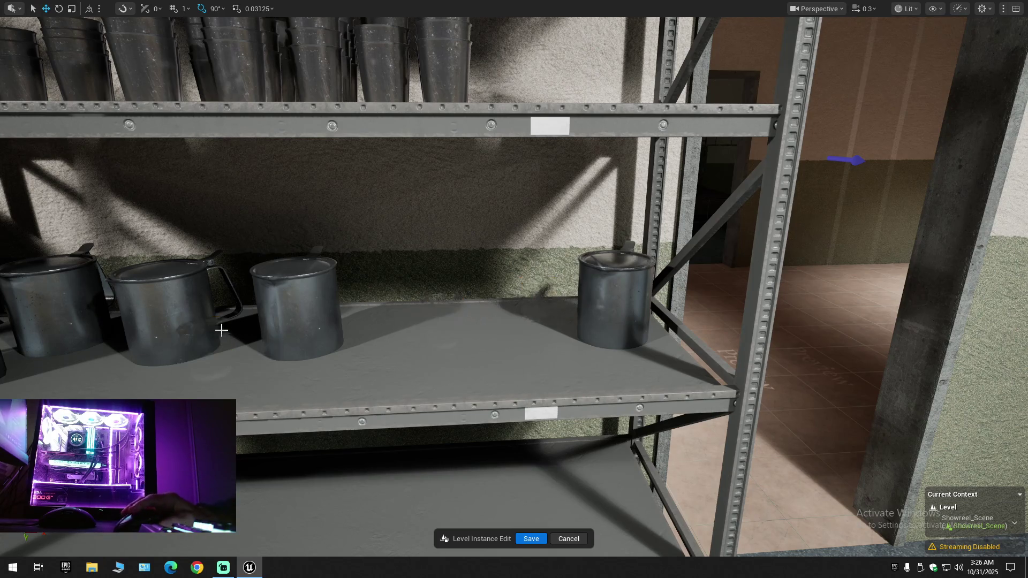
{"action": "left_click_drag", "start_coordinate": [262, 360], "coordinate": [241, 407]}
Swing the view along the shelves, exit immersive mode, and frame SM_MERGED_Mugs01
{"action": "mouse_move", "coordinate": [356, 306]}
{"action": "left_mouse_down"}
{"action": "mouse_move", "coordinate": [407, 306]}
{"action": "mouse_move", "coordinate": [356, 306]}
{"action": "left_mouse_up"}
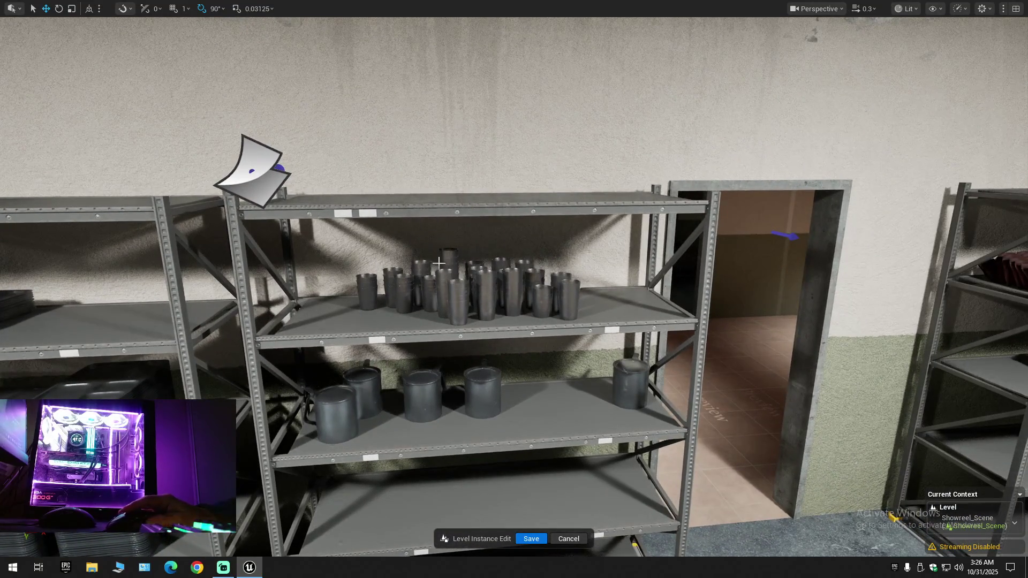
{"action": "mouse_move", "coordinate": [424, 326]}
{"action": "left_mouse_down"}
{"action": "mouse_move", "coordinate": [425, 343]}
{"action": "mouse_move", "coordinate": [404, 354]}
{"action": "mouse_move", "coordinate": [321, 348]}
{"action": "mouse_move", "coordinate": [252, 383]}
{"action": "mouse_move", "coordinate": [412, 381]}
{"action": "left_mouse_up"}
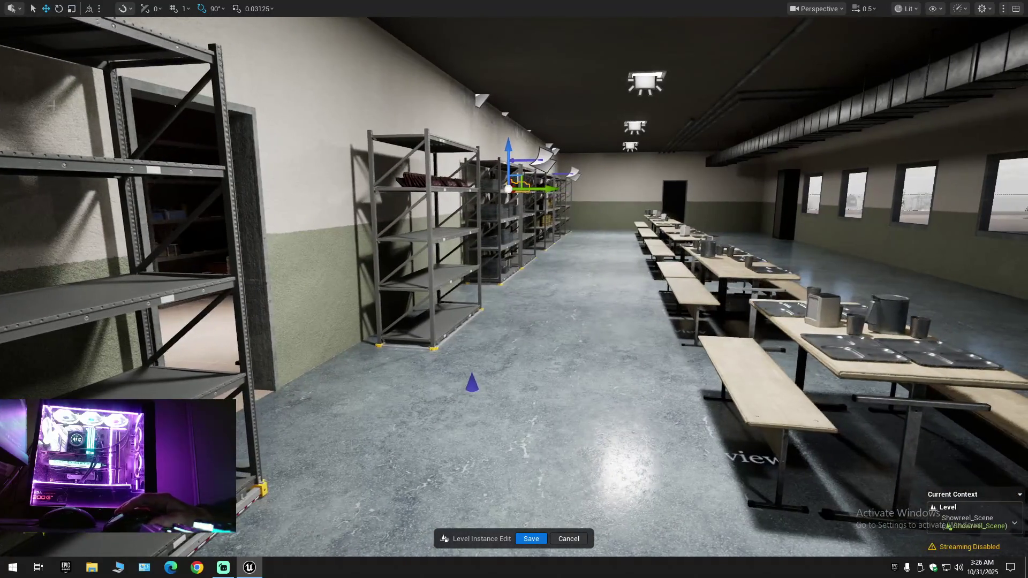
{"action": "key", "text": "F11"}
{"action": "key", "text": "f"}
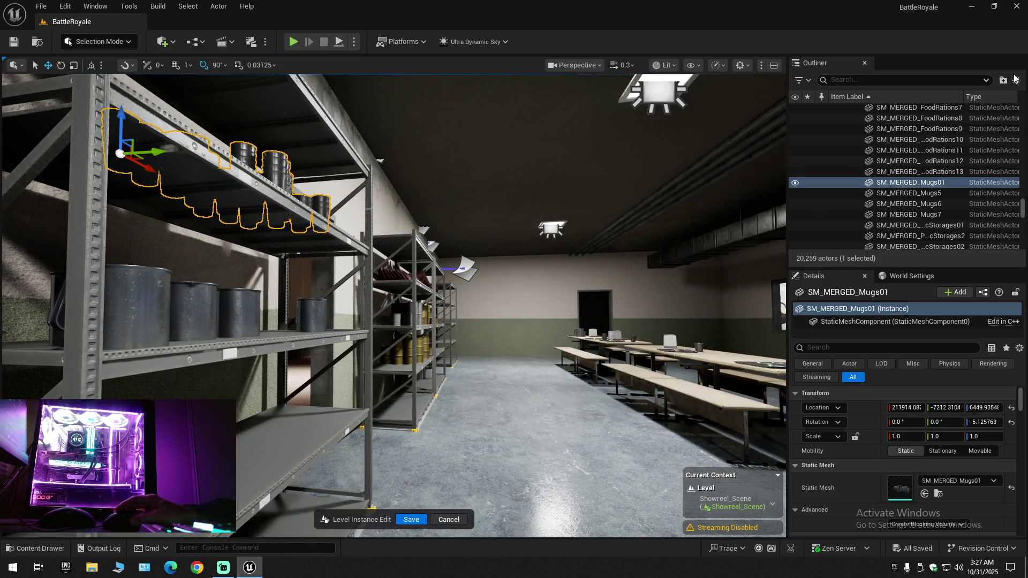
Collapse the whole Outliner tree and expand BattleRoyale (Editor) to show its folders
{"action": "left_click", "coordinate": [1016, 79]}
{"action": "left_click", "coordinate": [936, 136]}
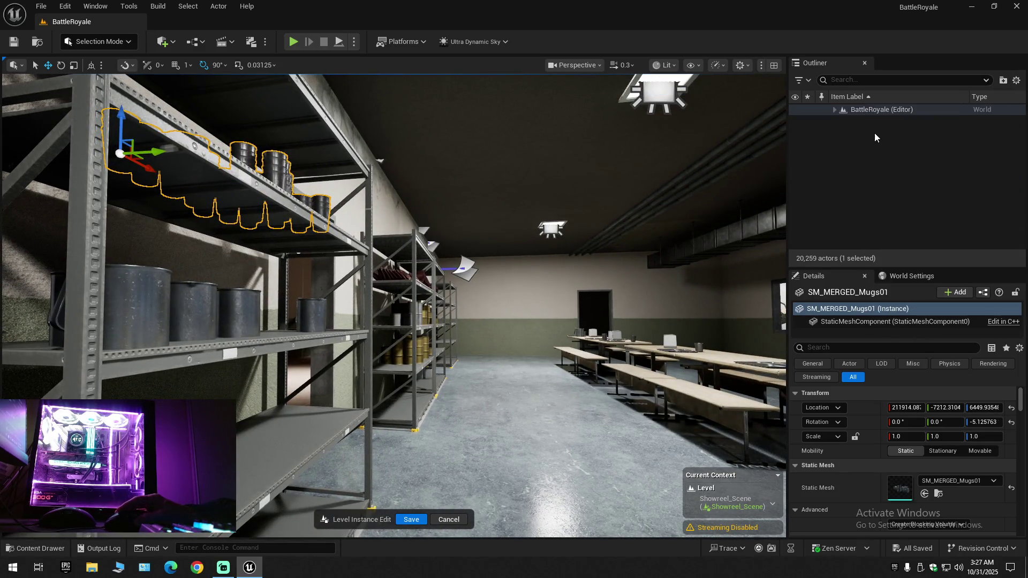
{"action": "left_click", "coordinate": [835, 110]}
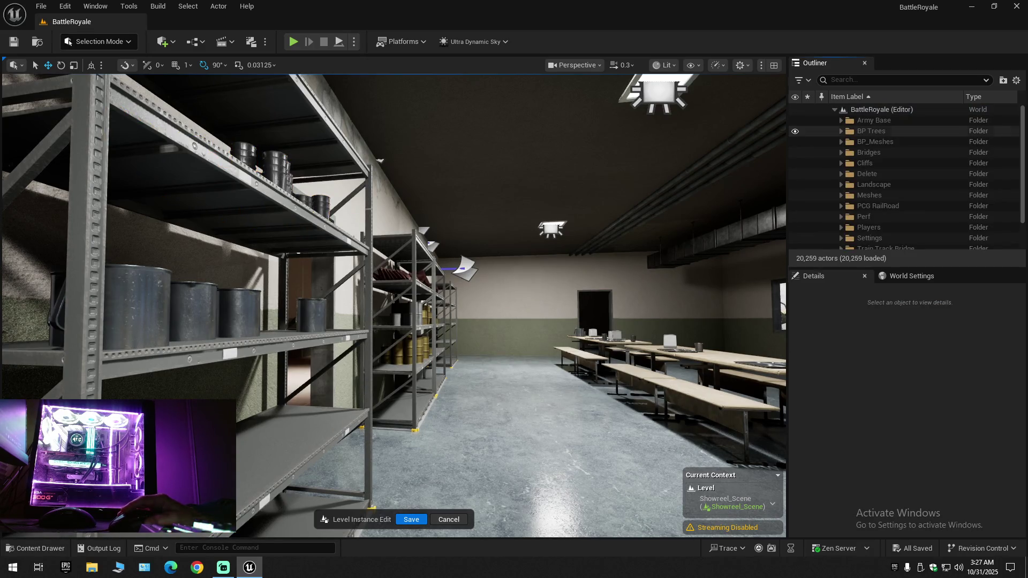
Fly across the storeroom shelves and back away to reveal the mess-hall tables
{"action": "key", "text": "a"}
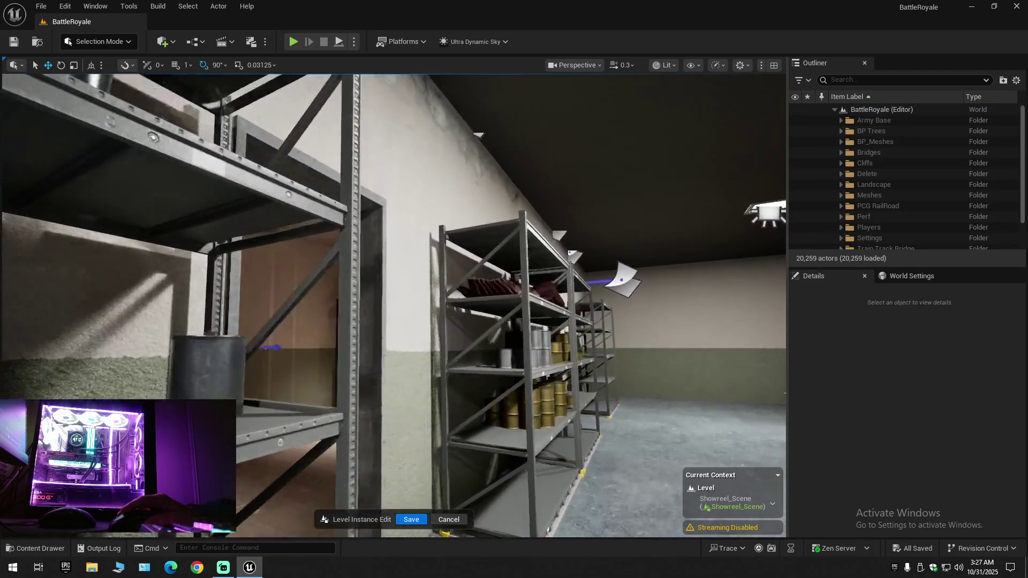
{"action": "key", "text": "d"}
{"action": "key", "text": "s"}
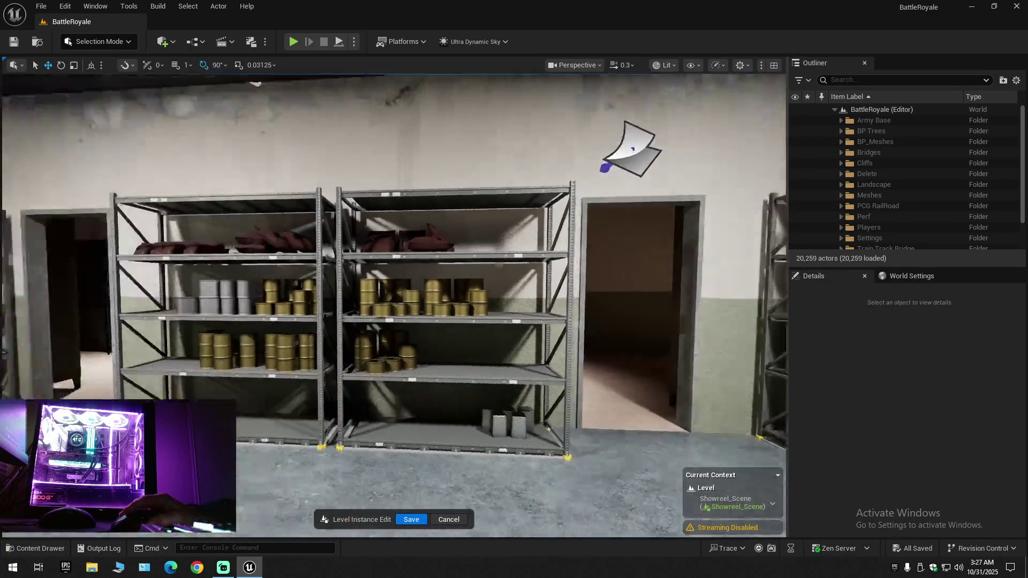
{"action": "key", "text": "s"}
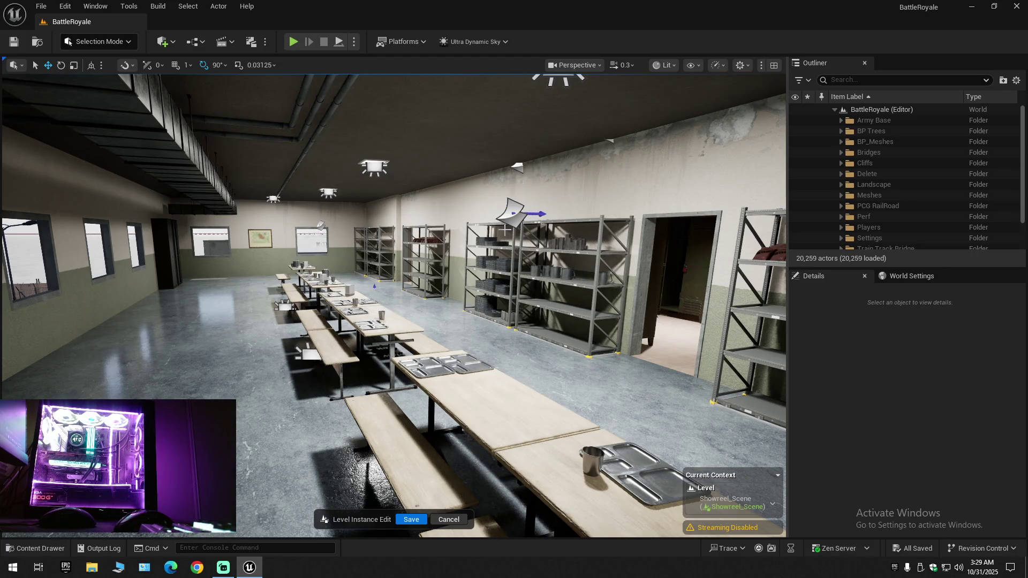
Fly past the mess tables to face the dispenser shelf beside the doorway
{"action": "mouse_move", "coordinate": [485, 372]}
{"action": "left_mouse_down"}
{"action": "mouse_move", "coordinate": [605, 360]}
{"action": "mouse_move", "coordinate": [584, 335]}
{"action": "mouse_move", "coordinate": [509, 336]}
{"action": "left_mouse_up"}
{"action": "mouse_move", "coordinate": [415, 367]}
{"action": "left_mouse_down"}
{"action": "mouse_move", "coordinate": [421, 351]}
{"action": "mouse_move", "coordinate": [414, 367]}
{"action": "left_mouse_up"}
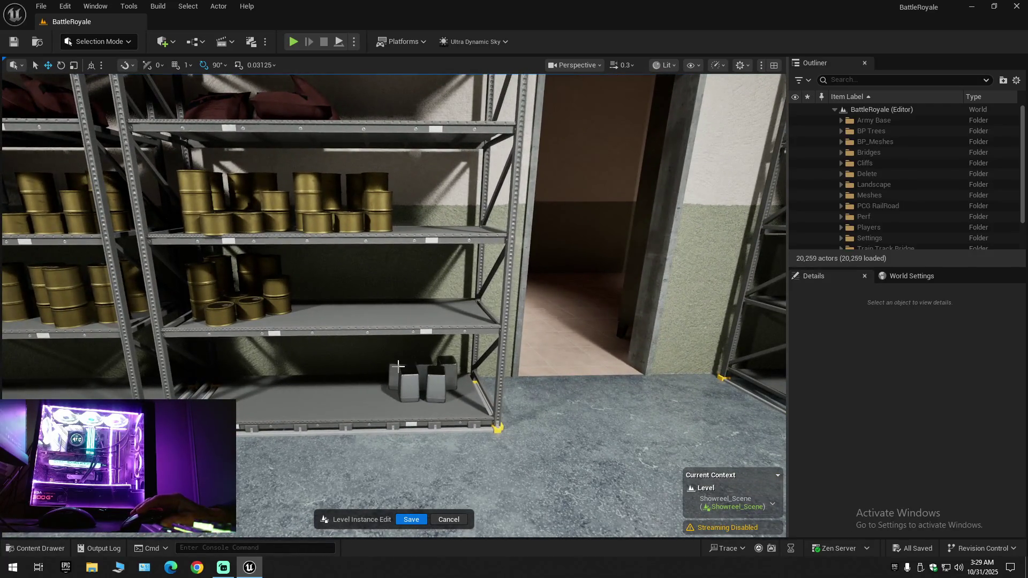
Delete the five grey SM_Dispenser actors from the bottom shelf
{"action": "left_click", "coordinate": [398, 369]}
{"action": "left_click", "coordinate": [423, 370], "text": "ctrl"}
{"action": "left_click", "coordinate": [447, 372], "text": "ctrl"}
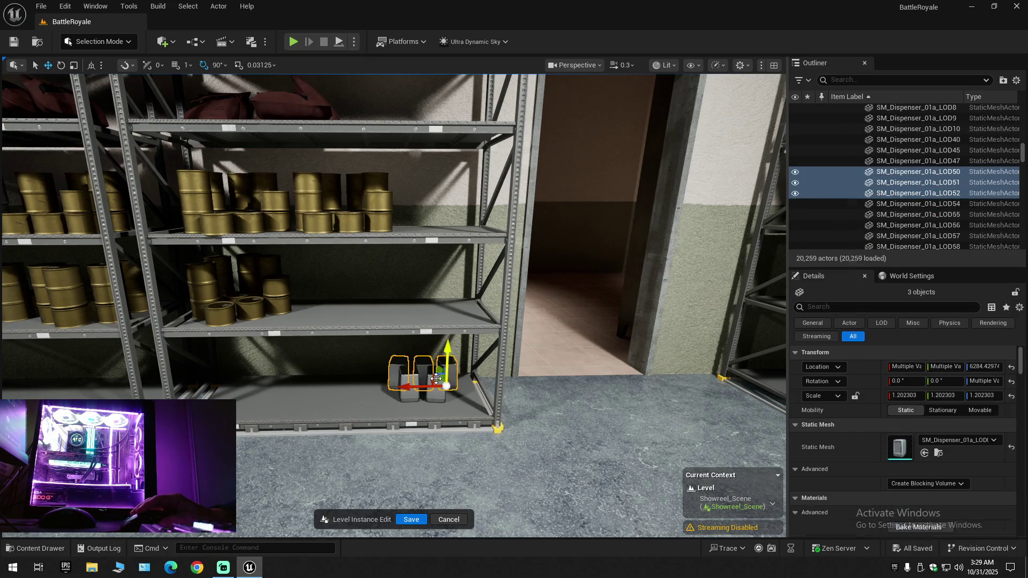
{"action": "left_click", "coordinate": [437, 385], "text": "ctrl"}
{"action": "left_click", "coordinate": [414, 379], "text": "ctrl"}
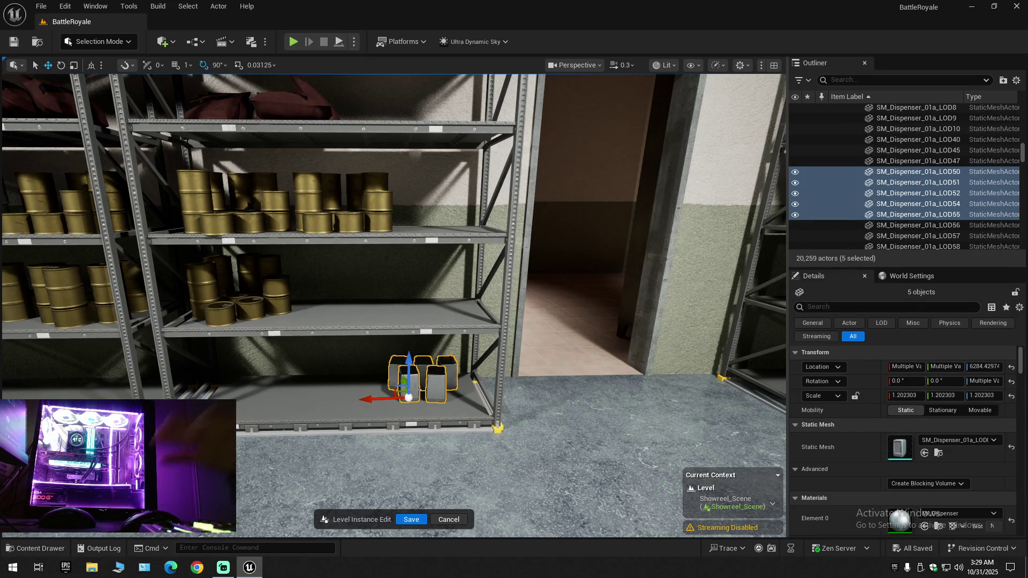
{"action": "key", "text": "Delete"}
Fly through the doorway and down the locker-lined corridor
{"action": "key", "text": "s"}
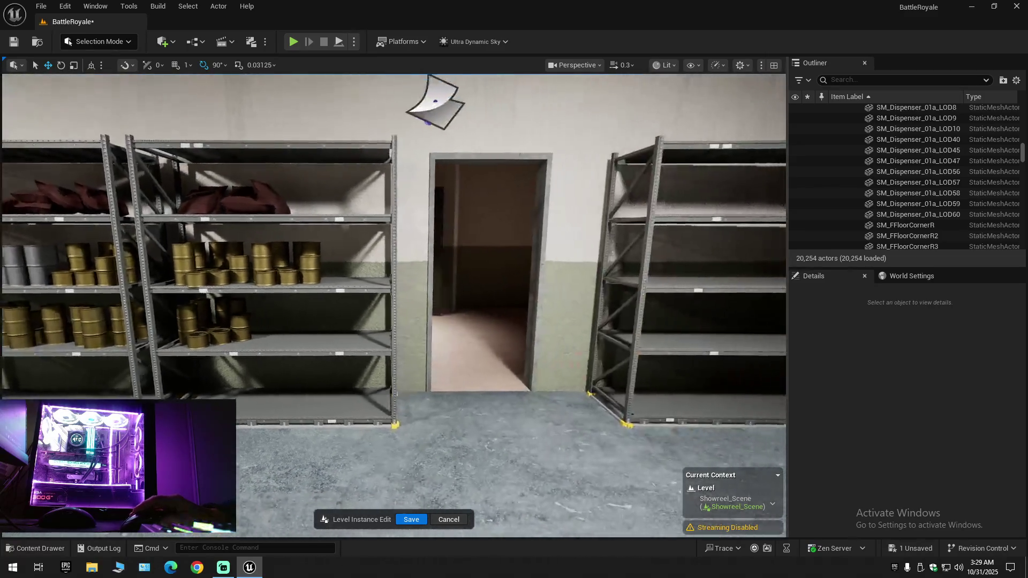
{"action": "key", "text": "w"}
{"action": "key", "text": "w"}
{"action": "scroll", "coordinate": [393, 305], "scroll_direction": "up", "scroll_amount": 2}
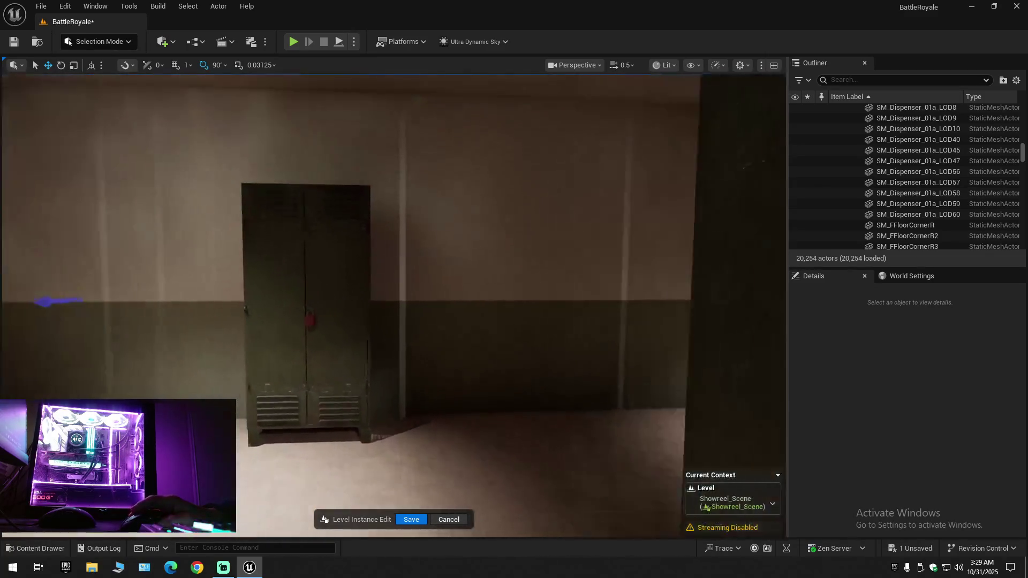
{"action": "key", "text": "w"}
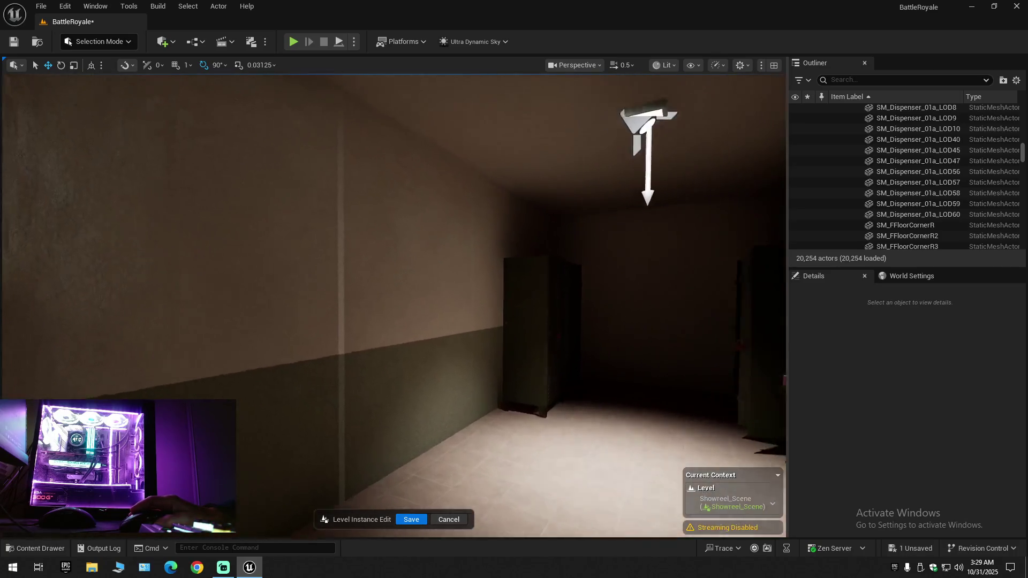
{"action": "scroll", "coordinate": [393, 305], "scroll_direction": "down", "scroll_amount": 1}
{"action": "key", "text": "s"}
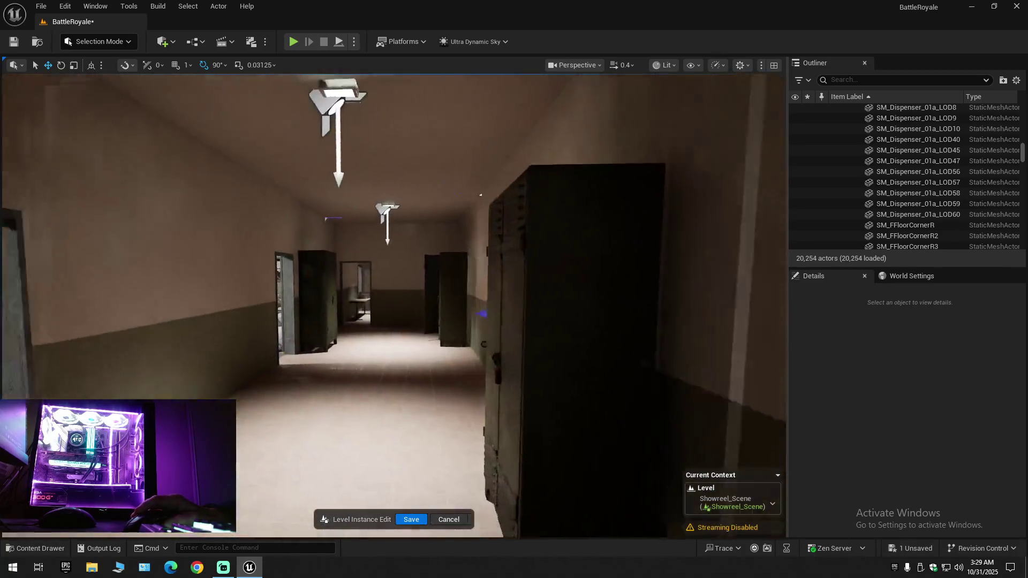
{"action": "key", "text": "w"}
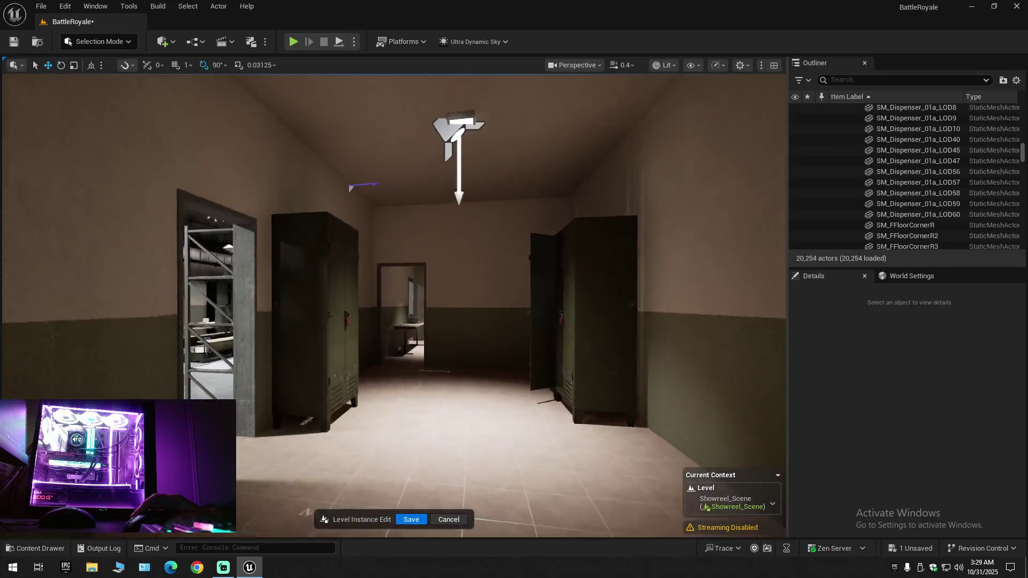
Back up to view the locker corridor and doorway, then select the plates on the doorway table
{"action": "key", "text": "s"}
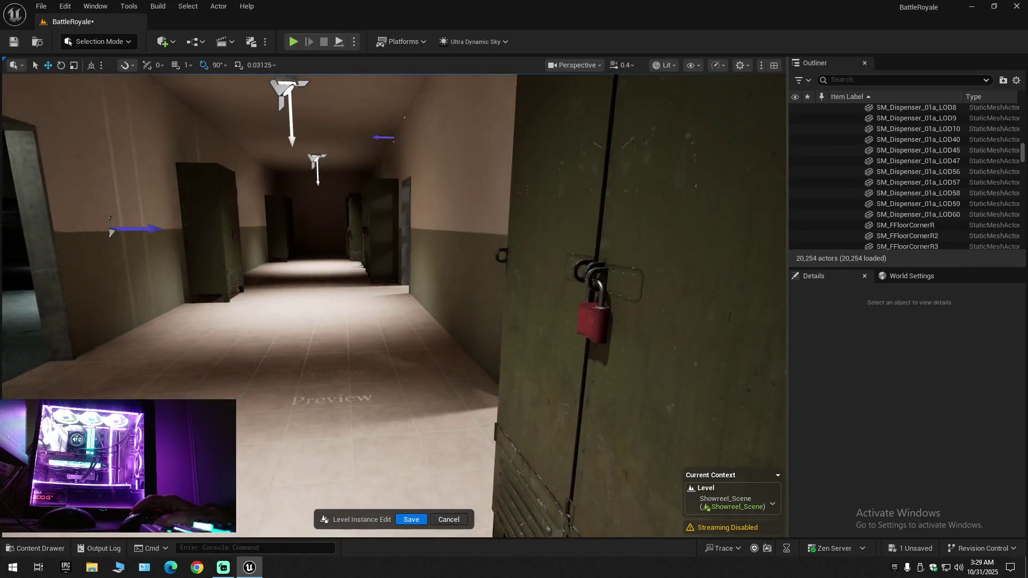
{"action": "key", "text": "w"}
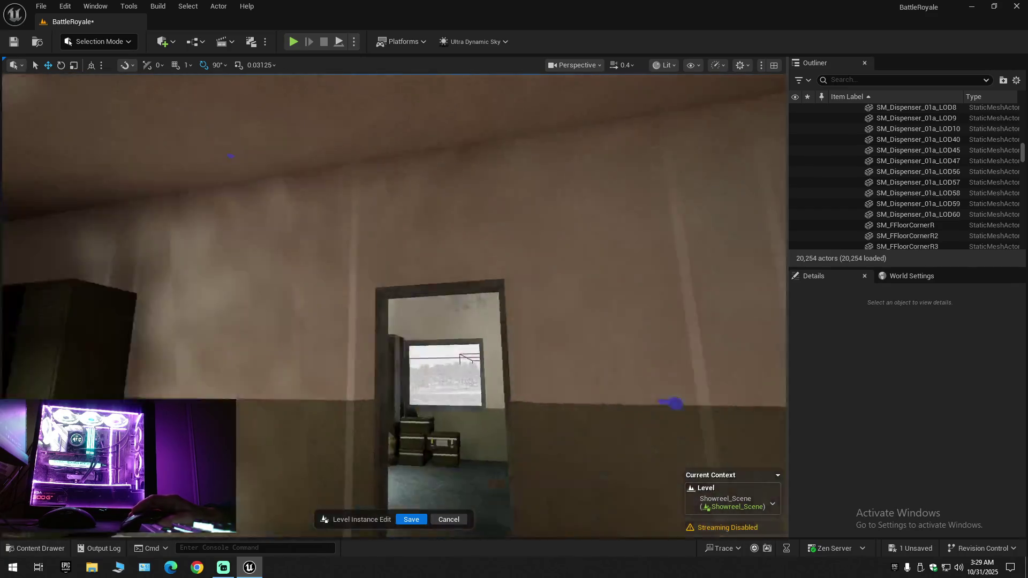
{"action": "key", "text": "s"}
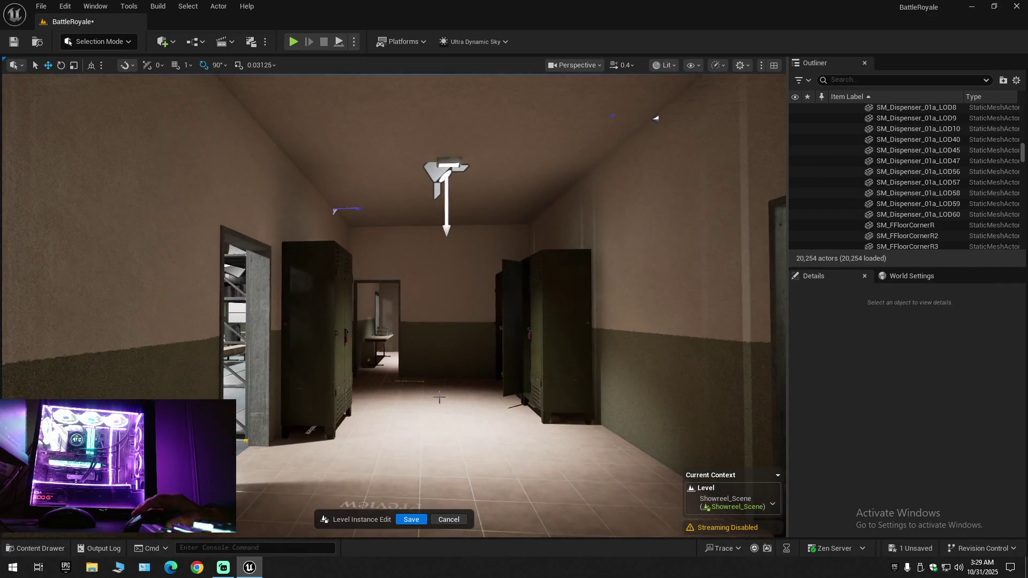
{"action": "left_click", "coordinate": [381, 336]}
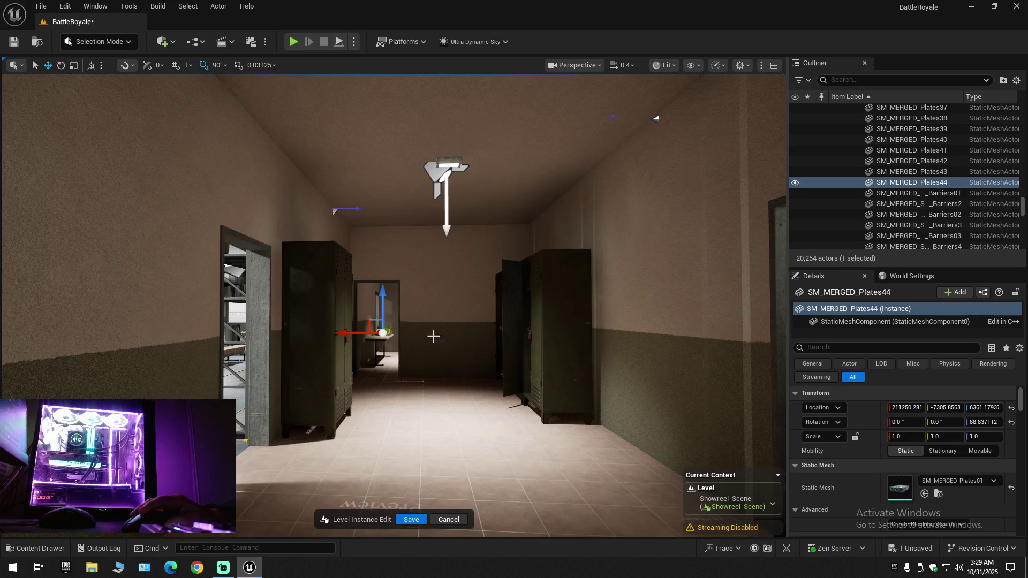
Collapse the whole Outliner tree and expand BattleRoyale (Editor) to show its top-level folders
{"action": "left_click", "coordinate": [1016, 80]}
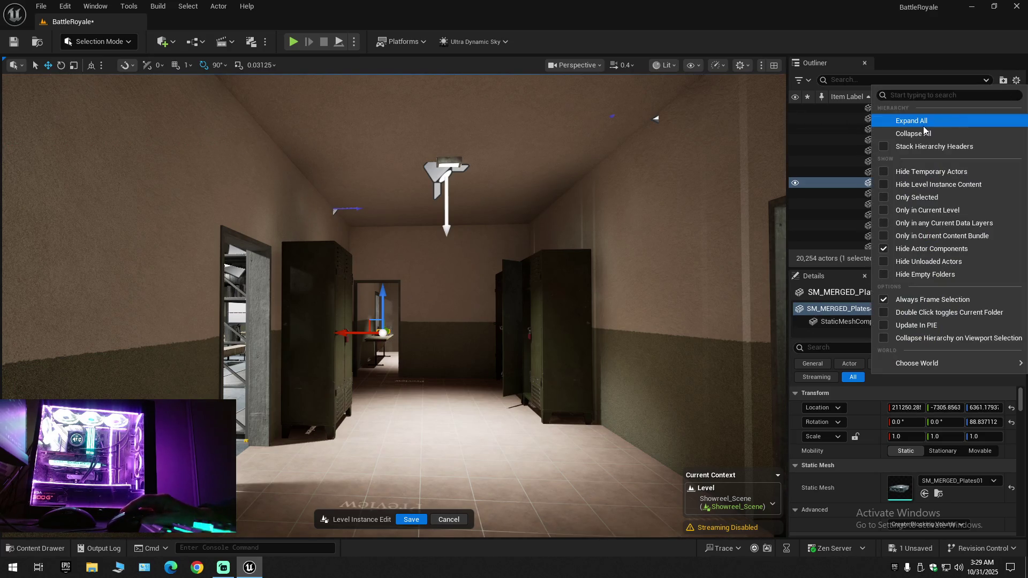
{"action": "left_click", "coordinate": [834, 185]}
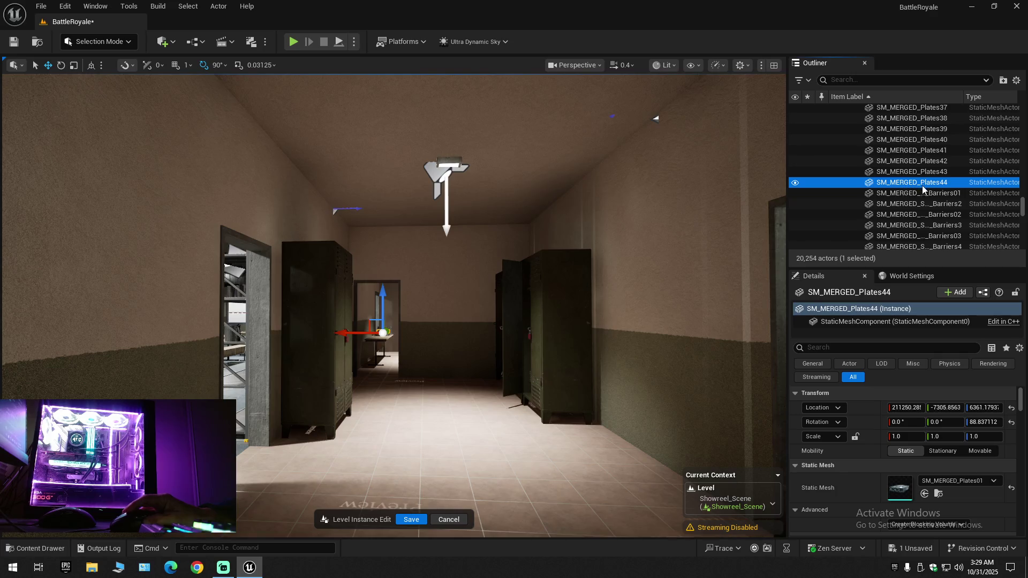
{"action": "left_click", "coordinate": [1016, 80]}
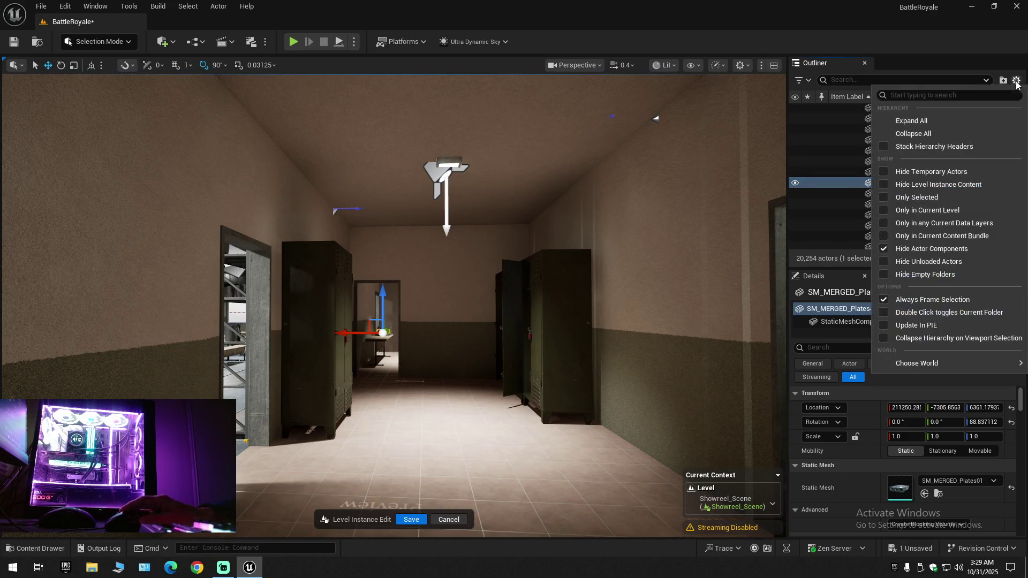
{"action": "left_click", "coordinate": [930, 131]}
{"action": "left_click", "coordinate": [850, 134]}
{"action": "left_click", "coordinate": [834, 110]}
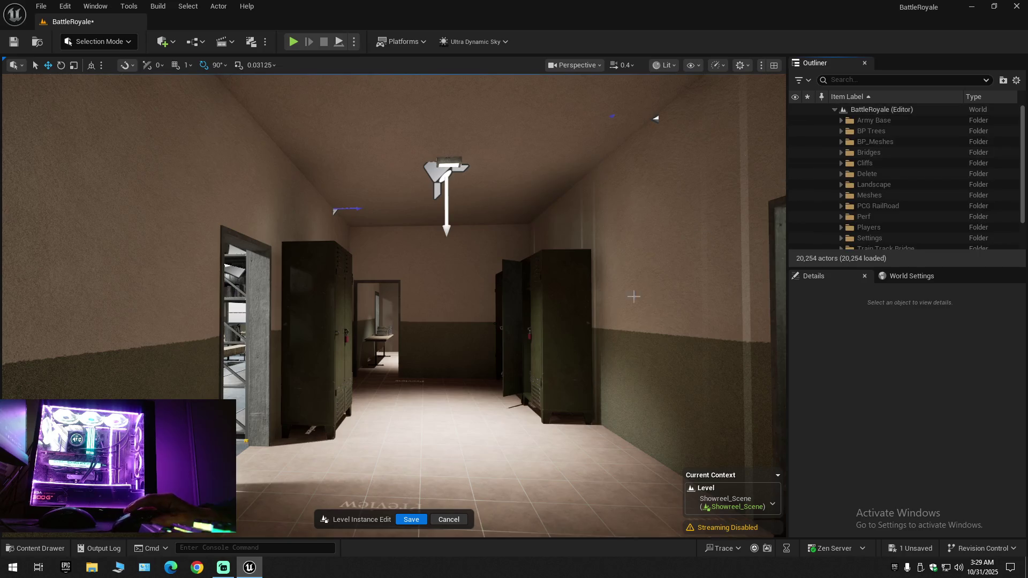
Fly through the barracks past the bunk beds toward the tiled room doorway
{"action": "key", "text": "w"}
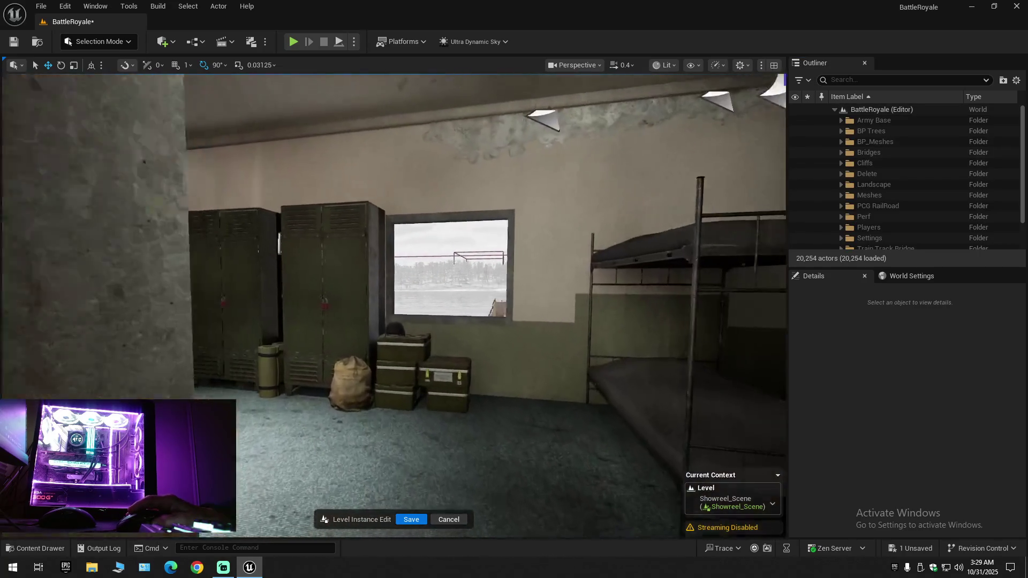
{"action": "key", "text": "w"}
{"action": "scroll", "coordinate": [393, 305], "scroll_direction": "up", "scroll_amount": 2}
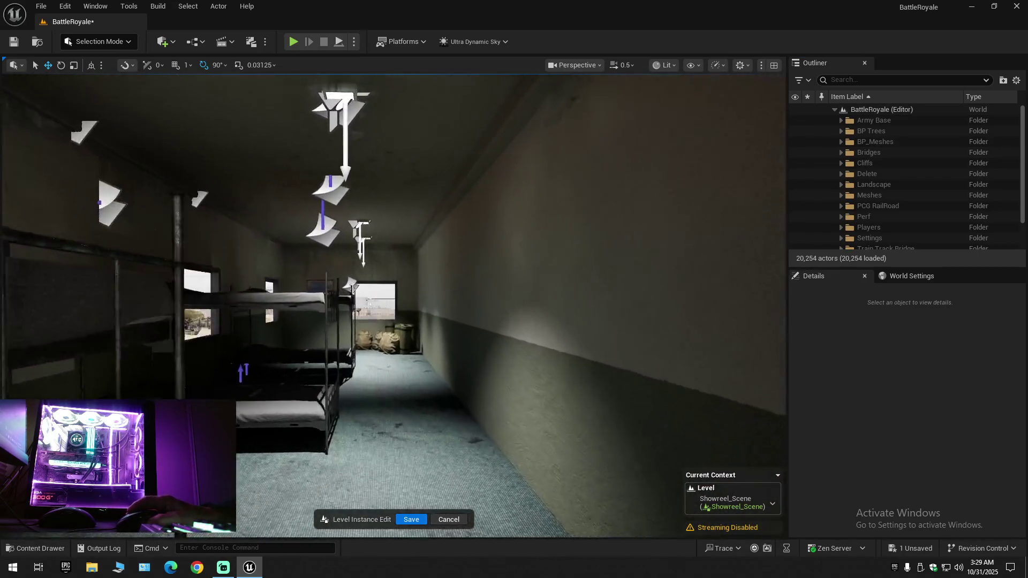
{"action": "key", "text": "w"}
{"action": "scroll", "coordinate": [394, 305], "scroll_direction": "down", "scroll_amount": 1}
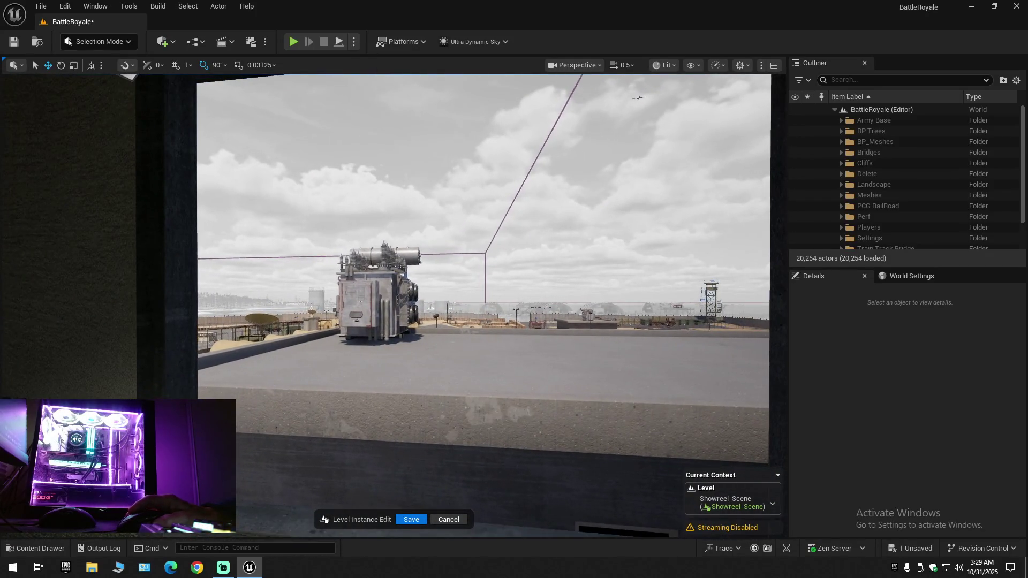
{"action": "key", "text": "s"}
{"action": "key", "text": "a"}
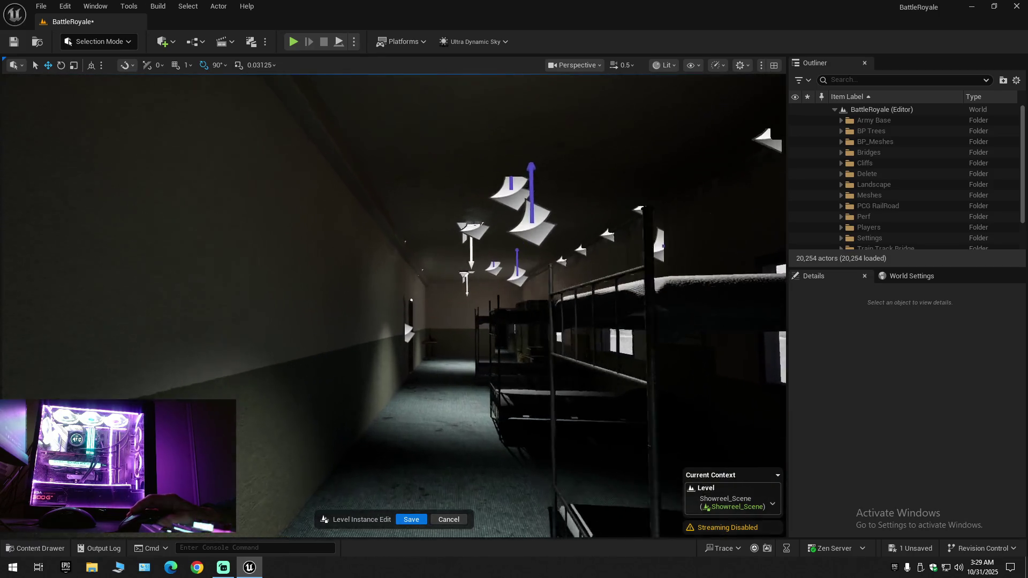
{"action": "key", "text": "w"}
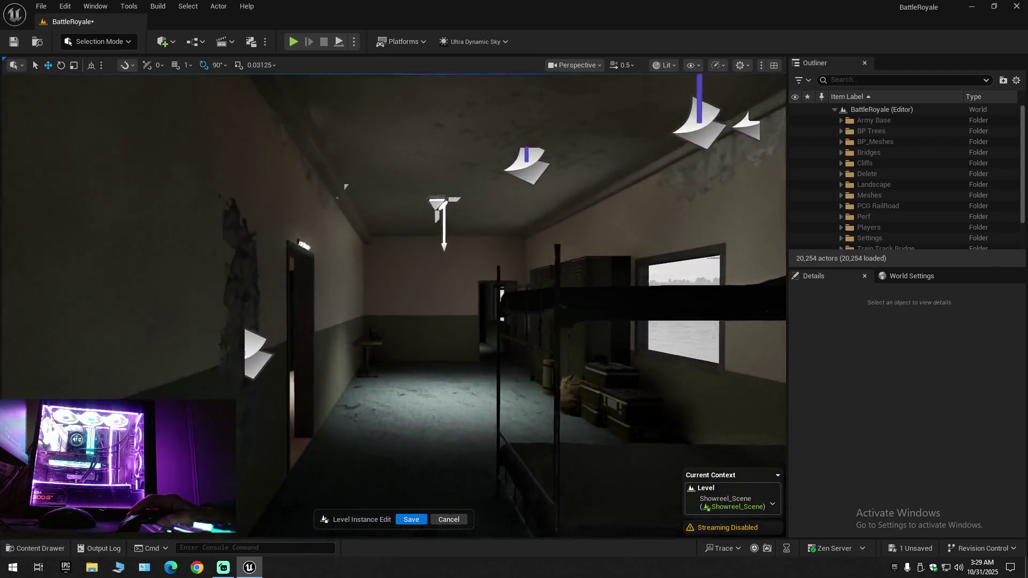
{"action": "scroll", "coordinate": [394, 305], "scroll_direction": "down", "scroll_amount": 1}
{"action": "key", "text": "d"}
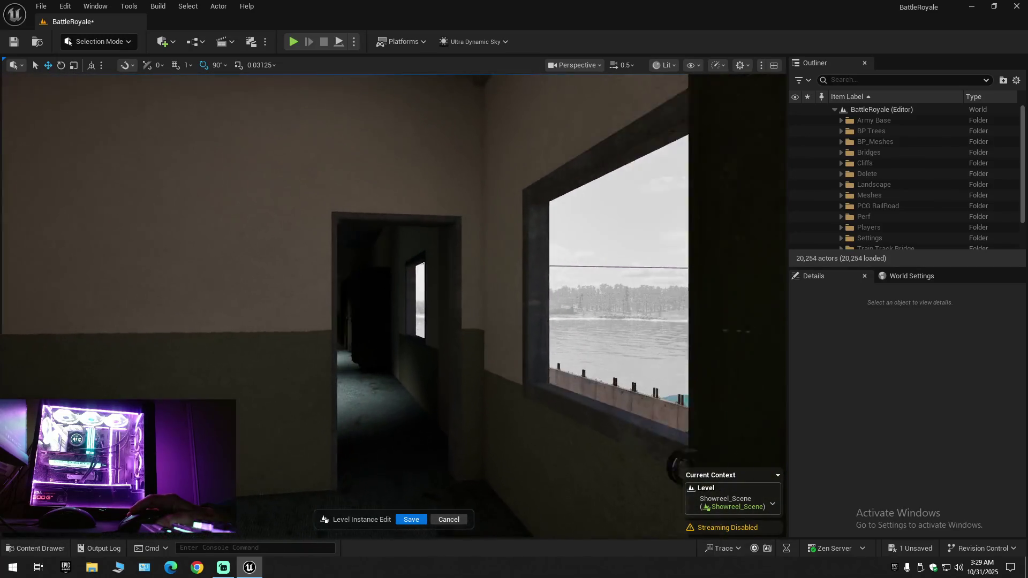
{"action": "key", "text": "w"}
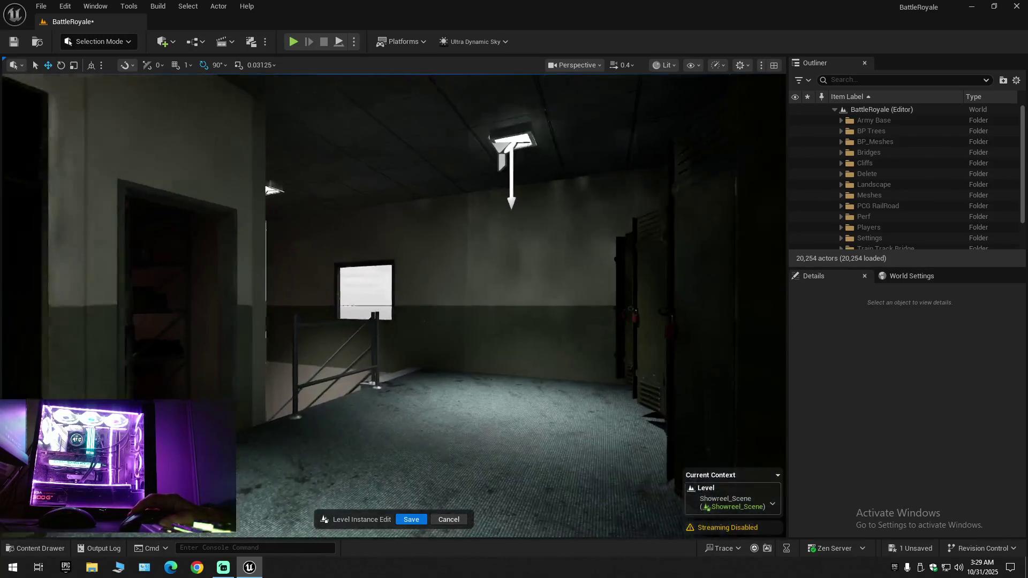
Delete the two open locker pieces in the tiled room
{"action": "key", "text": "a"}
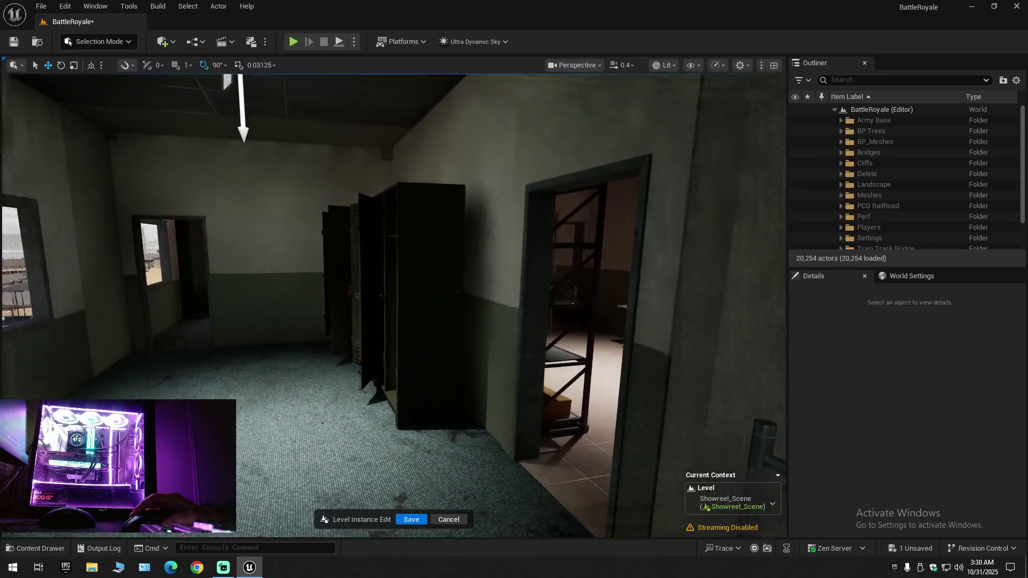
{"action": "key", "text": "d"}
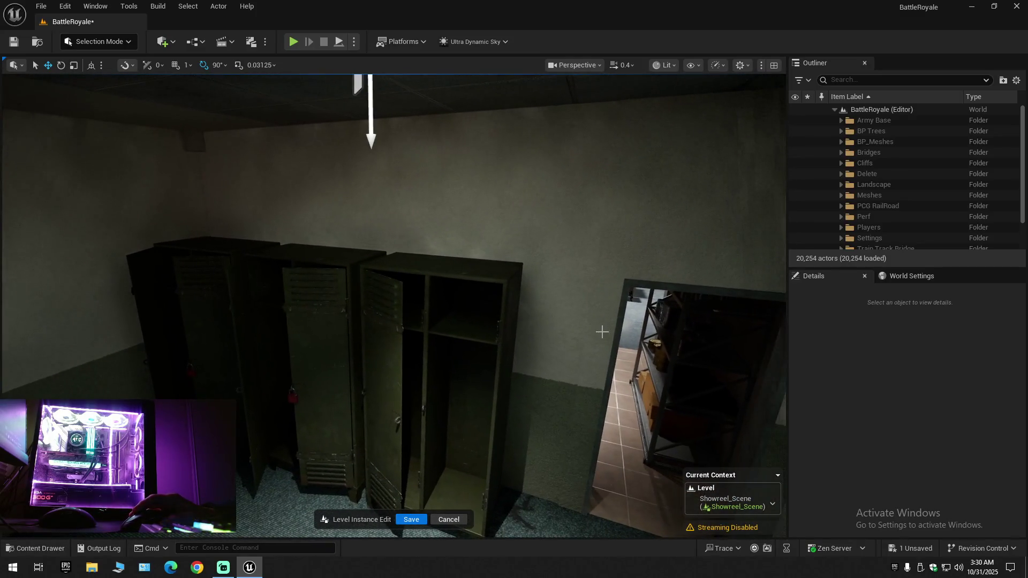
{"action": "left_click", "coordinate": [475, 273]}
{"action": "left_click", "coordinate": [392, 310], "text": "ctrl"}
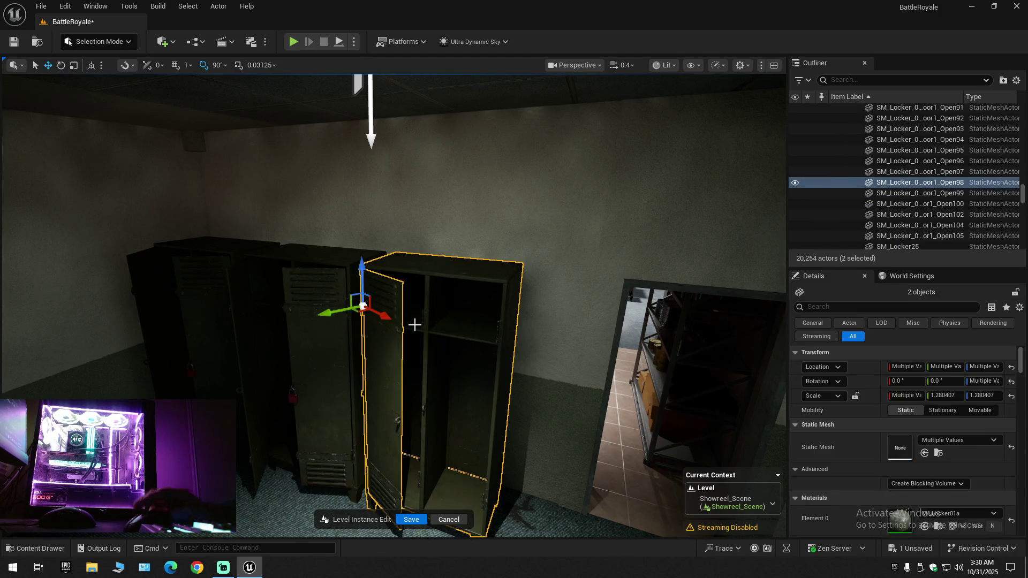
{"action": "key", "text": "Delete"}
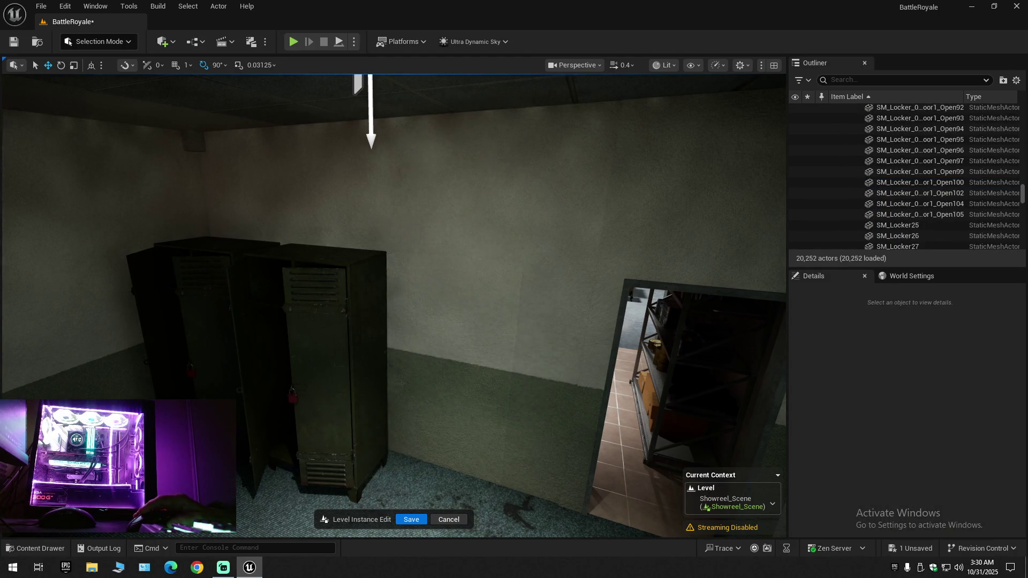
Fly past the lockers to the storage shelves and select the stacked food-ration cans
{"action": "key", "text": "w"}
{"action": "key", "text": "w"}
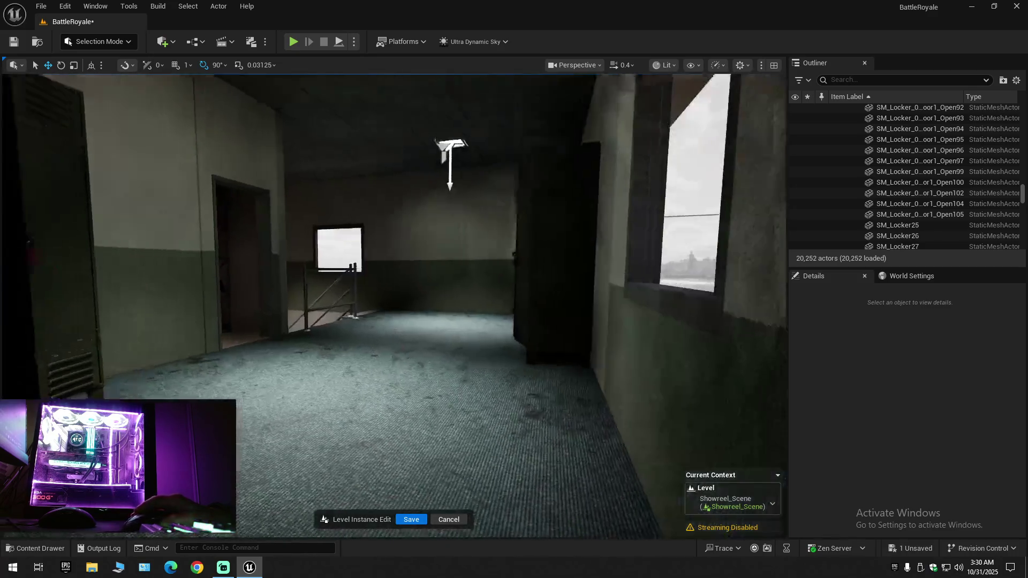
{"action": "key", "text": "w"}
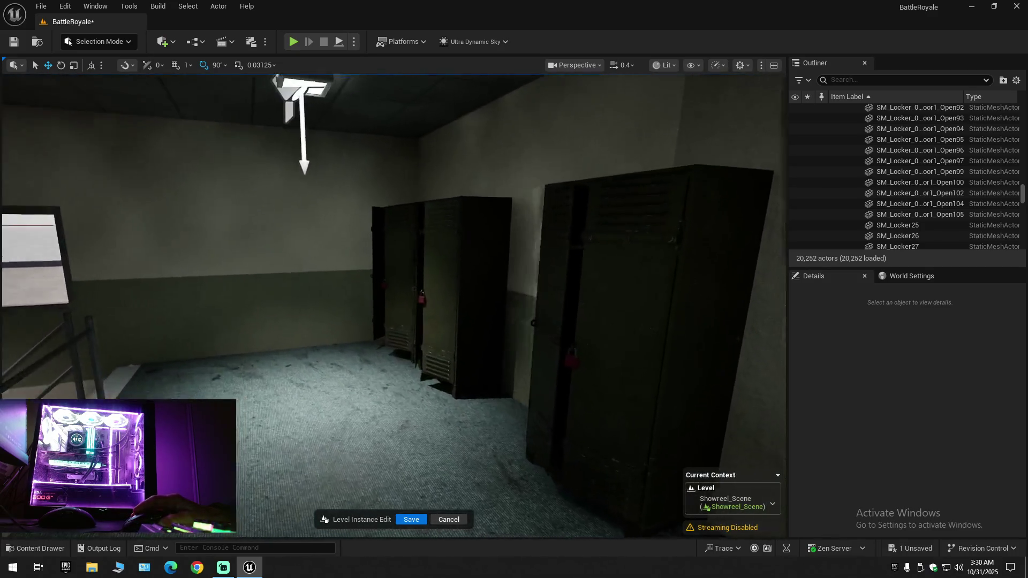
{"action": "key", "text": "w"}
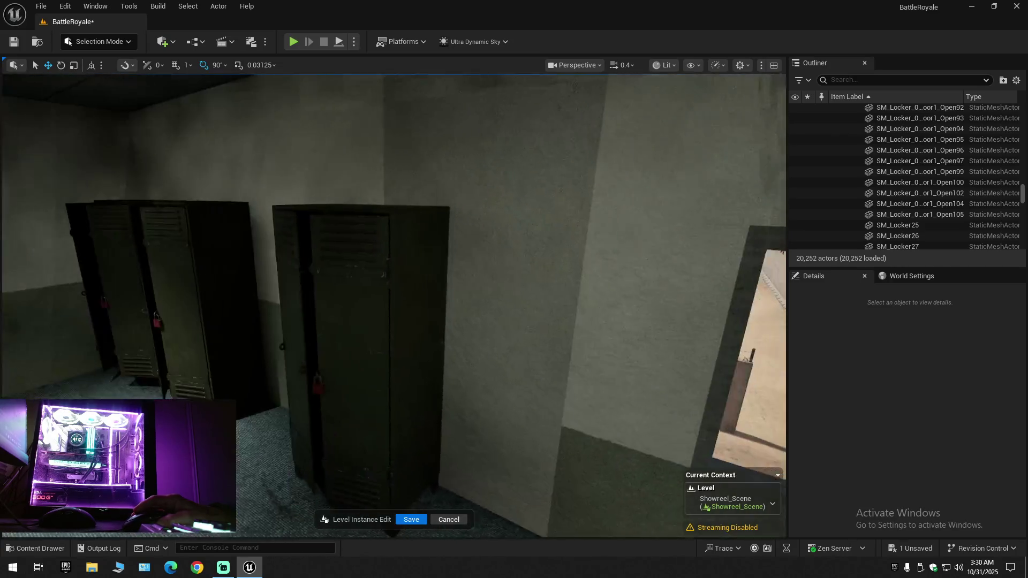
{"action": "key", "text": "w"}
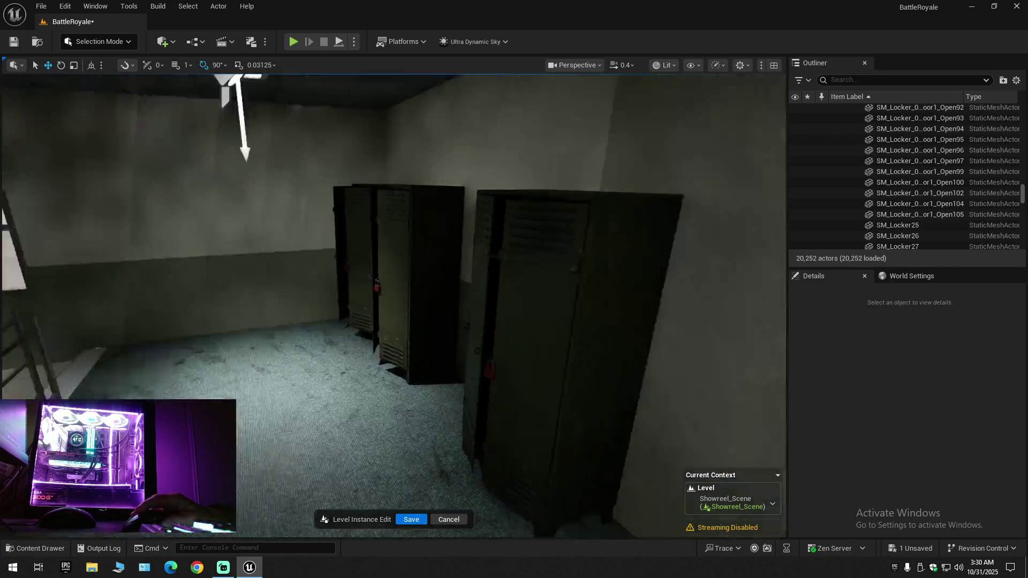
{"action": "key", "text": "a"}
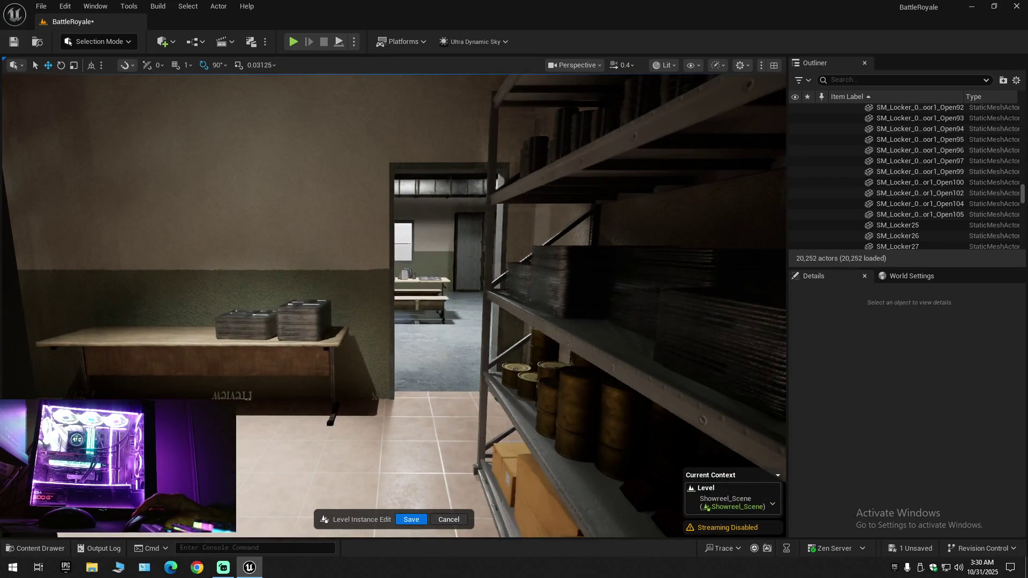
{"action": "key", "text": "d"}
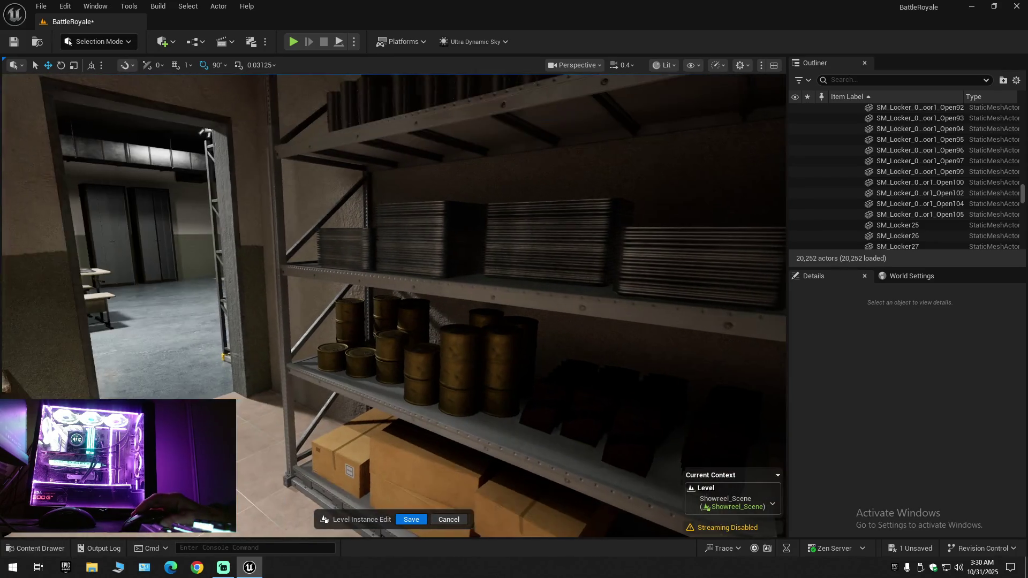
{"action": "left_click", "coordinate": [386, 351]}
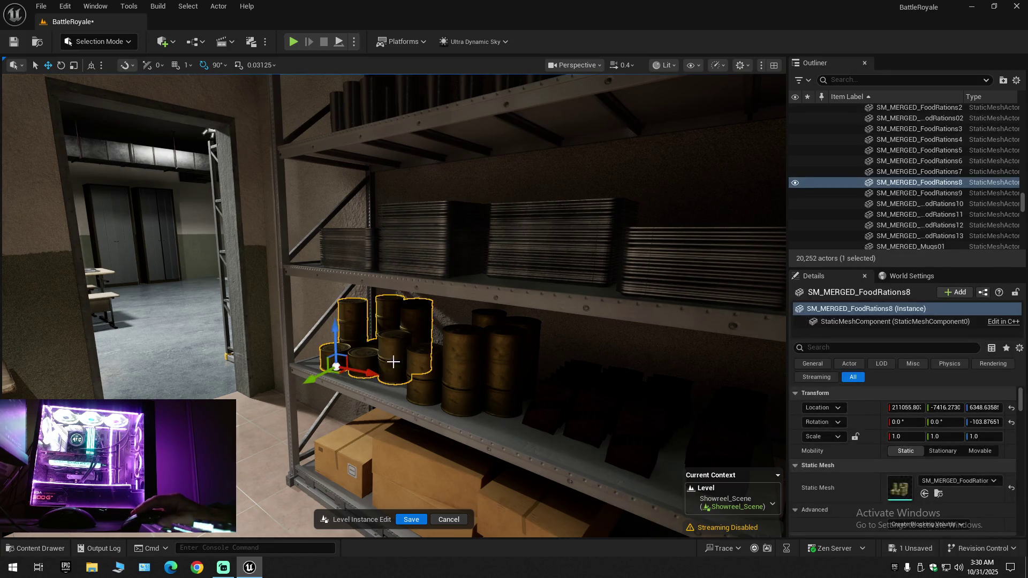
{"action": "left_click", "coordinate": [561, 419]}
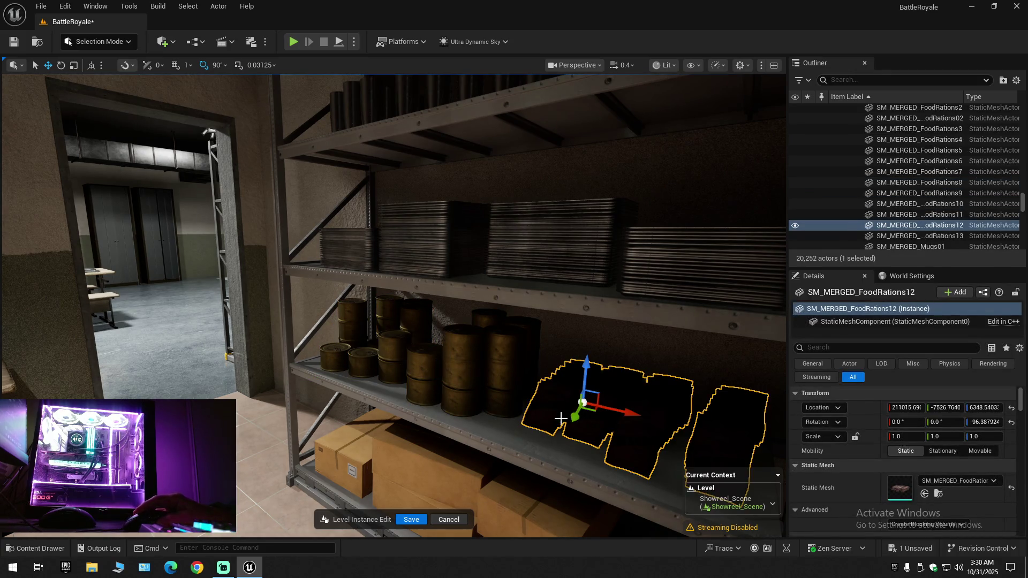
{"action": "left_click", "coordinate": [548, 245]}
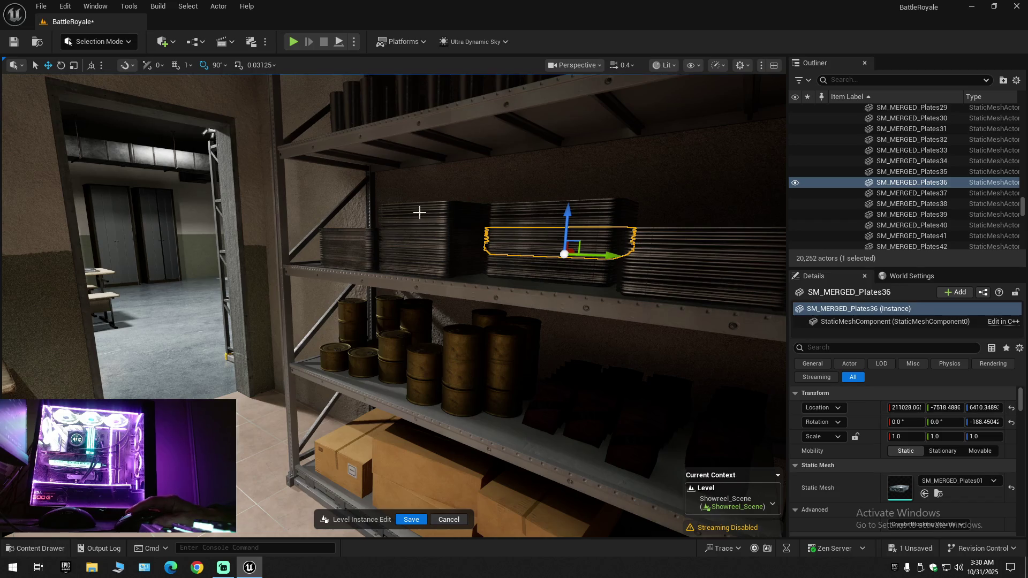
{"action": "left_click", "coordinate": [352, 247]}
{"action": "left_click", "coordinate": [352, 254]}
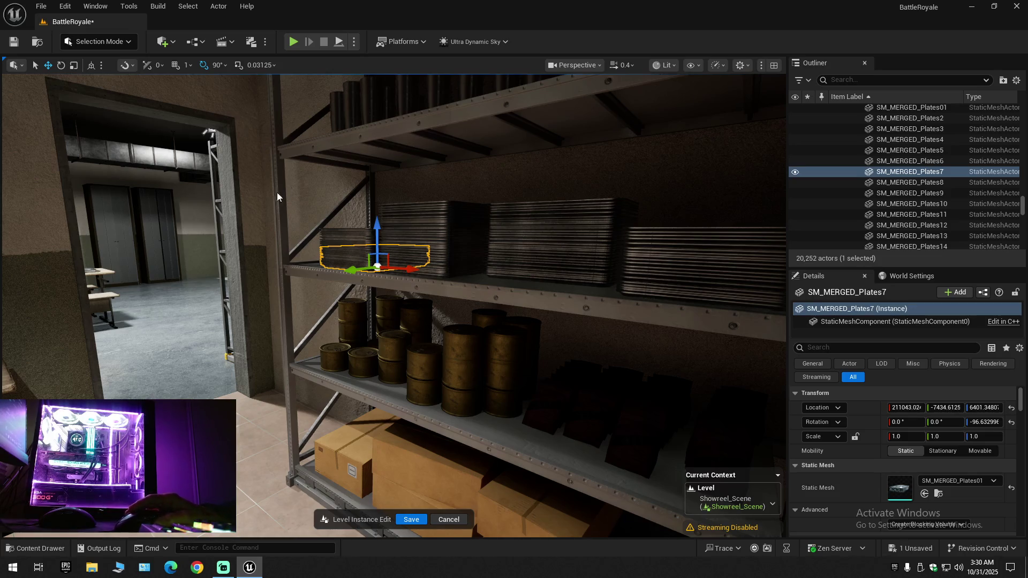
{"action": "right_click", "coordinate": [320, 241]}
{"action": "left_click", "coordinate": [1018, 81]}
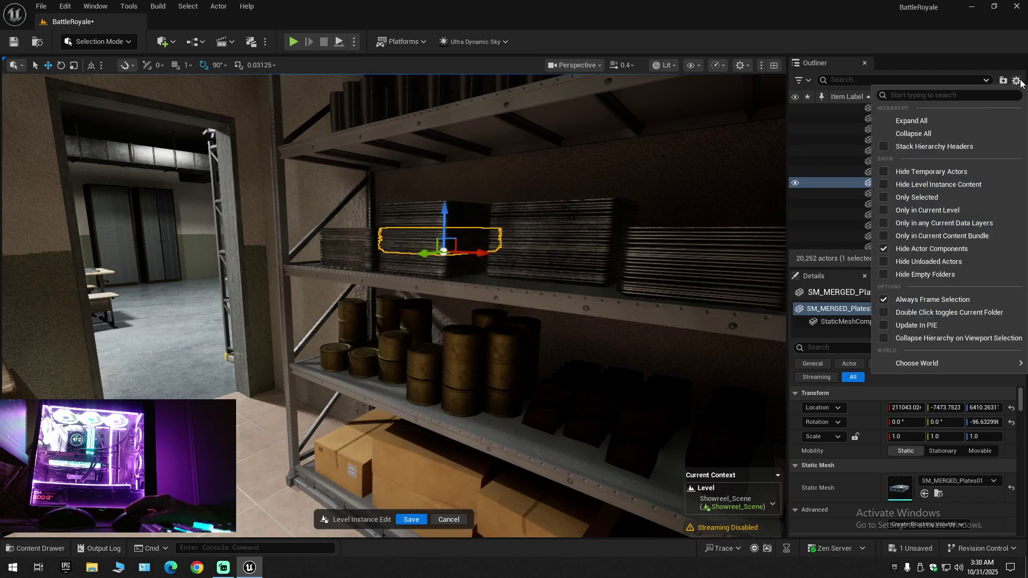
{"action": "left_click", "coordinate": [905, 134]}
{"action": "left_click", "coordinate": [872, 140]}
{"action": "left_click", "coordinate": [835, 110]}
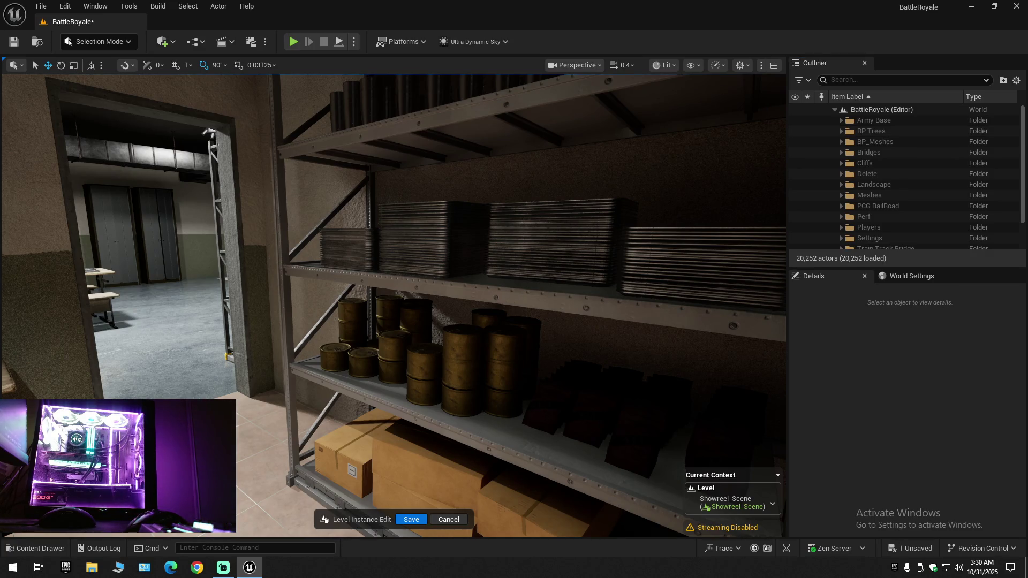
{"action": "right_click", "coordinate": [62, 248]}
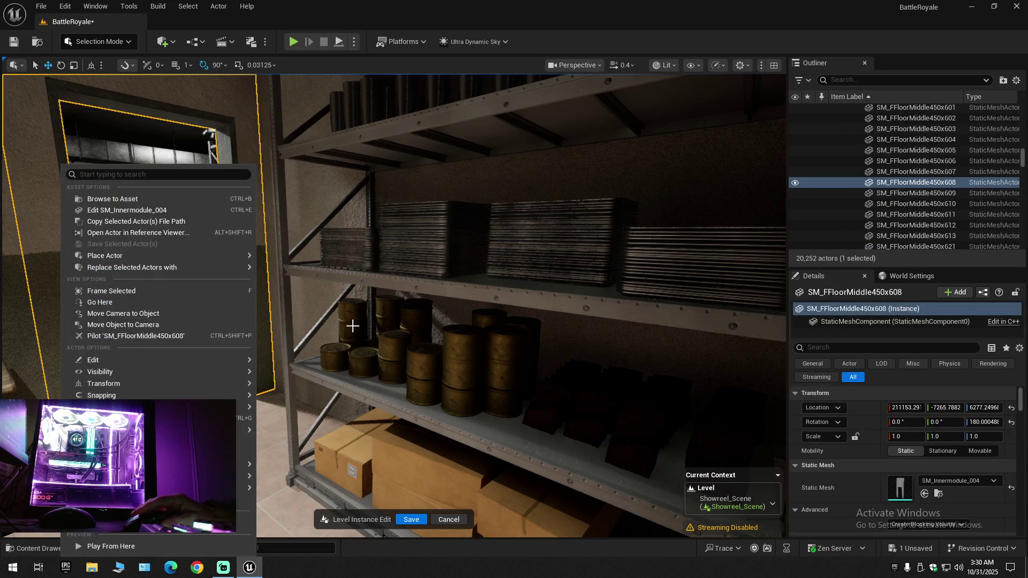
{"action": "key", "text": "Escape"}
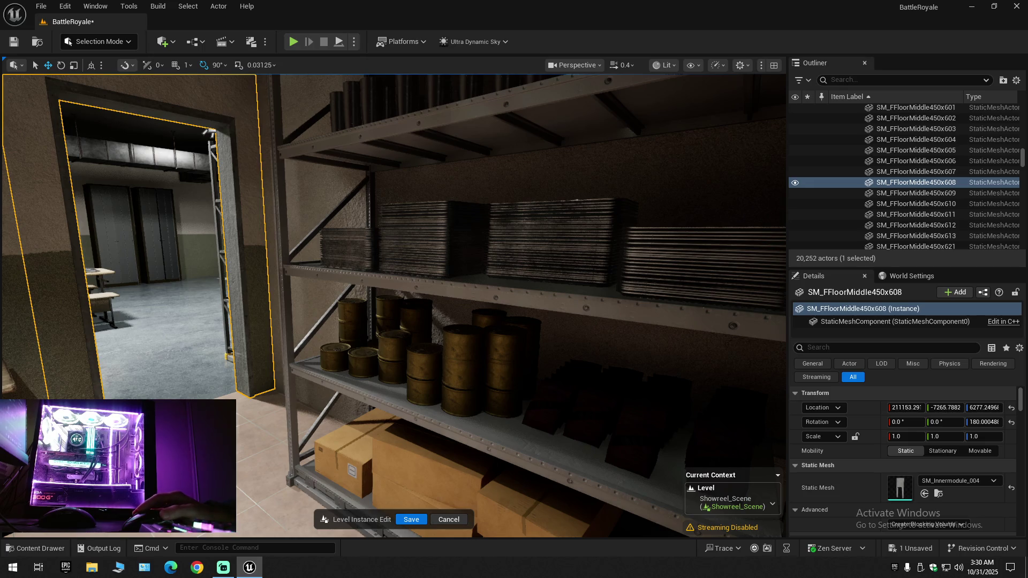
{"action": "right_click", "coordinate": [0, 289]}
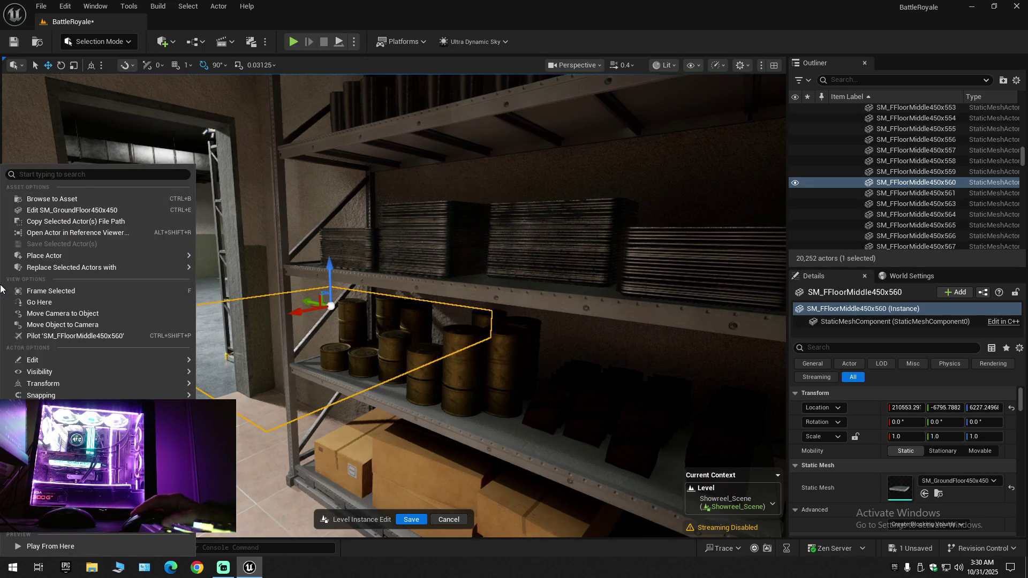
{"action": "mouse_move", "coordinate": [107, 255]}
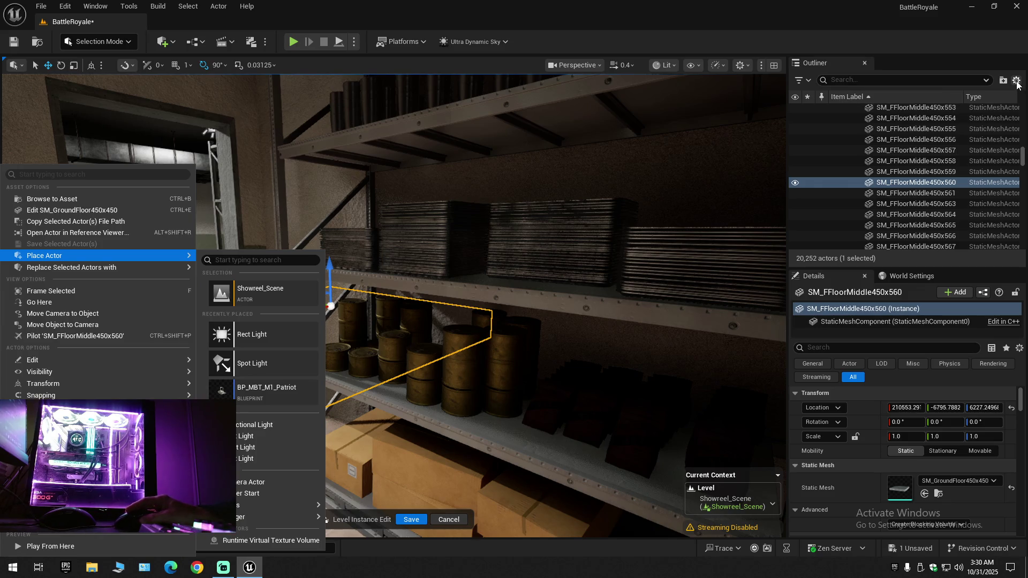
{"action": "left_click", "coordinate": [1016, 81]}
{"action": "left_click", "coordinate": [911, 133]}
{"action": "left_click", "coordinate": [839, 119]}
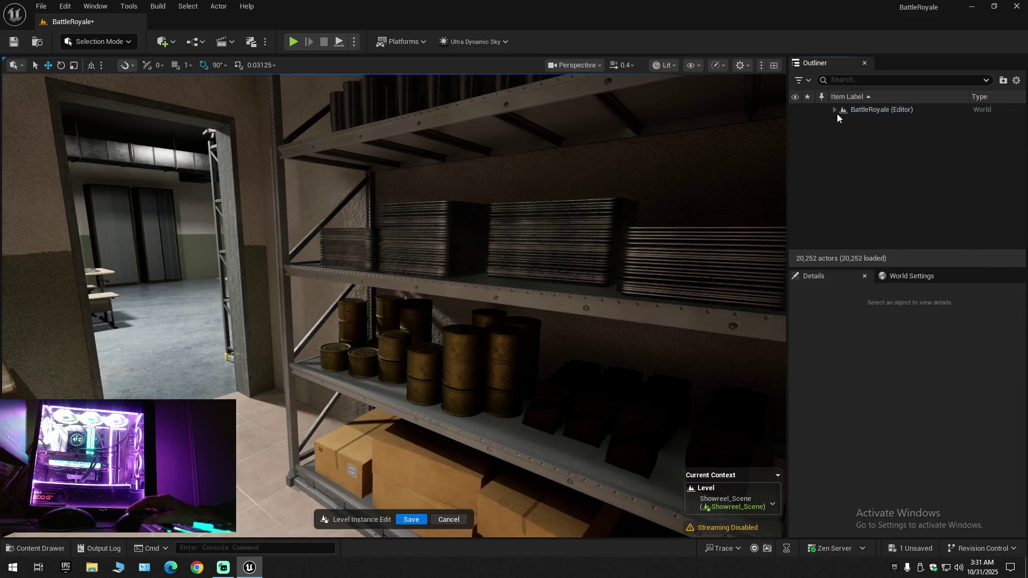
{"action": "left_click", "coordinate": [835, 110]}
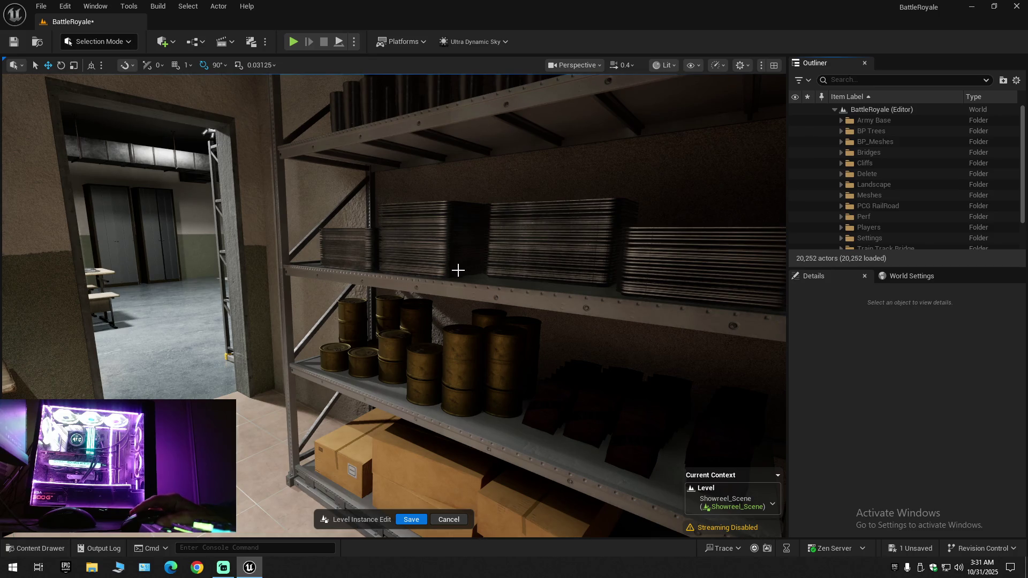
{"action": "left_click", "coordinate": [411, 286]}
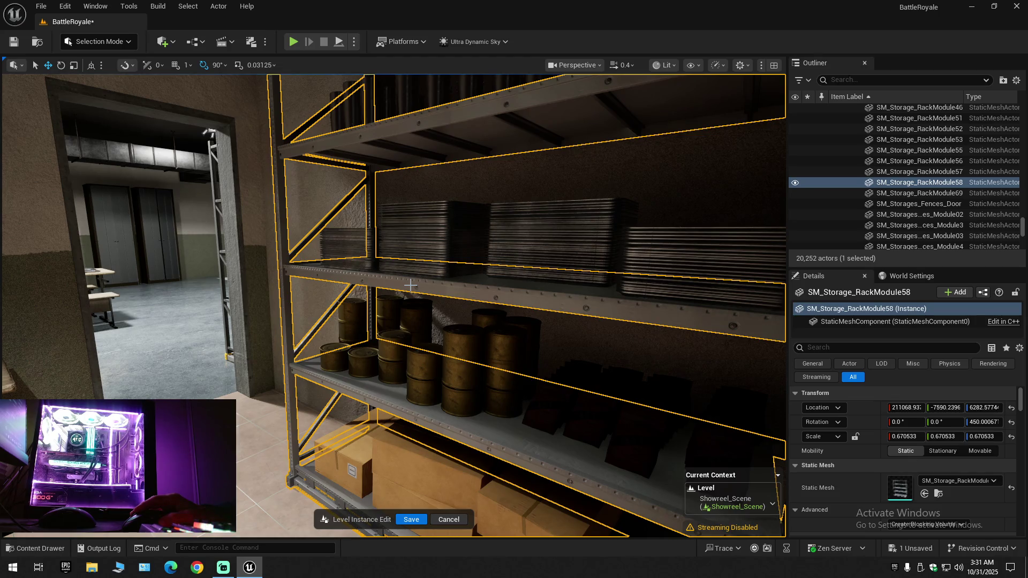
Delete the storage rack and the five plate stacks beside it one by one
{"action": "key", "text": "Delete"}
{"action": "left_click", "coordinate": [433, 242]}
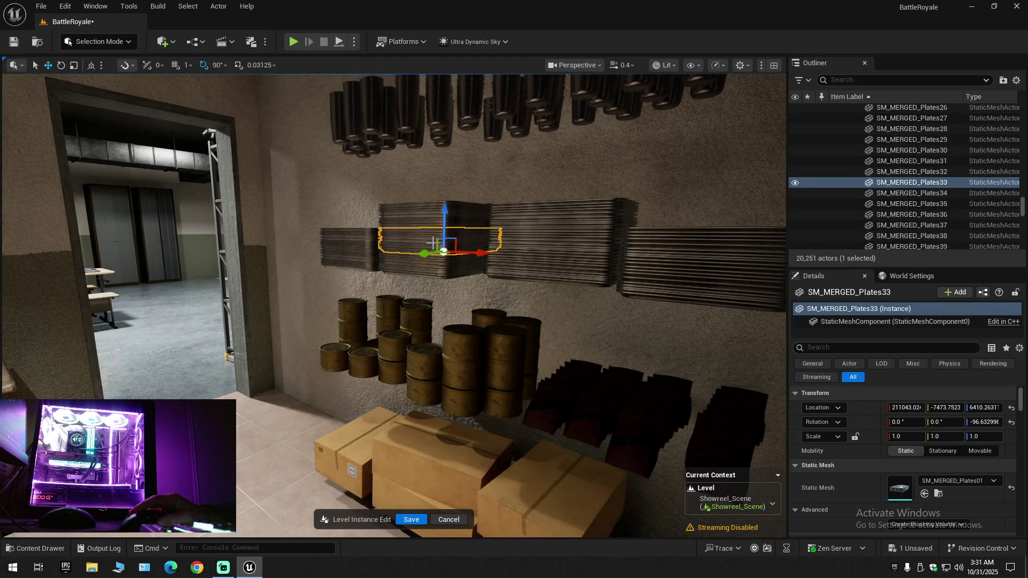
{"action": "key", "text": "Delete"}
{"action": "left_click", "coordinate": [413, 220]}
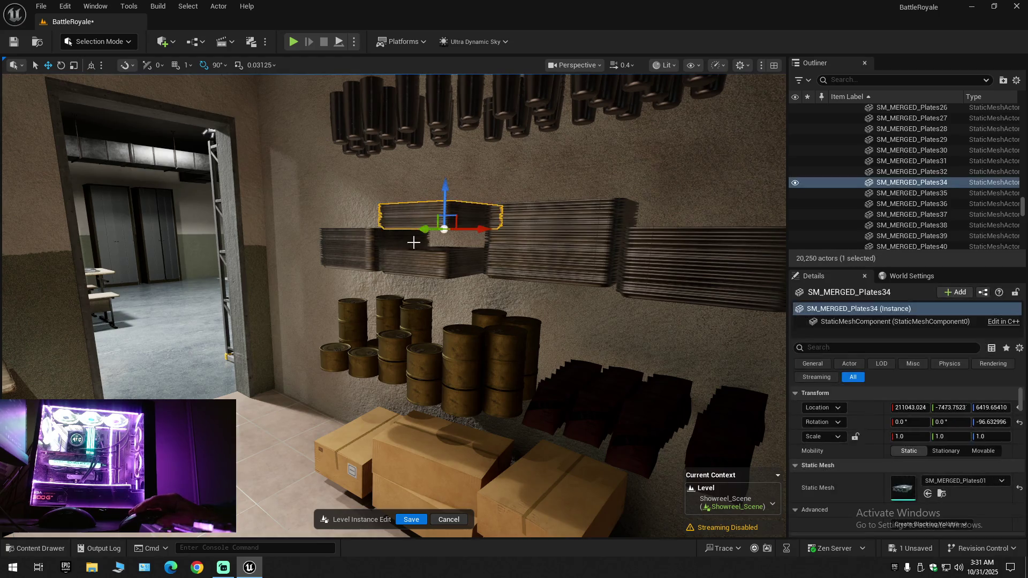
{"action": "key", "text": "Delete"}
{"action": "left_click", "coordinate": [415, 262]}
{"action": "key", "text": "Delete"}
{"action": "left_click", "coordinate": [361, 248]}
{"action": "key", "text": "Delete"}
{"action": "left_click", "coordinate": [360, 249]}
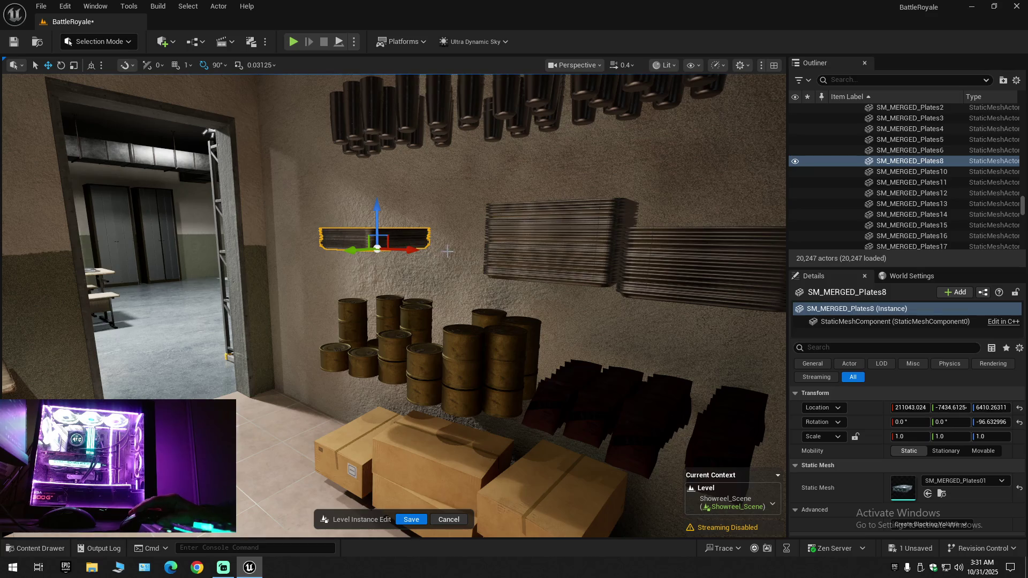
{"action": "key", "text": "Delete"}
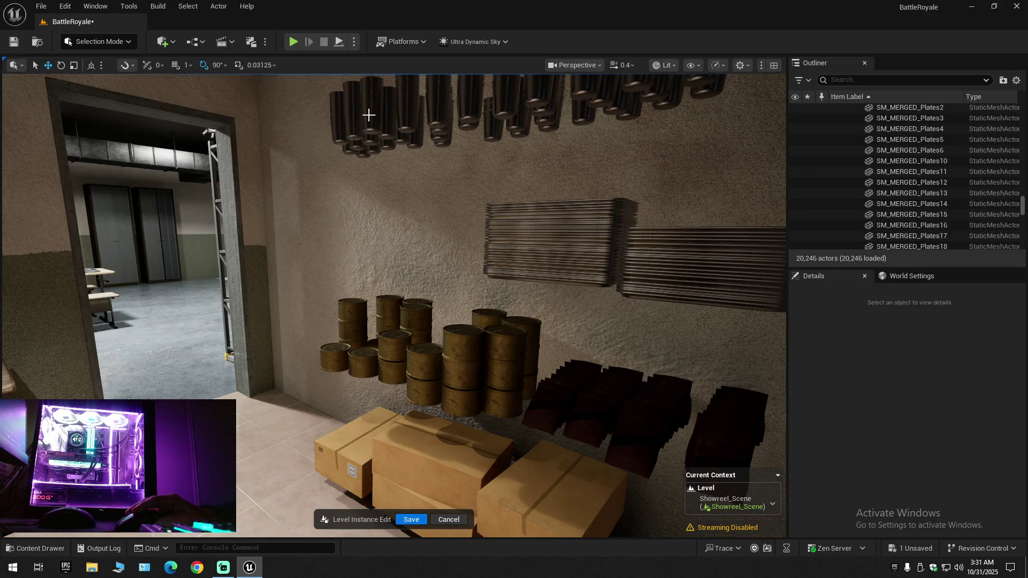
Delete the hanging mug racks, four plate stacks, ration tins, dark ration packs and all cardboard boxes
{"action": "left_click", "coordinate": [371, 115]}
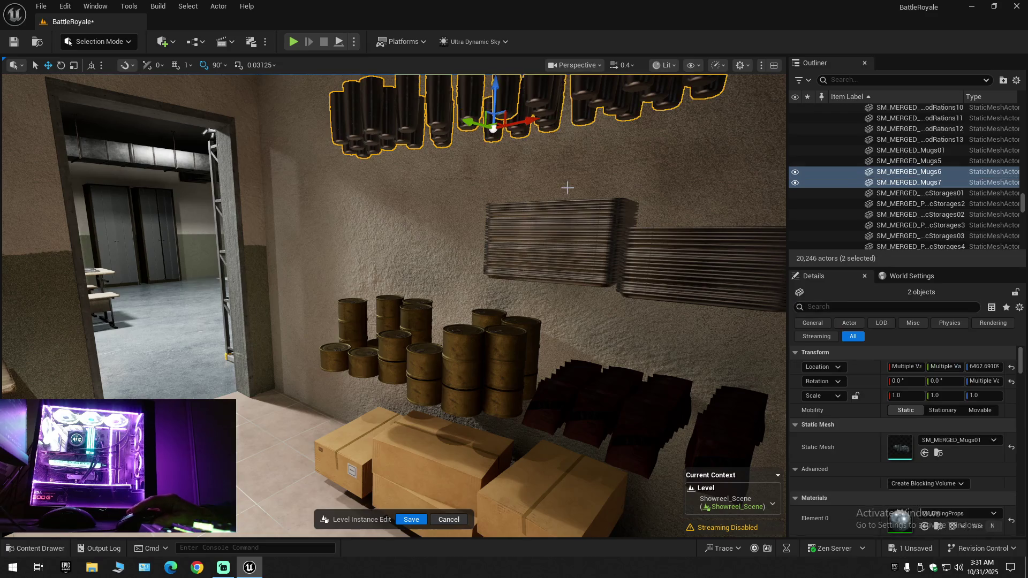
{"action": "left_click", "coordinate": [586, 212], "text": "ctrl"}
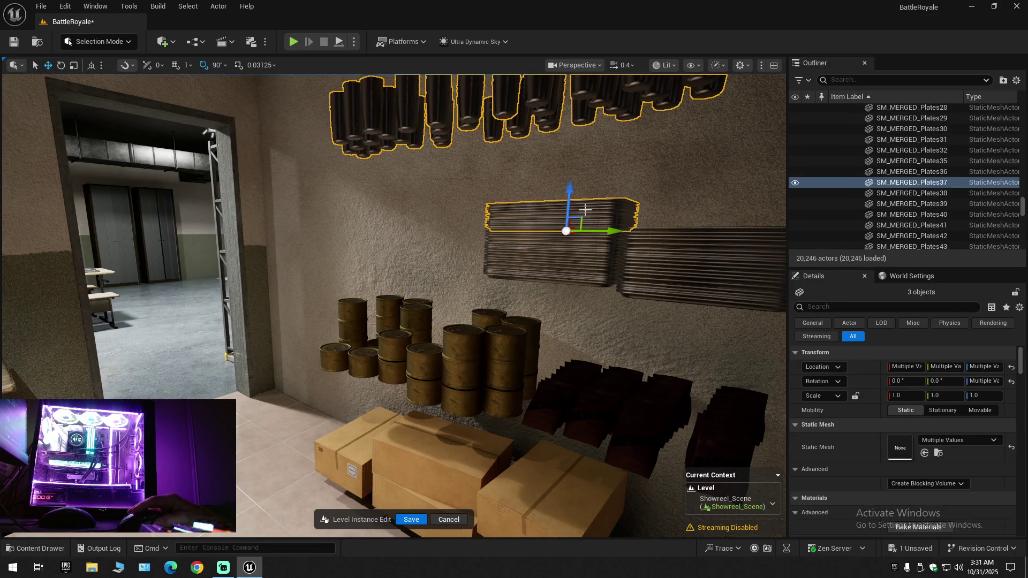
{"action": "left_click", "coordinate": [568, 263], "text": "ctrl"}
{"action": "left_click", "coordinate": [672, 248], "text": "ctrl"}
{"action": "left_click", "coordinate": [664, 276], "text": "ctrl"}
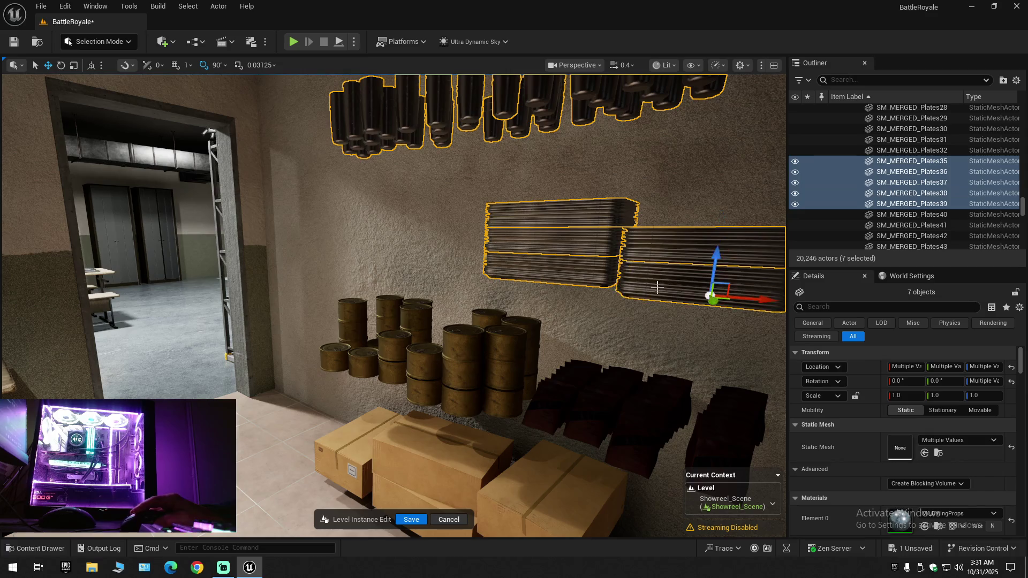
{"action": "left_click", "coordinate": [517, 363], "text": "ctrl"}
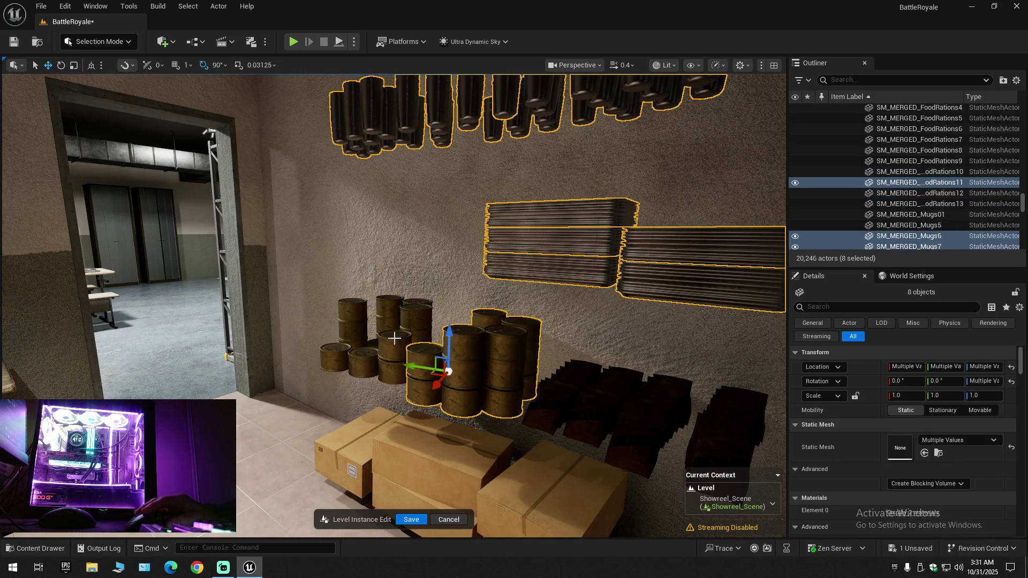
{"action": "left_click", "coordinate": [552, 393], "text": "ctrl"}
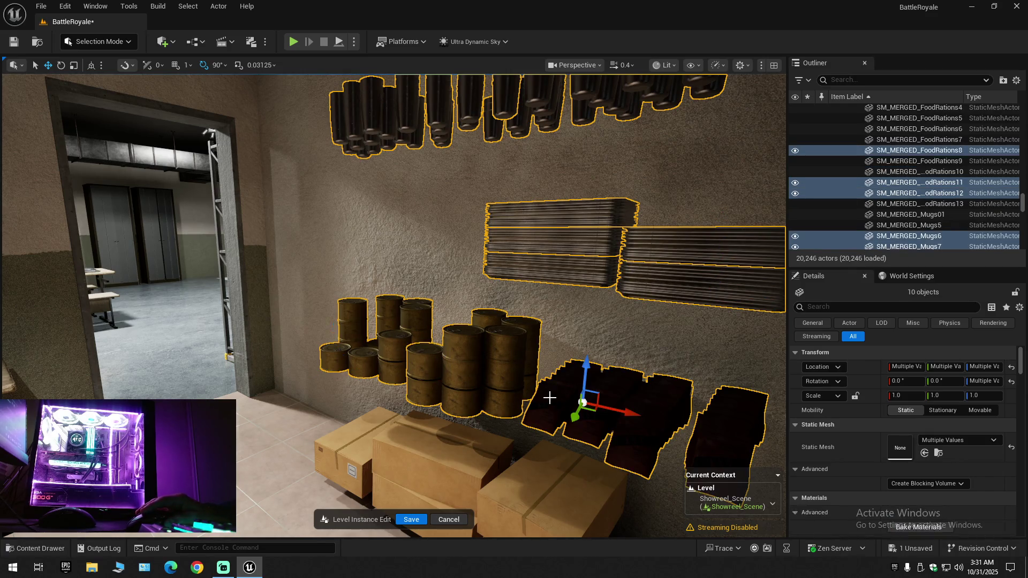
{"action": "left_click", "coordinate": [541, 471], "text": "ctrl"}
{"action": "left_click", "coordinate": [454, 461], "text": "ctrl"}
{"action": "left_click", "coordinate": [372, 505], "text": "ctrl"}
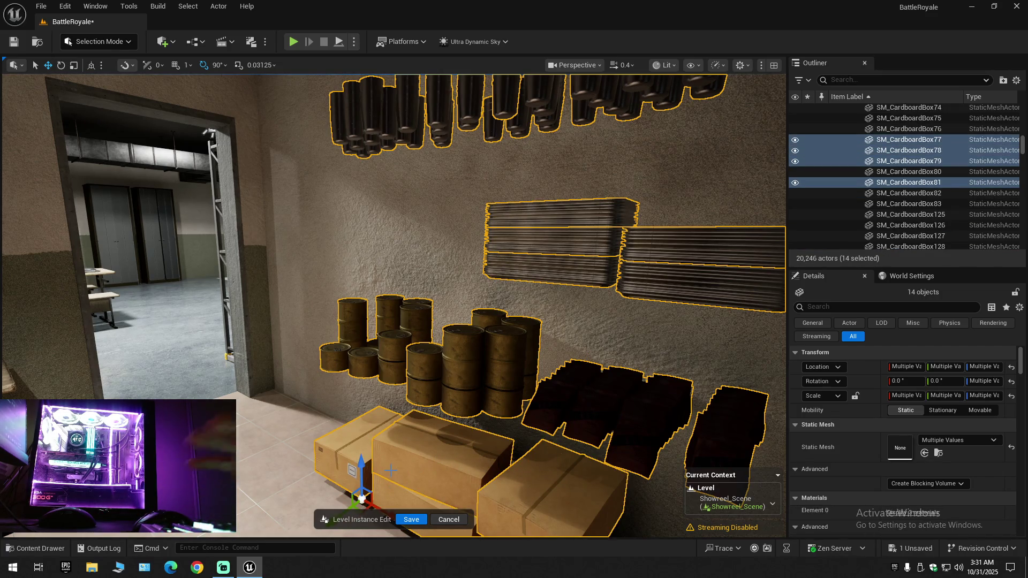
{"action": "key", "text": "Delete"}
{"action": "left_click", "coordinate": [536, 510]}
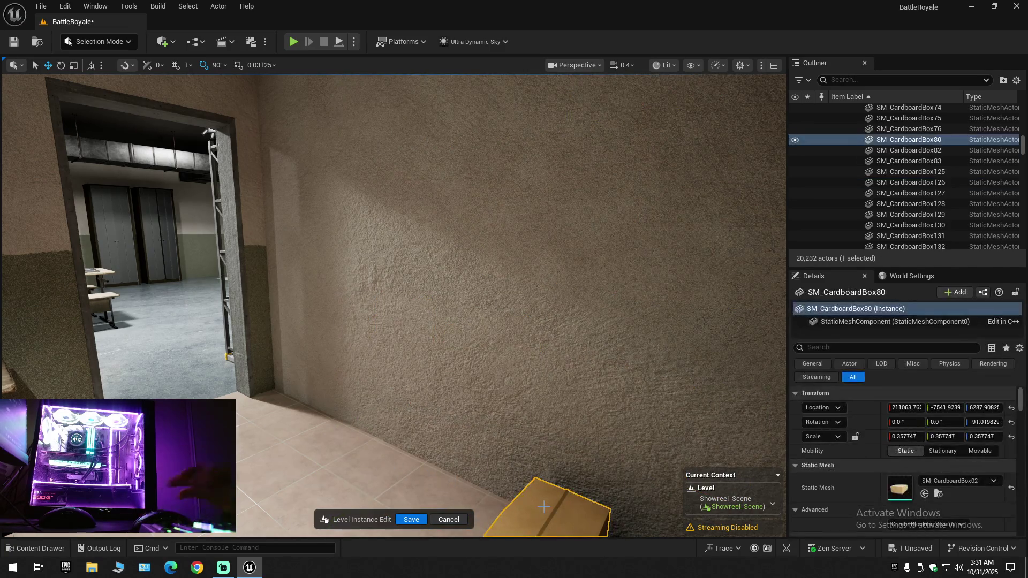
{"action": "key", "text": "Delete"}
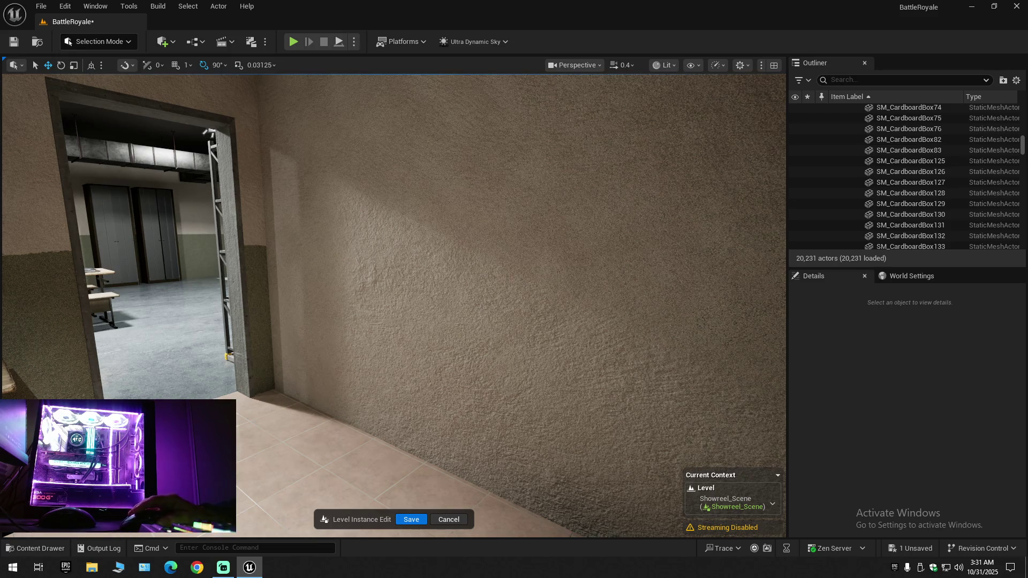
Select and frame the dining hall table, then fly toward the shelving and doorway
{"action": "right_click", "coordinate": [646, 55]}
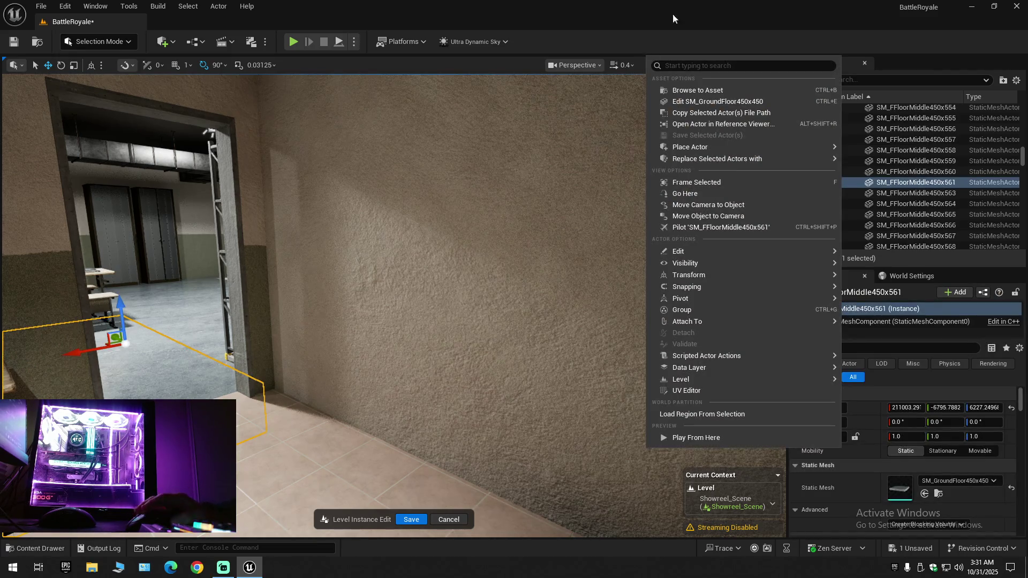
{"action": "left_click", "coordinate": [98, 270]}
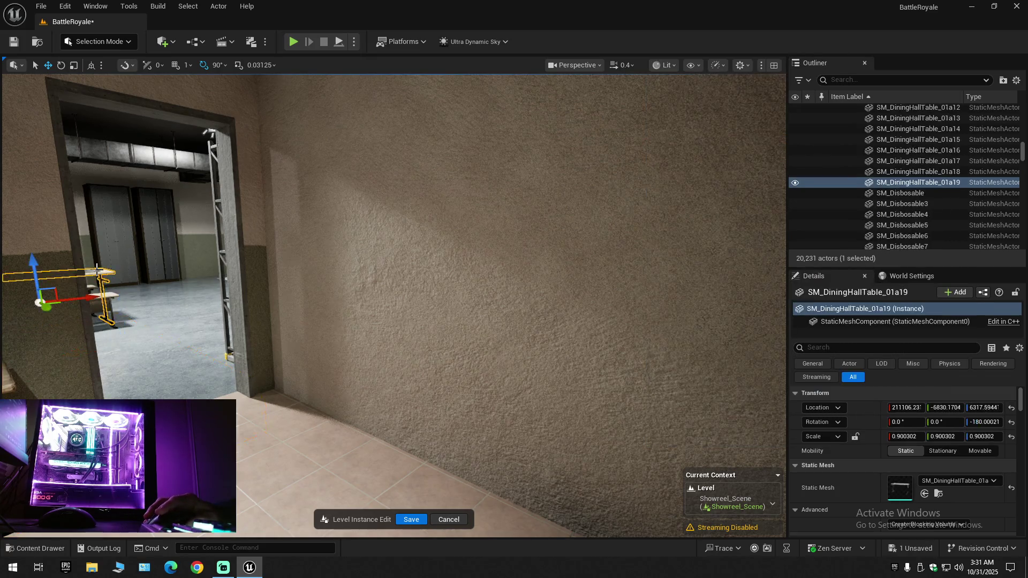
{"action": "right_click", "coordinate": [98, 270]}
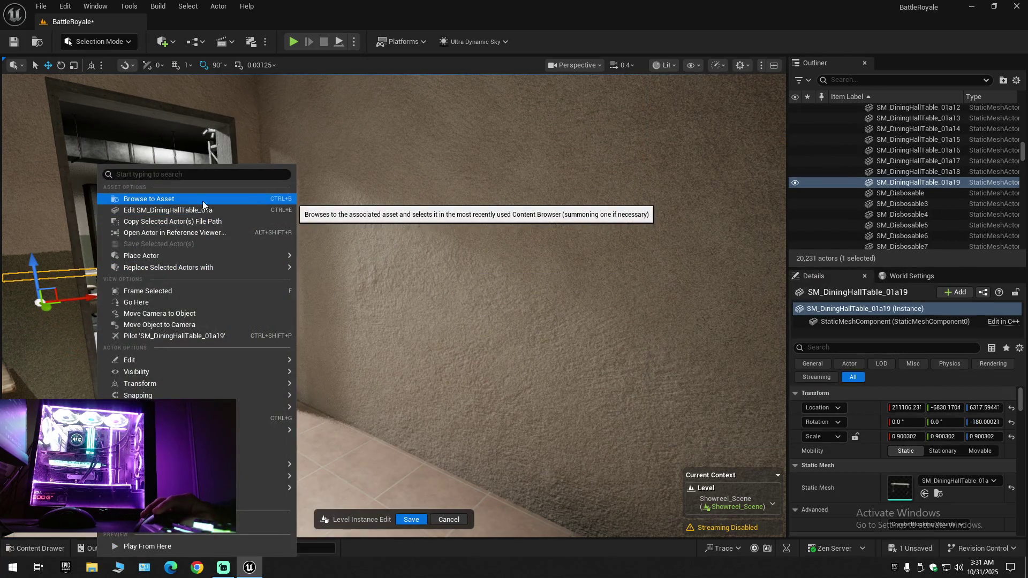
{"action": "left_click", "coordinate": [831, 182]}
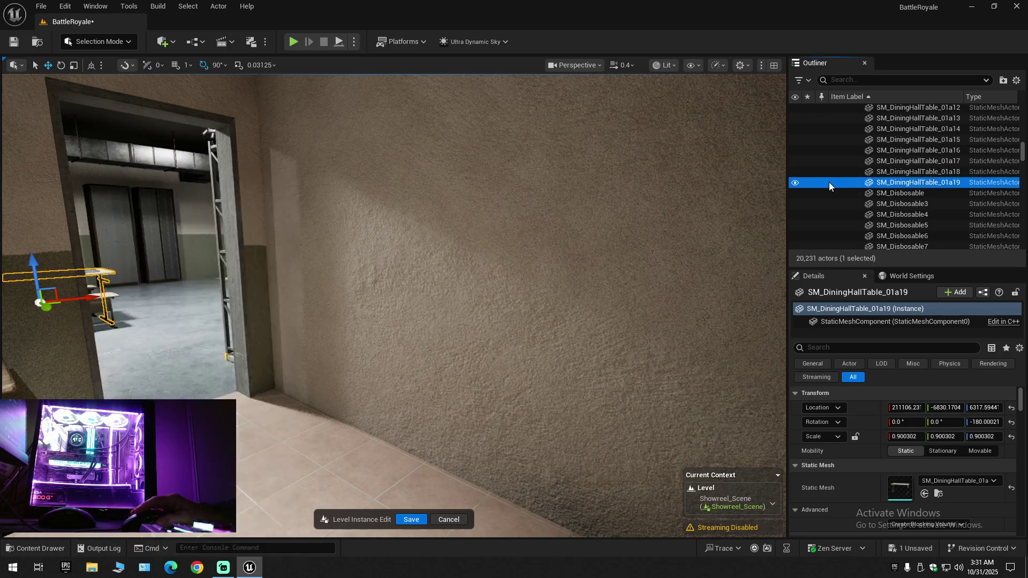
{"action": "double_click", "coordinate": [829, 182]}
{"action": "scroll", "coordinate": [441, 279], "scroll_direction": "down", "scroll_amount": 2}
{"action": "key", "text": "w"}
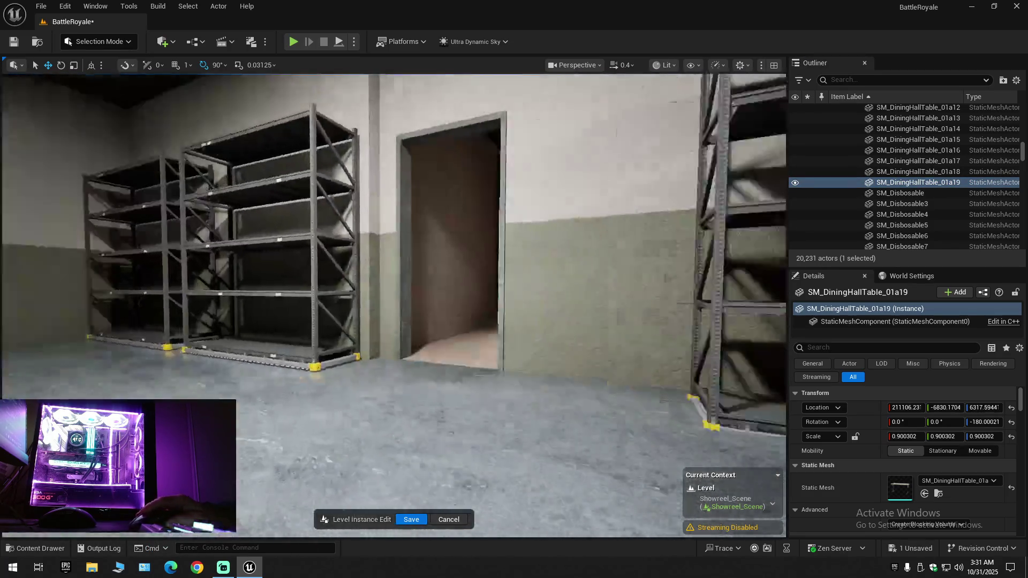
{"action": "scroll", "coordinate": [393, 305], "scroll_direction": "up", "scroll_amount": 1}
{"action": "key", "text": "w"}
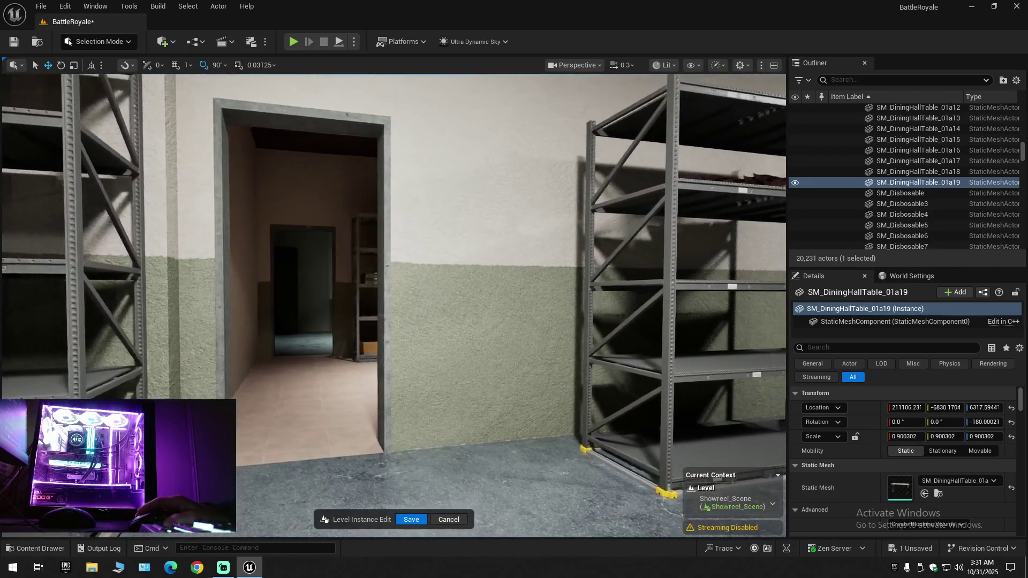
{"action": "key", "text": "w"}
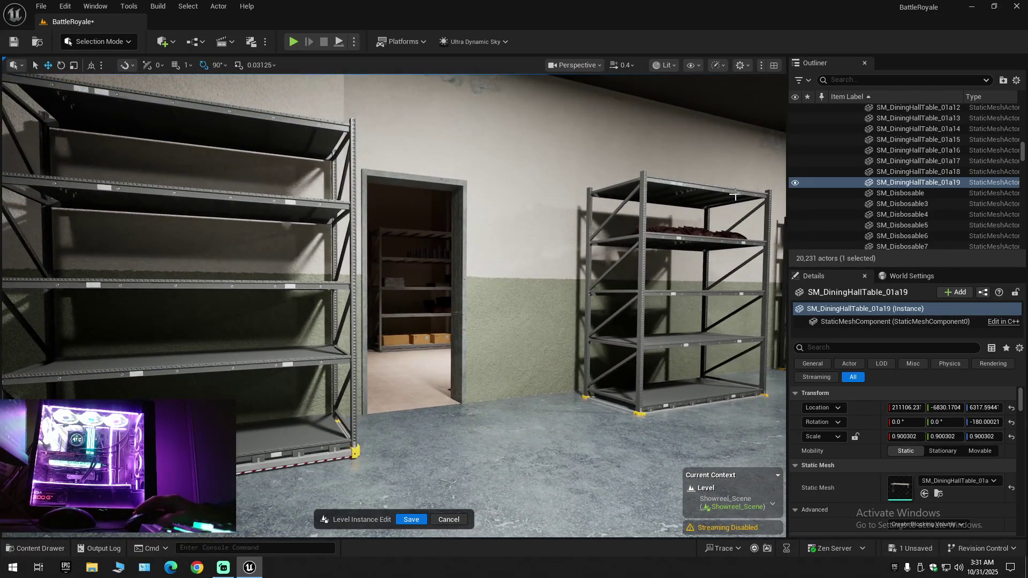
Collapse the Outliner to the level folders, clear the selection and save the Showreel_Scene map
{"action": "left_click", "coordinate": [1017, 81]}
{"action": "left_click", "coordinate": [928, 131]}
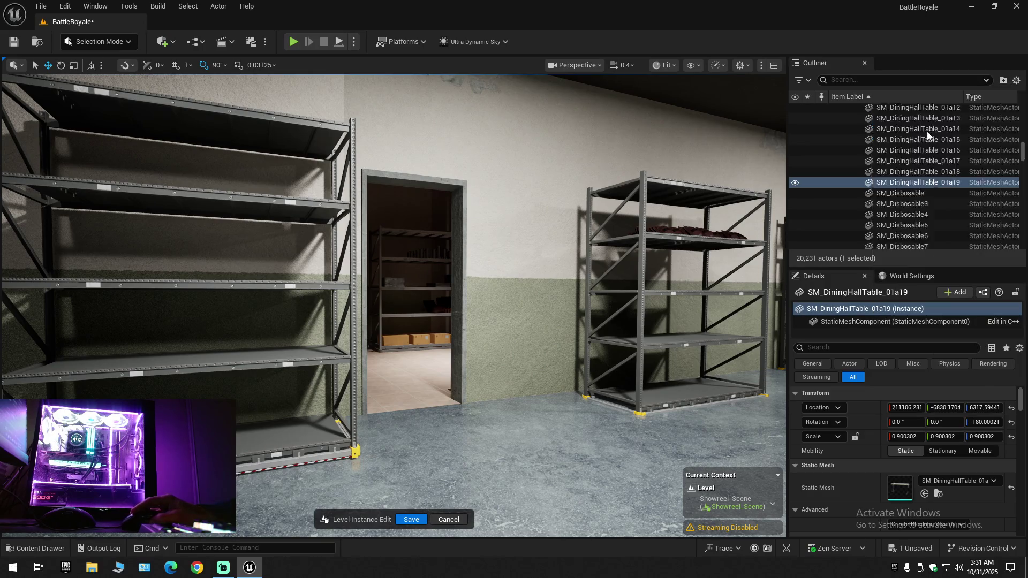
{"action": "left_click", "coordinate": [835, 109]}
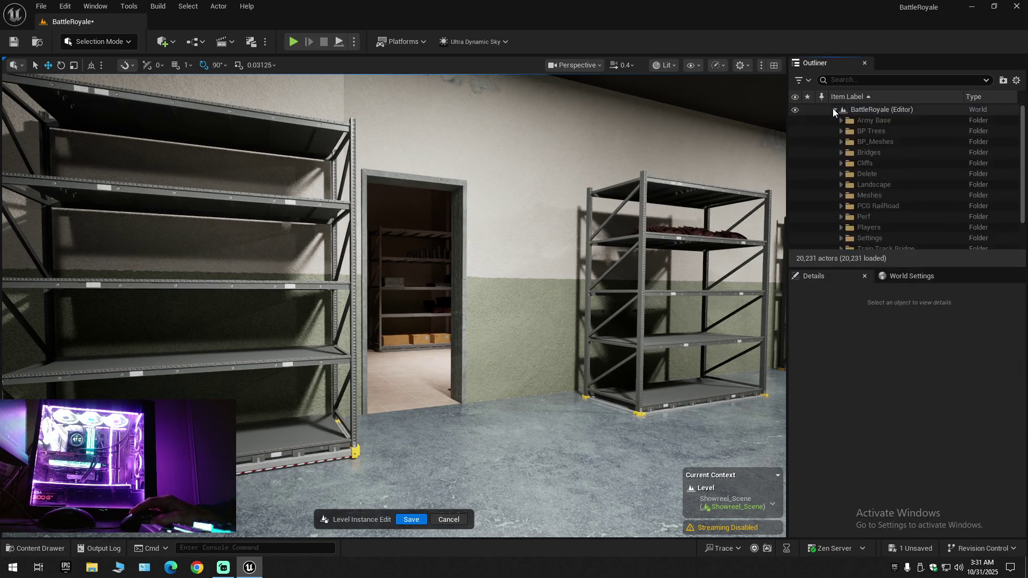
{"action": "left_click", "coordinate": [11, 46]}
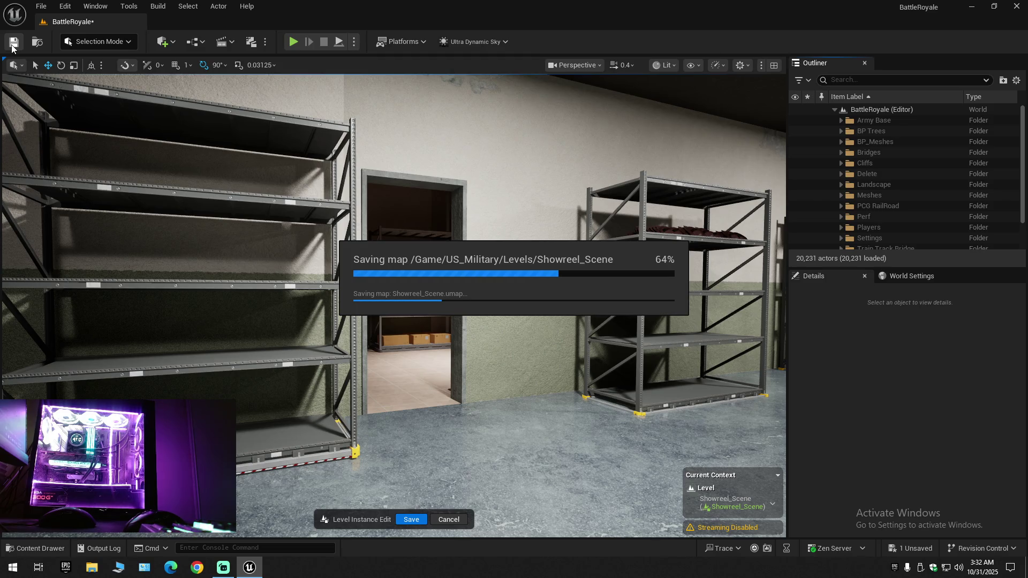
Run File > Save All so the BattleRoyale project reports everything saved
{"action": "left_click", "coordinate": [43, 6]}
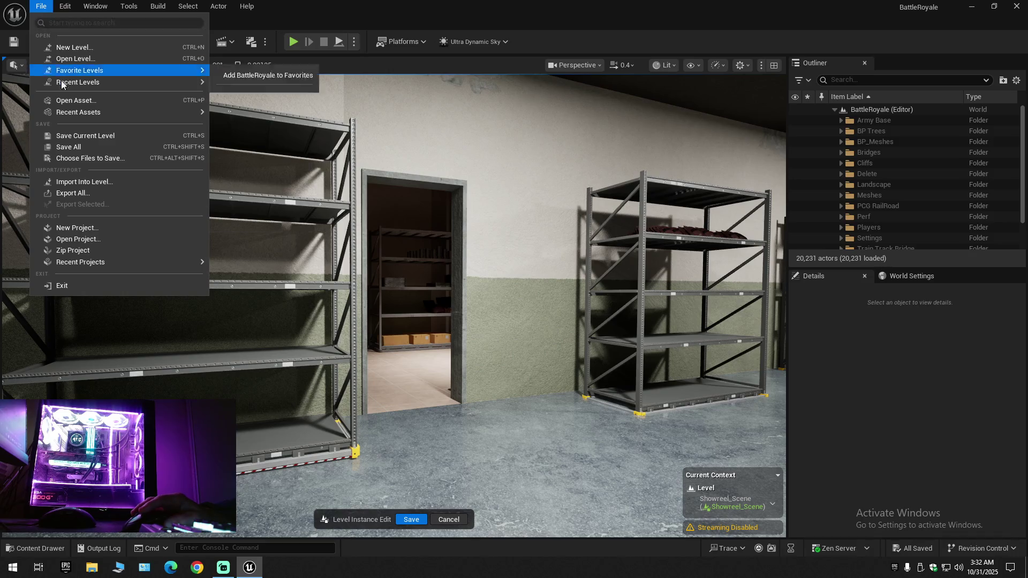
{"action": "left_click", "coordinate": [72, 134]}
{"action": "left_click", "coordinate": [41, 6]}
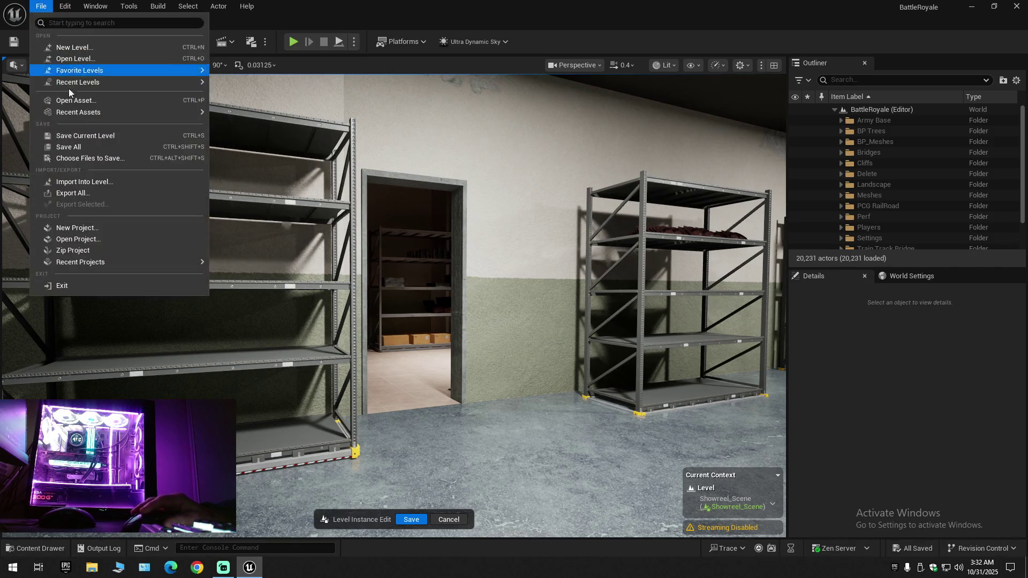
{"action": "left_click", "coordinate": [80, 148]}
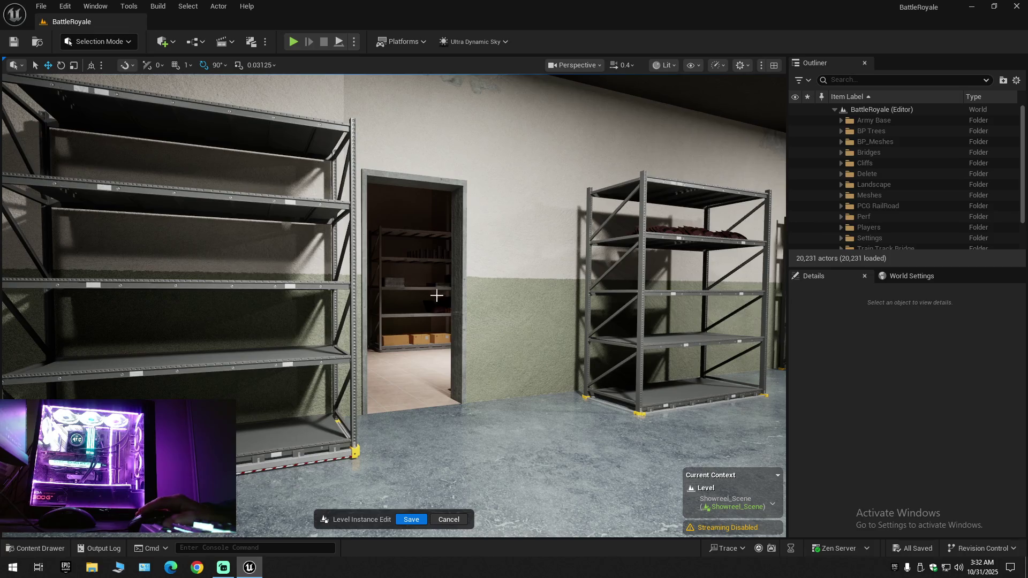
{"action": "scroll", "coordinate": [432, 293], "scroll_direction": "up", "scroll_amount": 5}
Delete the corridor bench with its five tray stacks, then select a ration pack on the shelf
{"action": "scroll", "coordinate": [506, 149], "scroll_direction": "up", "scroll_amount": 10}
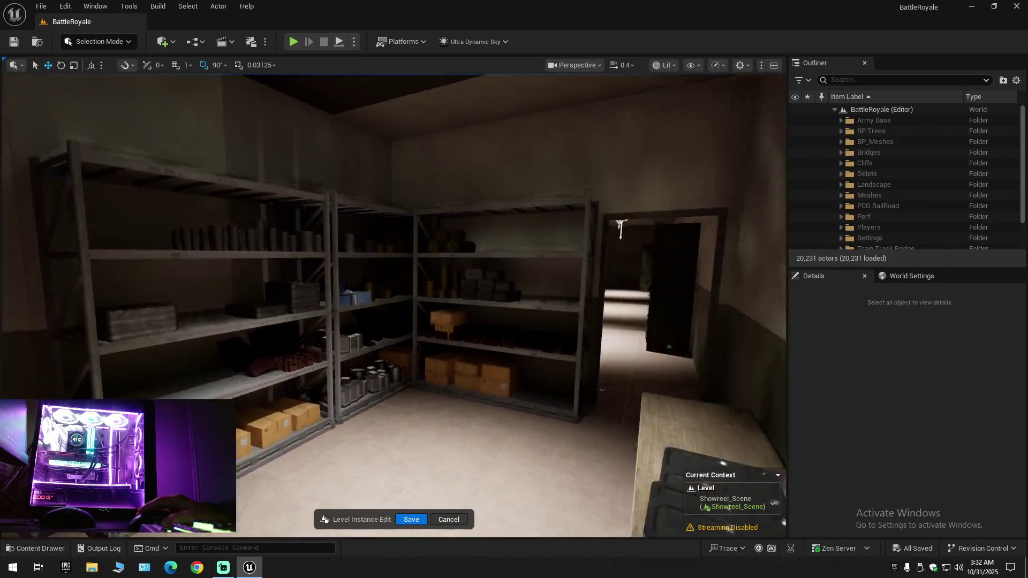
{"action": "left_click_drag", "start_coordinate": [506, 150], "coordinate": [611, 159]}
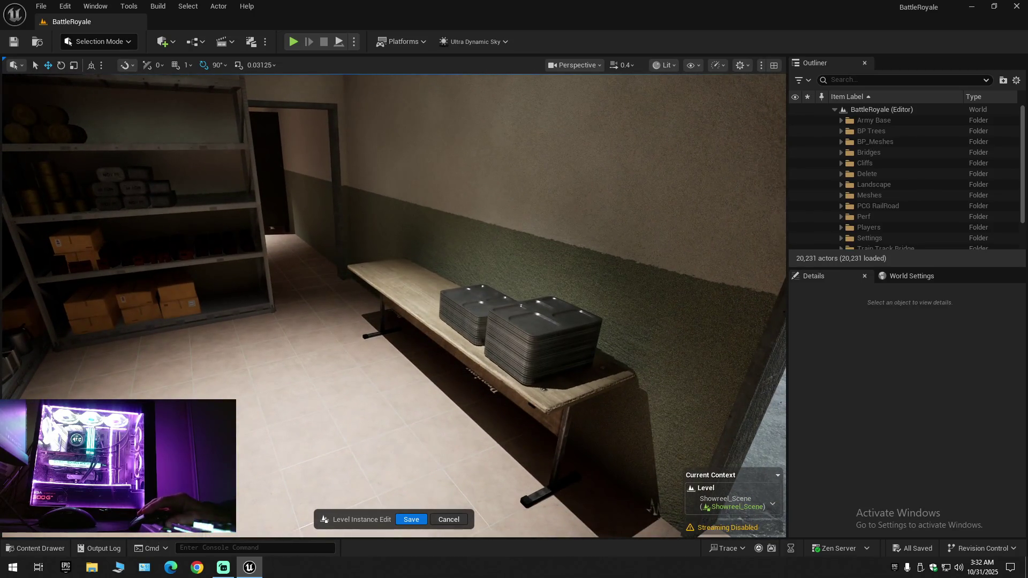
{"action": "left_click", "coordinate": [471, 307]}
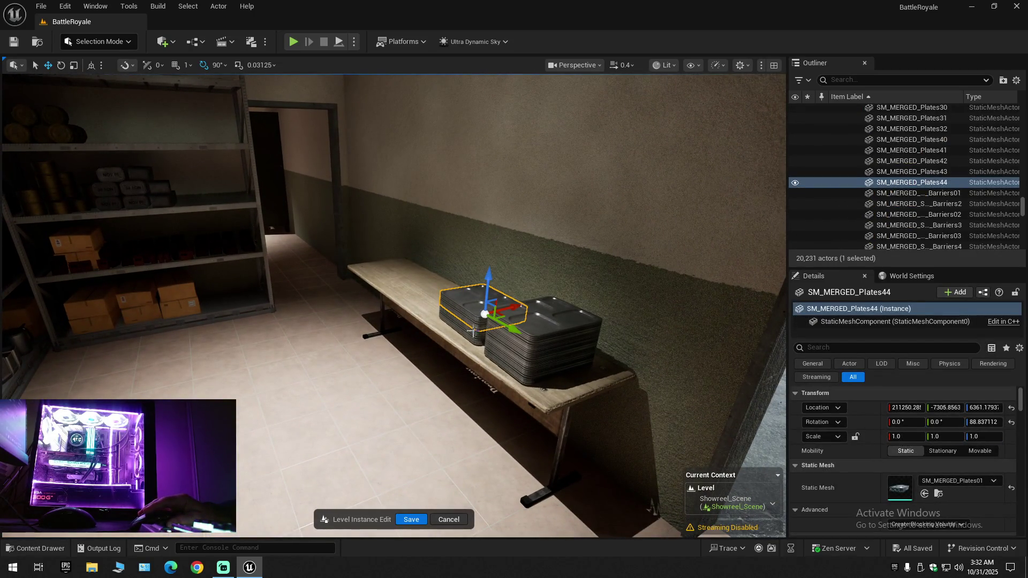
{"action": "left_click", "coordinate": [474, 331], "text": "ctrl"}
{"action": "left_click", "coordinate": [518, 335], "text": "ctrl"}
{"action": "left_click", "coordinate": [515, 351], "text": "ctrl"}
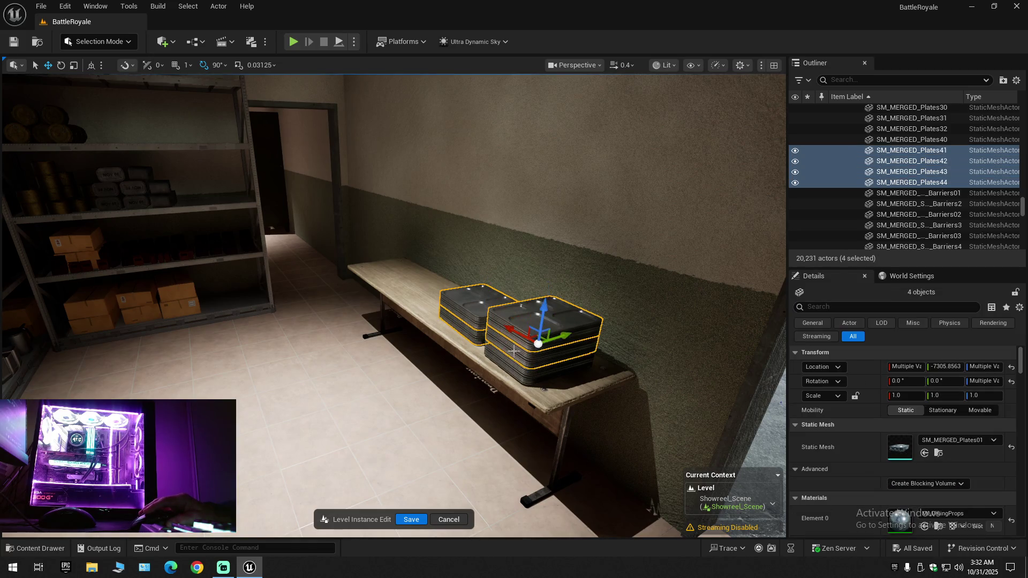
{"action": "left_click", "coordinate": [510, 367], "text": "ctrl"}
{"action": "left_click", "coordinate": [445, 328], "text": "ctrl"}
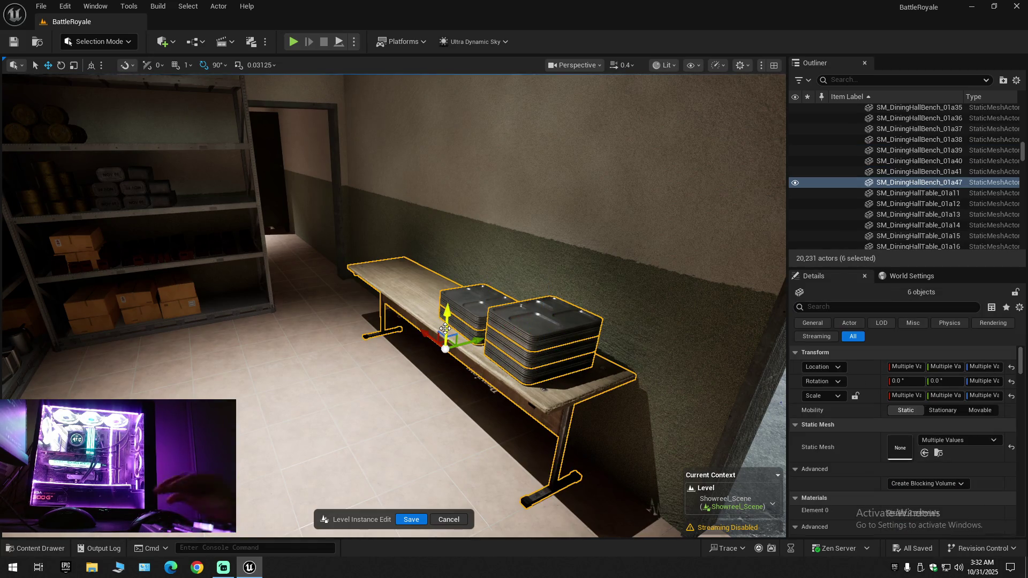
{"action": "key", "text": "Delete"}
{"action": "mouse_move", "coordinate": [451, 321]}
{"action": "left_mouse_down"}
{"action": "mouse_move", "coordinate": [359, 268]}
{"action": "mouse_move", "coordinate": [392, 312]}
{"action": "left_mouse_up"}
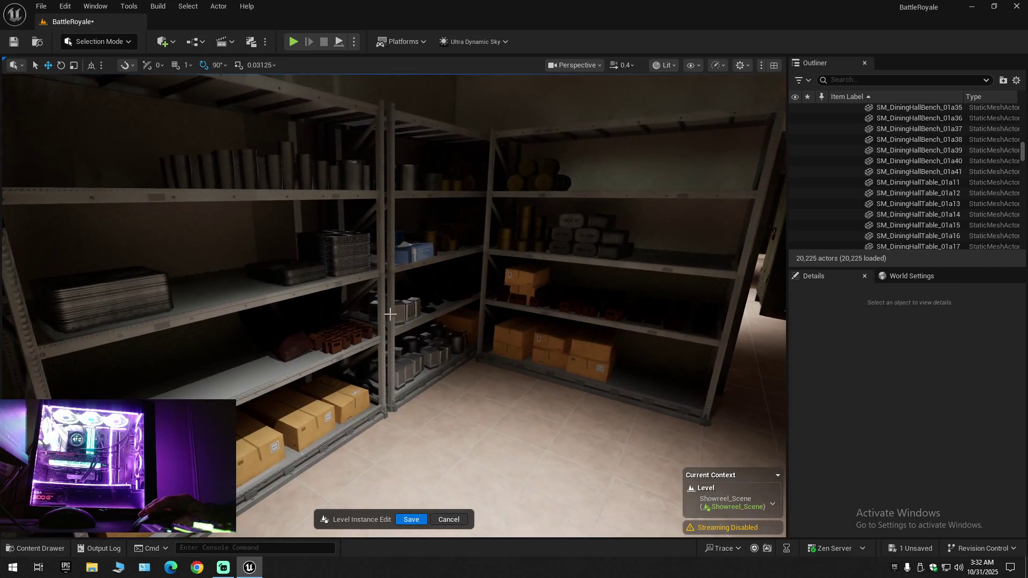
{"action": "left_click", "coordinate": [346, 336]}
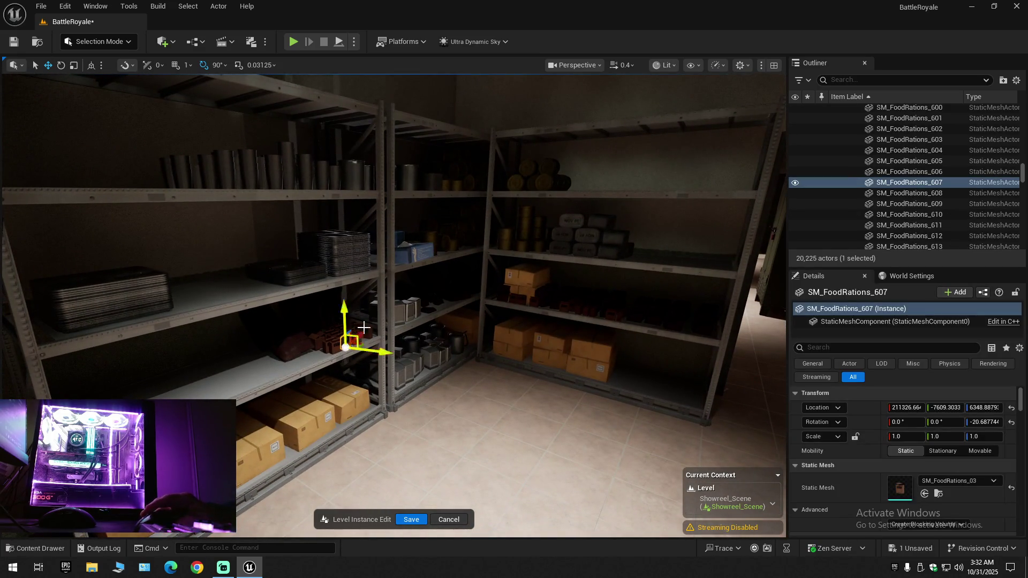
Delete the selected food ration pack and frame the next ration box on the shelf
{"action": "key", "text": "Delete"}
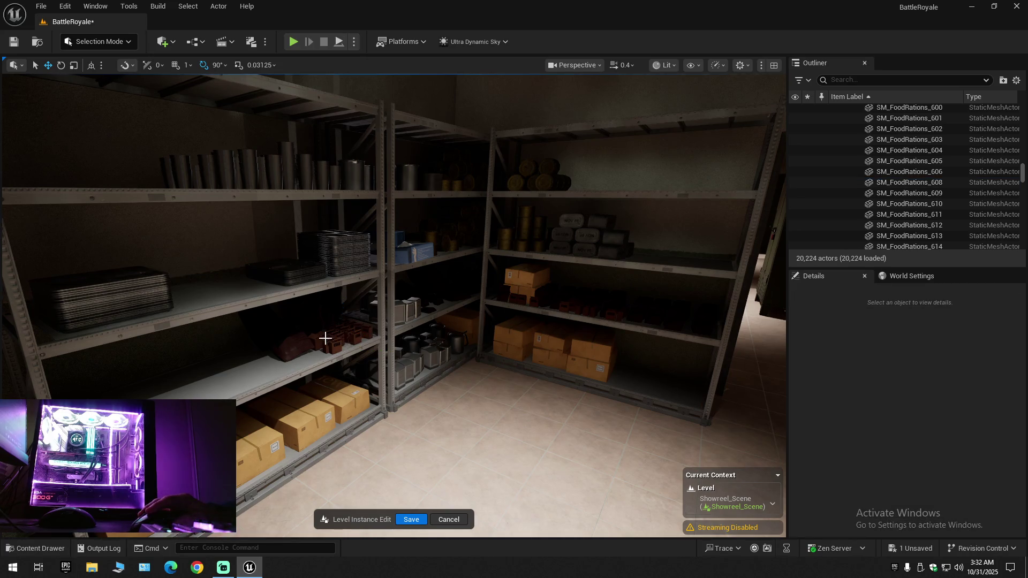
{"action": "left_click", "coordinate": [323, 337]}
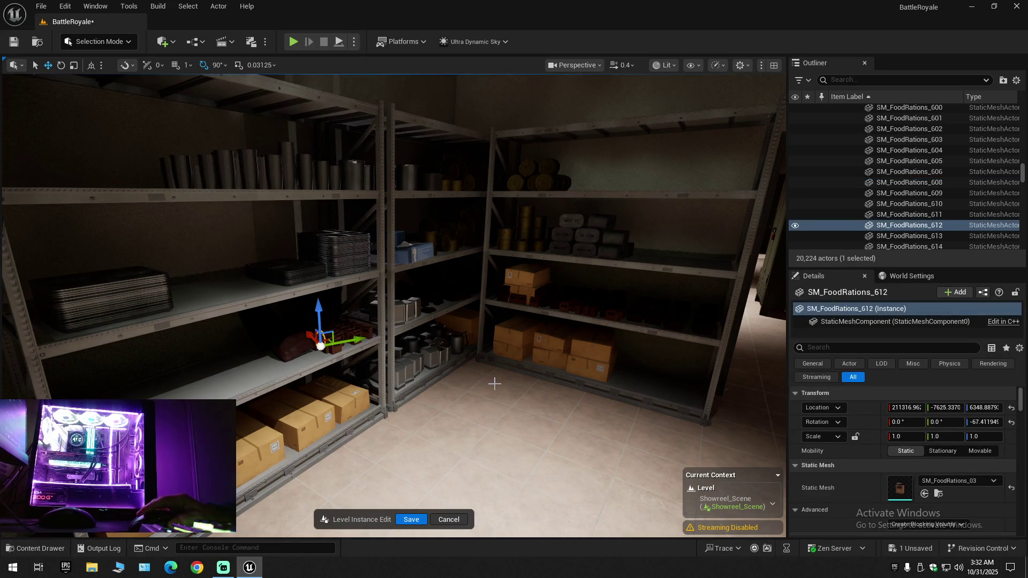
{"action": "scroll", "coordinate": [495, 384], "scroll_direction": "up", "scroll_amount": 2}
{"action": "key", "text": "f"}
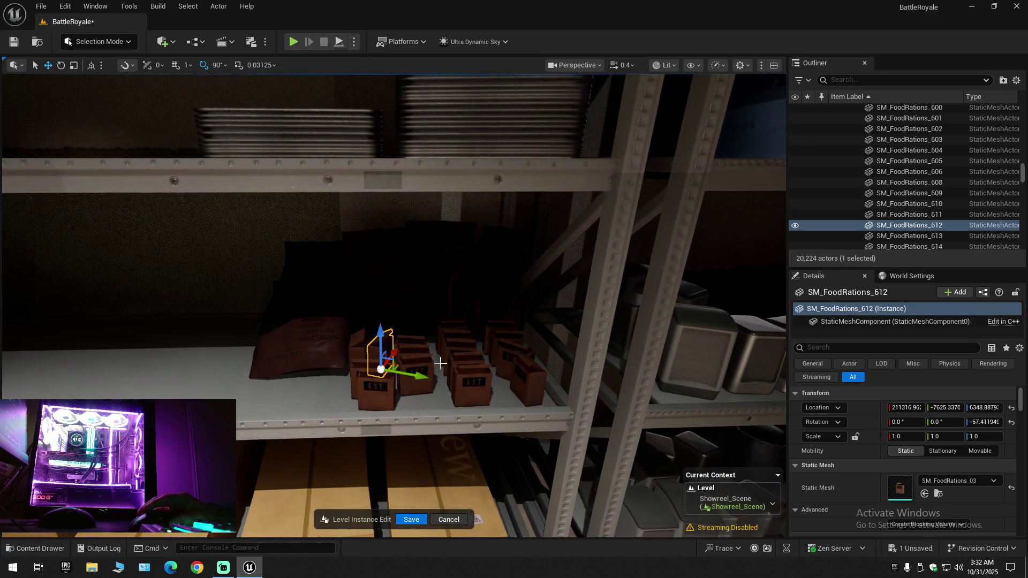
Delete the food ration bag together with the thirteen ration boxes on the shelf
{"action": "left_click", "coordinate": [340, 350]}
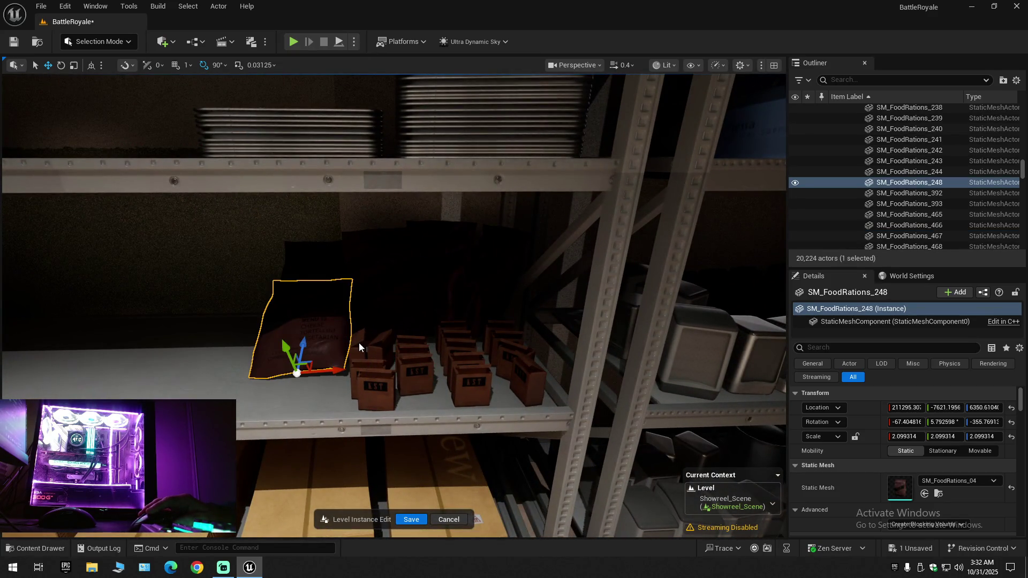
{"action": "left_click", "coordinate": [359, 347], "text": "ctrl"}
{"action": "left_click", "coordinate": [381, 355], "text": "ctrl"}
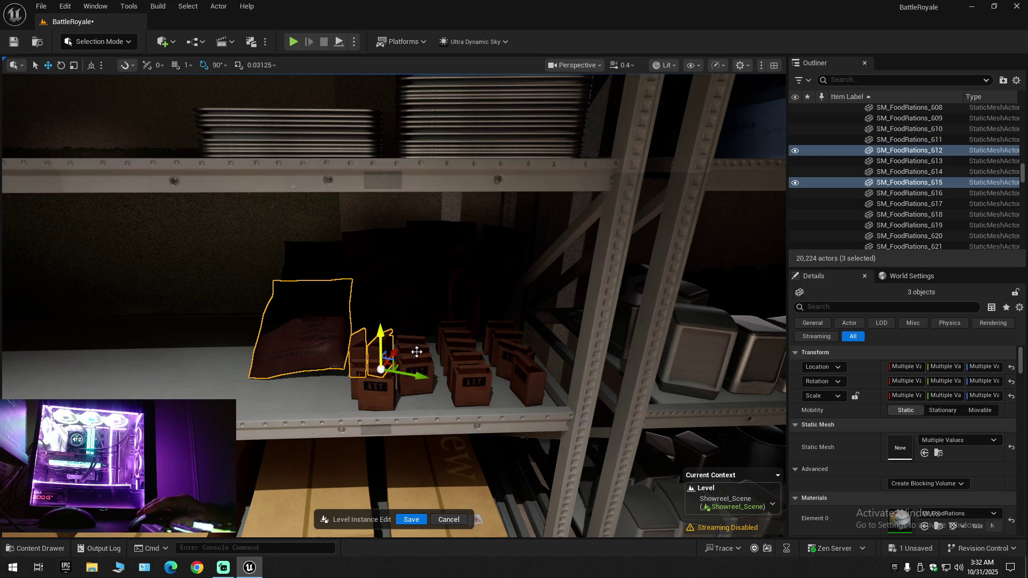
{"action": "left_click", "coordinate": [424, 368], "text": "ctrl"}
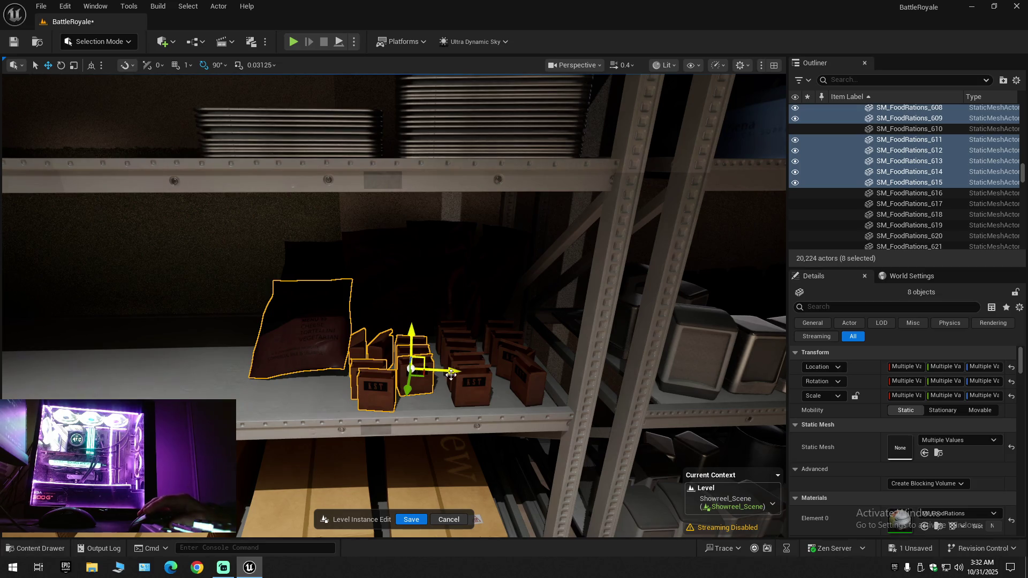
{"action": "left_click", "coordinate": [465, 354], "text": "ctrl"}
{"action": "left_click", "coordinate": [460, 345], "text": "ctrl"}
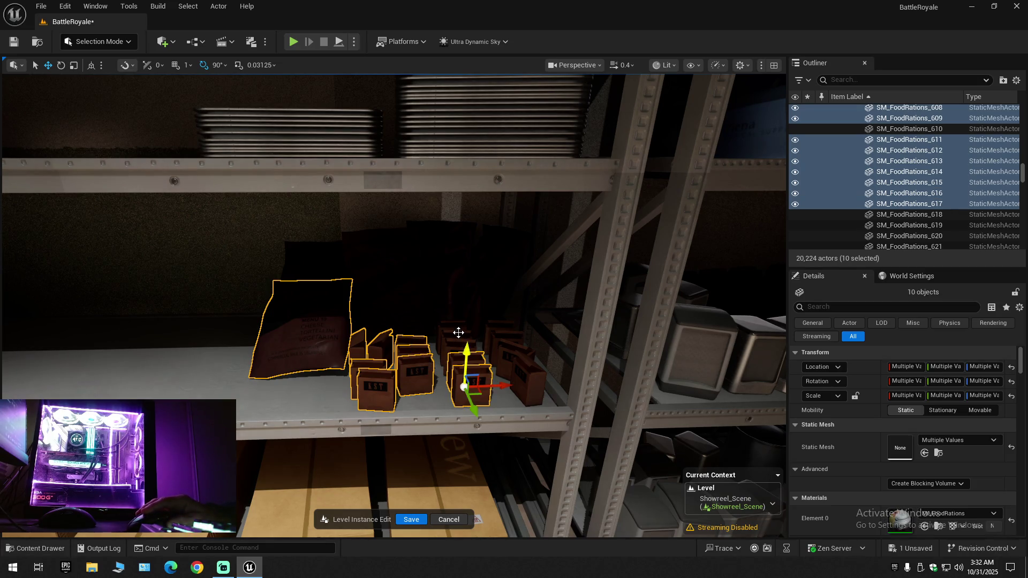
{"action": "left_click", "coordinate": [459, 328], "text": "ctrl"}
{"action": "left_click", "coordinate": [457, 325], "text": "ctrl"}
{"action": "left_click", "coordinate": [503, 328], "text": "ctrl"}
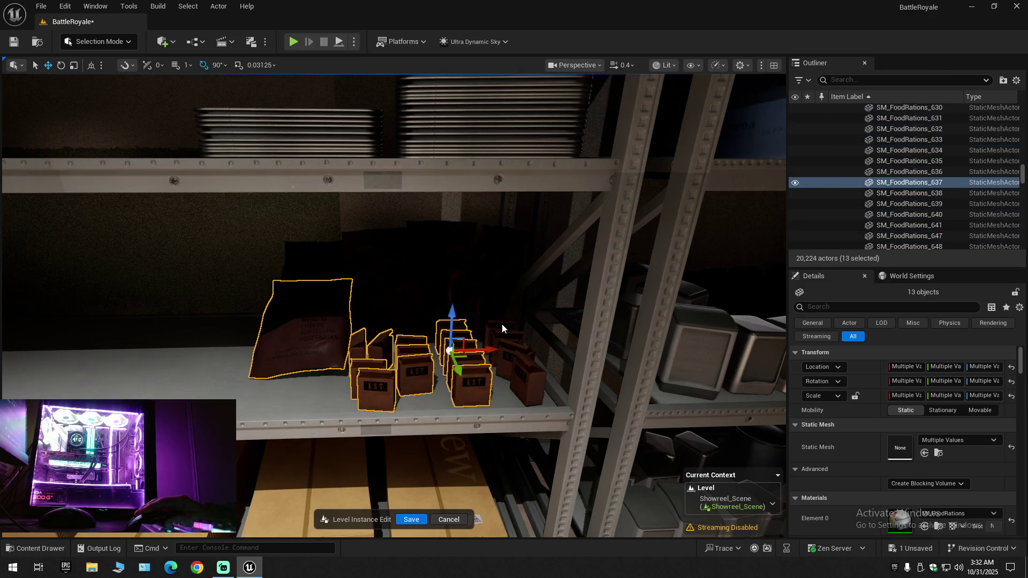
{"action": "left_click", "coordinate": [505, 334], "text": "ctrl"}
{"action": "left_click", "coordinate": [510, 349], "text": "ctrl"}
{"action": "left_click", "coordinate": [526, 370], "text": "ctrl"}
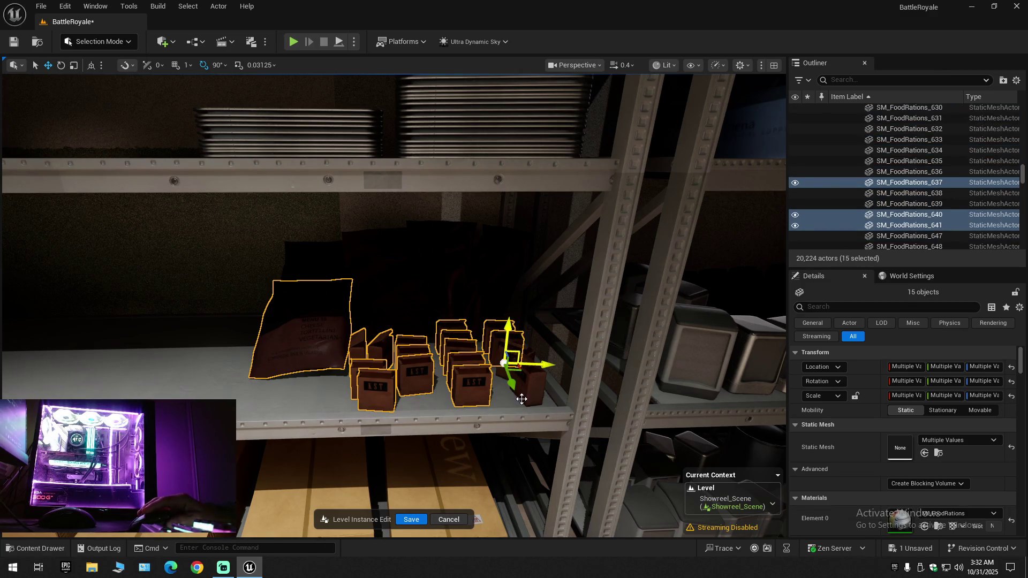
{"action": "left_click", "coordinate": [522, 399], "text": "ctrl"}
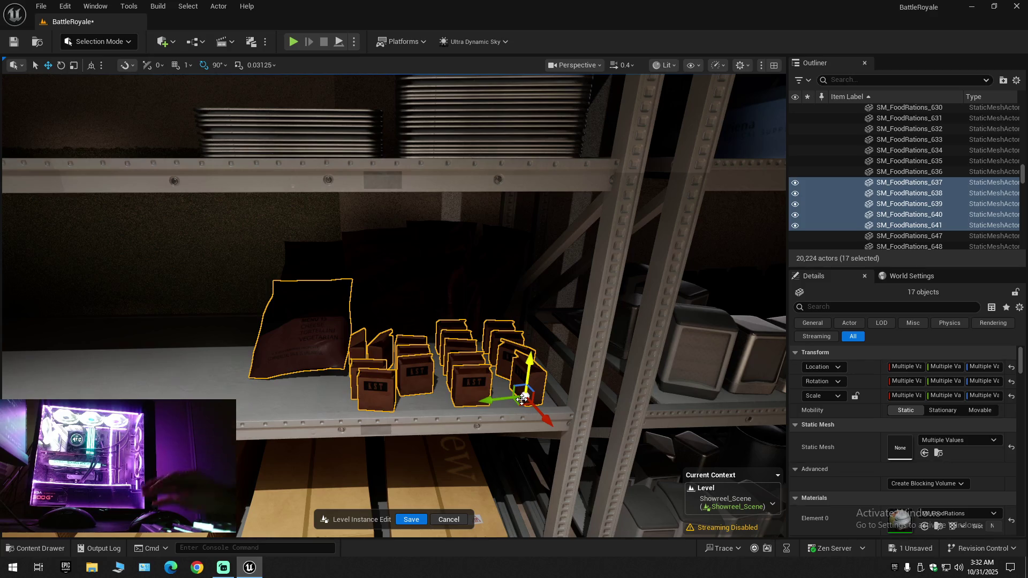
{"action": "key", "text": "Delete"}
{"action": "mouse_move", "coordinate": [447, 356]}
{"action": "left_mouse_down"}
{"action": "mouse_move", "coordinate": [493, 391]}
{"action": "mouse_move", "coordinate": [445, 386]}
{"action": "mouse_move", "coordinate": [447, 375]}
{"action": "mouse_move", "coordinate": [466, 377]}
{"action": "left_mouse_up"}
{"action": "scroll", "coordinate": [465, 377], "scroll_direction": "up", "scroll_amount": 1}
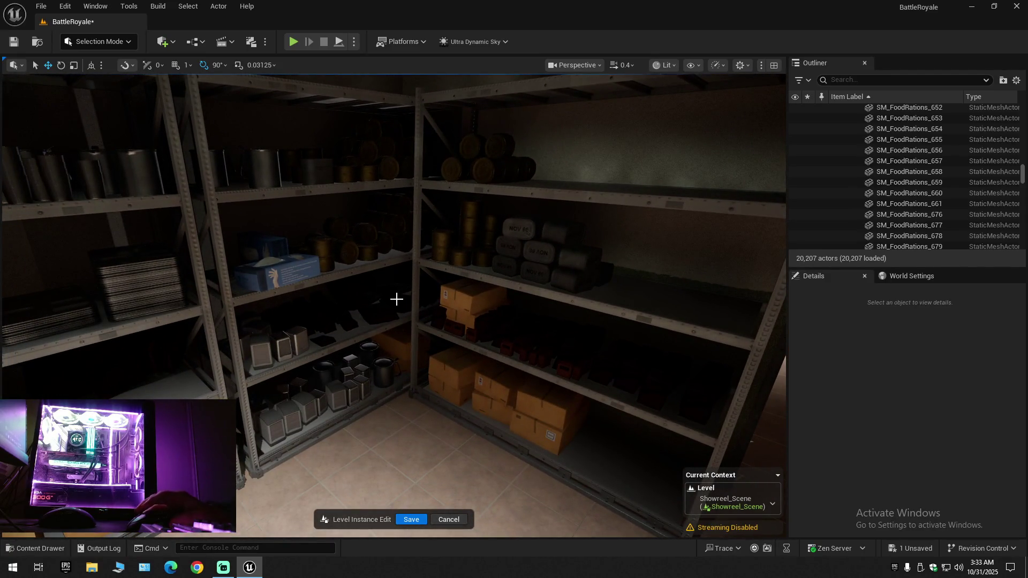
Fly down the corridor to the ration-stocked shelves and select the freestanding storage rack
{"action": "key", "text": "w"}
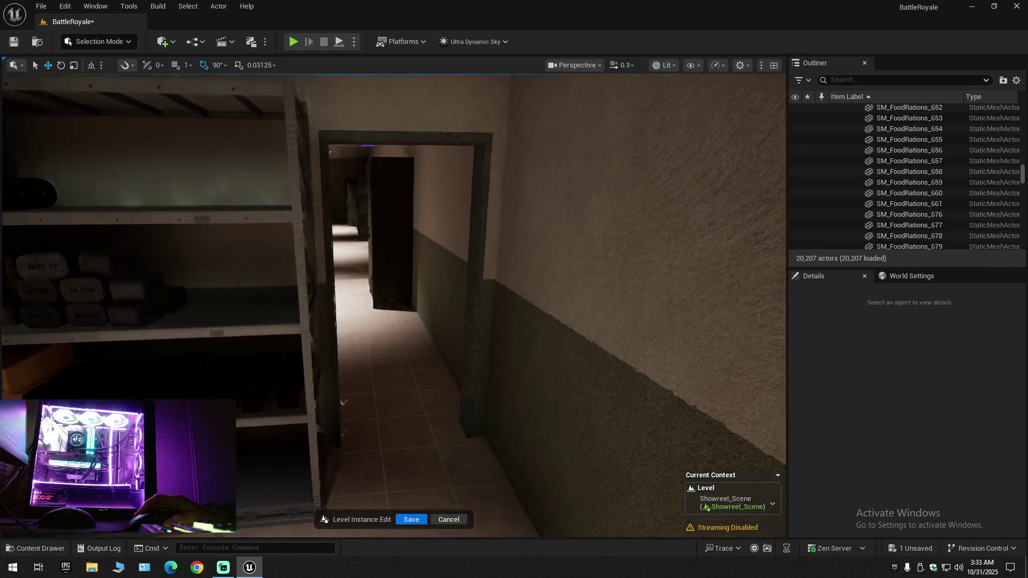
{"action": "scroll", "coordinate": [394, 305], "scroll_direction": "down", "scroll_amount": 1}
{"action": "key", "text": "w"}
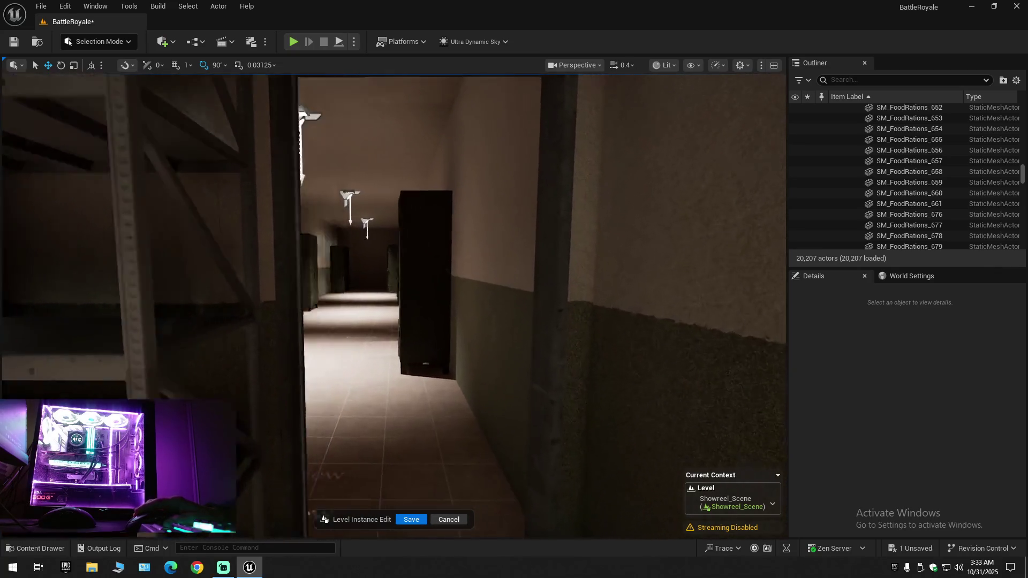
{"action": "scroll", "coordinate": [620, 216], "scroll_direction": "up", "scroll_amount": 1}
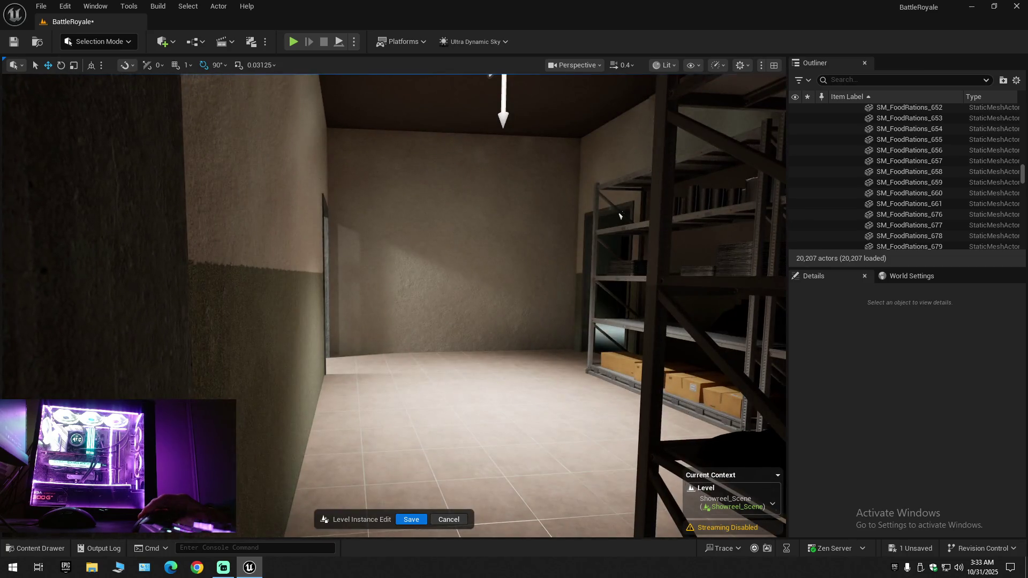
{"action": "key", "text": "w"}
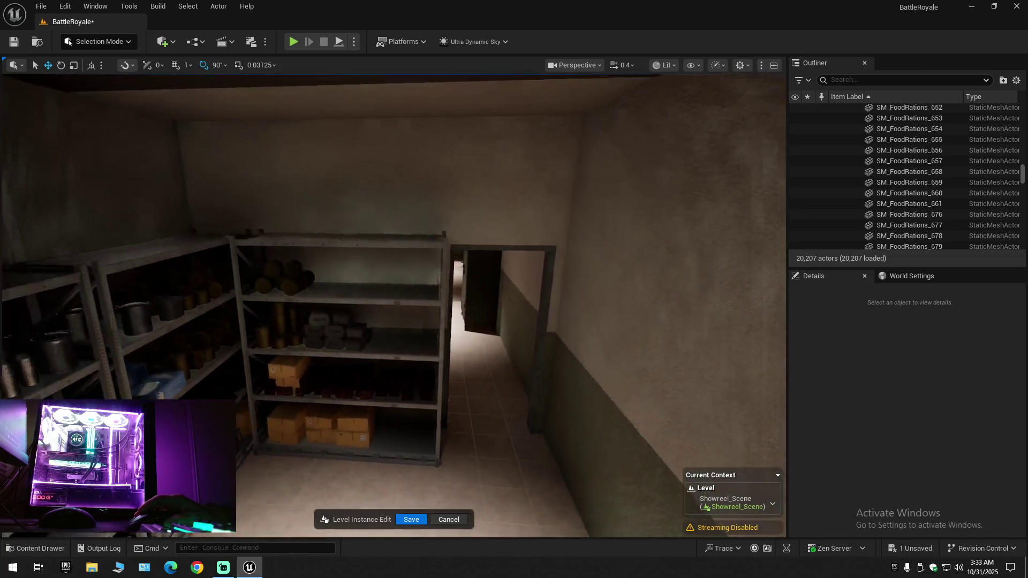
{"action": "key", "text": "w"}
{"action": "left_click", "coordinate": [305, 307]}
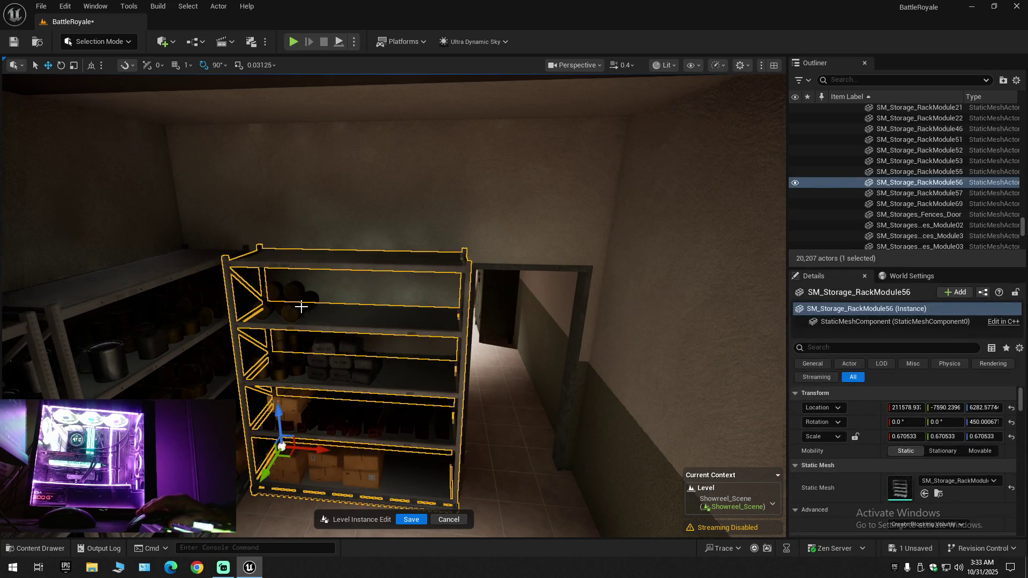
Delete the storage rack together with every ration pack and cardboard box on its shelves
{"action": "left_click", "coordinate": [300, 311], "text": "ctrl"}
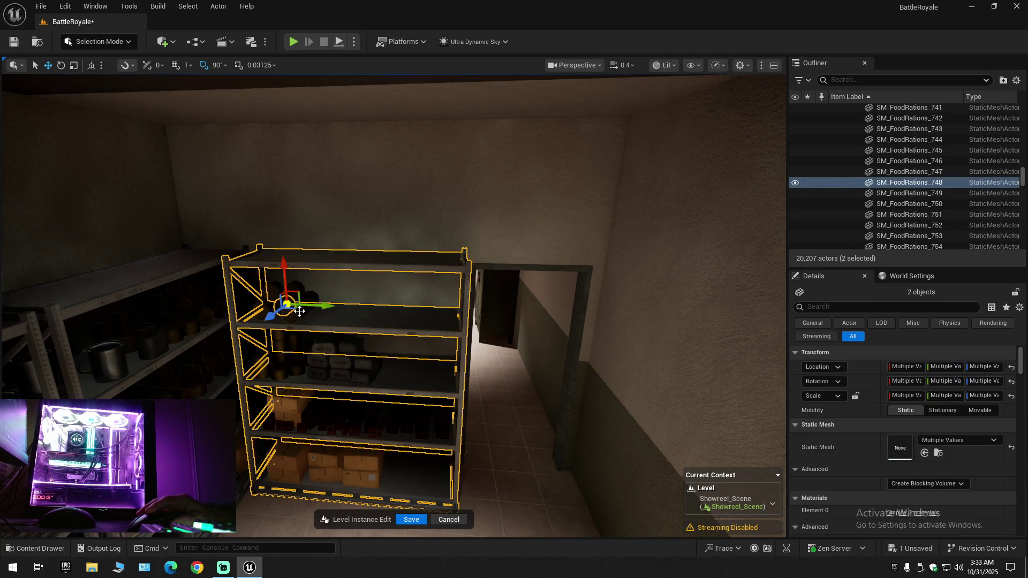
{"action": "left_click", "coordinate": [321, 349], "text": "ctrl"}
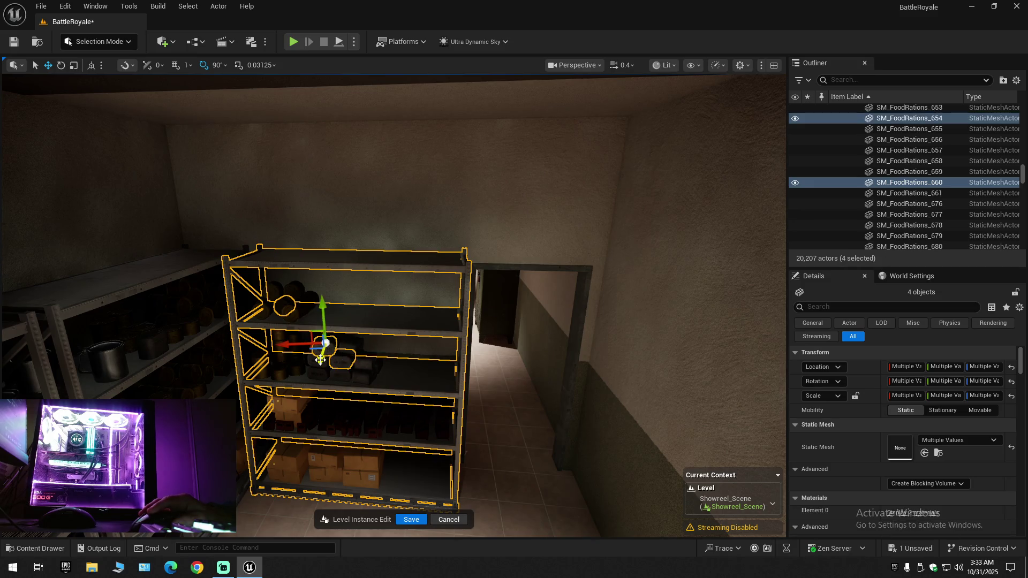
{"action": "left_click", "coordinate": [322, 364], "text": "ctrl"}
{"action": "left_click", "coordinate": [343, 360], "text": "ctrl"}
{"action": "left_click", "coordinate": [370, 368], "text": "ctrl"}
{"action": "left_click", "coordinate": [354, 375], "text": "ctrl"}
{"action": "left_click", "coordinate": [341, 374], "text": "ctrl"}
{"action": "left_click", "coordinate": [357, 461], "text": "ctrl"}
{"action": "left_click", "coordinate": [359, 481], "text": "ctrl"}
{"action": "left_click", "coordinate": [327, 473], "text": "ctrl"}
{"action": "left_click", "coordinate": [321, 461], "text": "ctrl"}
{"action": "left_click", "coordinate": [277, 465], "text": "ctrl"}
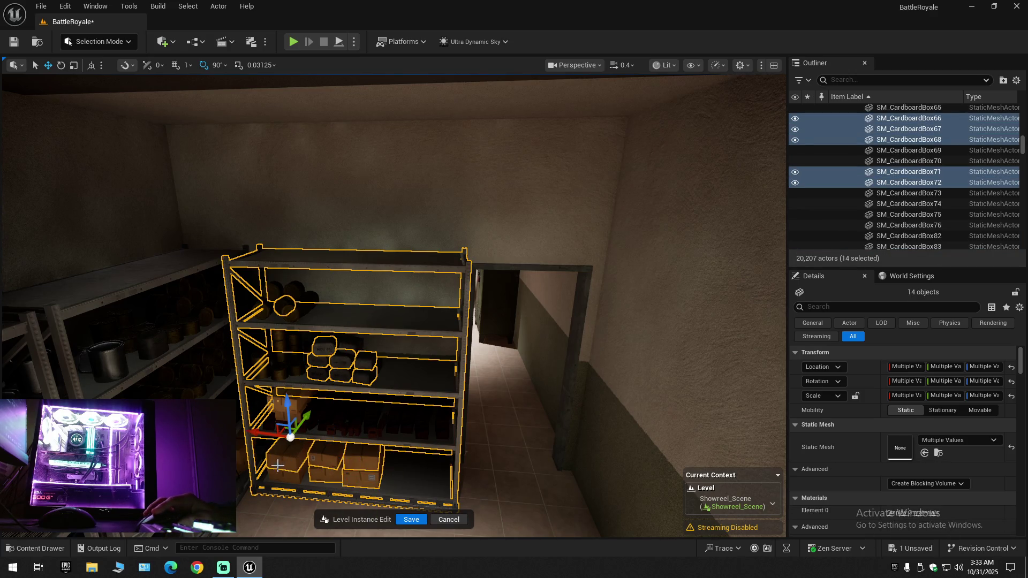
{"action": "left_click", "coordinate": [279, 476], "text": "ctrl"}
{"action": "left_click", "coordinate": [286, 416], "text": "ctrl"}
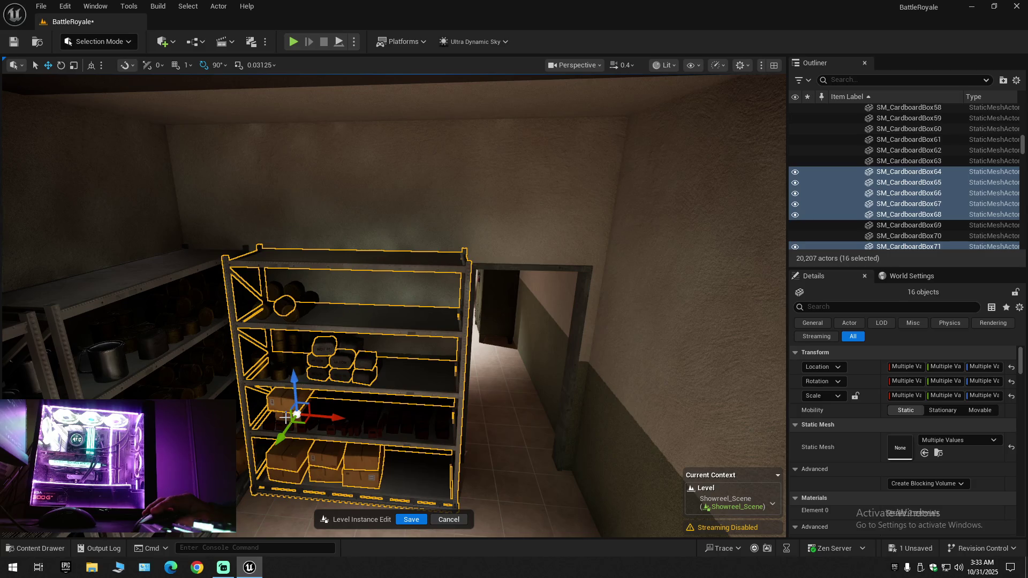
{"action": "left_click", "coordinate": [290, 402], "text": "ctrl"}
{"action": "left_click", "coordinate": [276, 372], "text": "ctrl"}
{"action": "left_click", "coordinate": [280, 350], "text": "ctrl"}
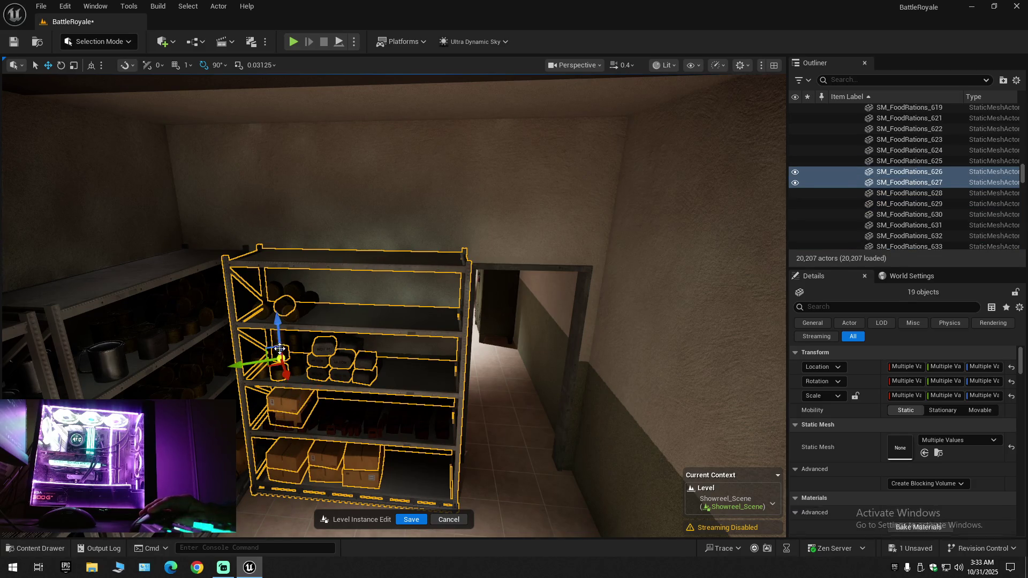
{"action": "left_click", "coordinate": [281, 345], "text": "ctrl"}
{"action": "left_click", "coordinate": [297, 327], "text": "ctrl"}
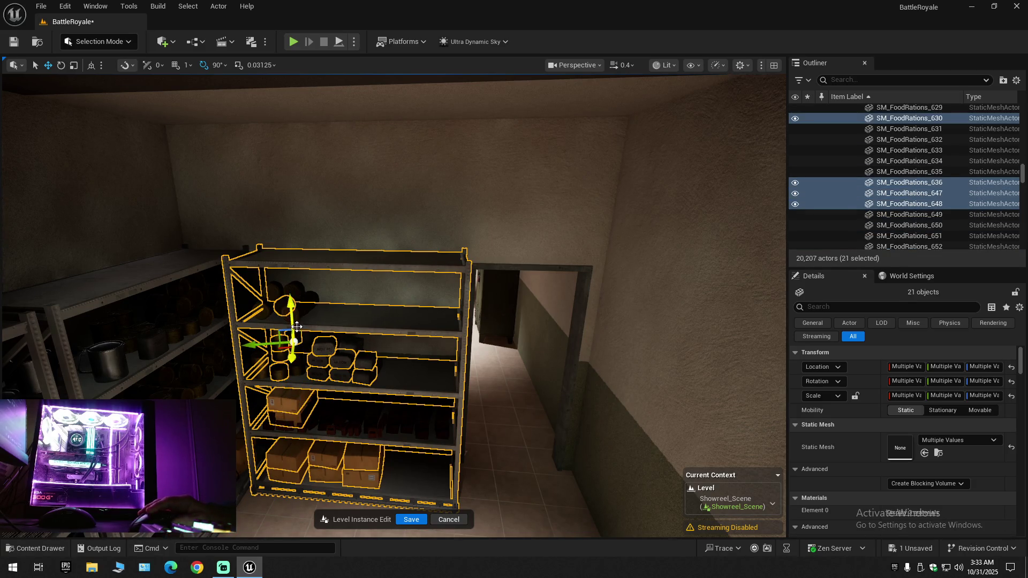
{"action": "left_click", "coordinate": [294, 292], "text": "ctrl"}
{"action": "left_click", "coordinate": [304, 312], "text": "ctrl"}
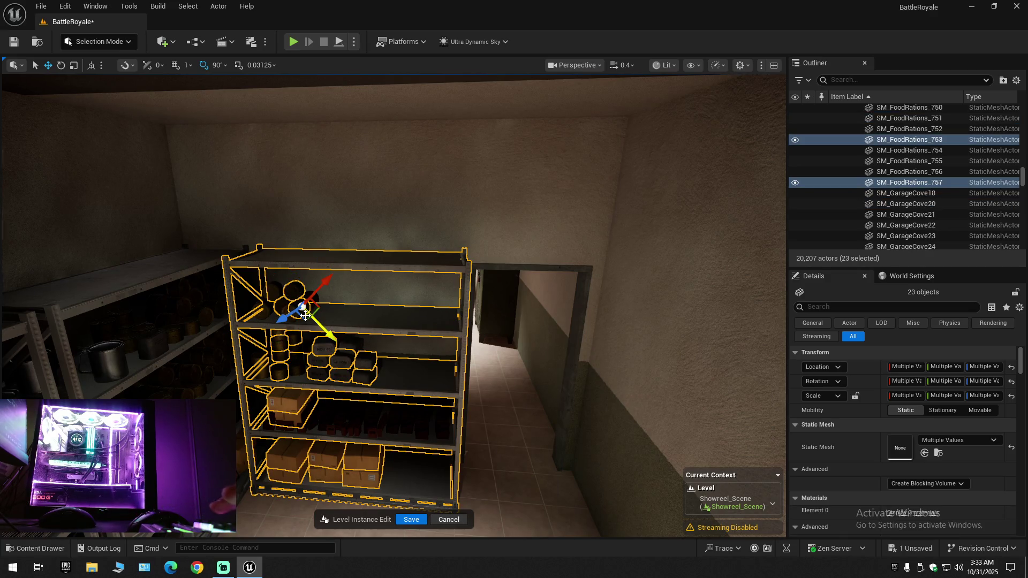
{"action": "key", "text": "Delete"}
{"action": "left_click_drag", "start_coordinate": [375, 374], "coordinate": [343, 345]}
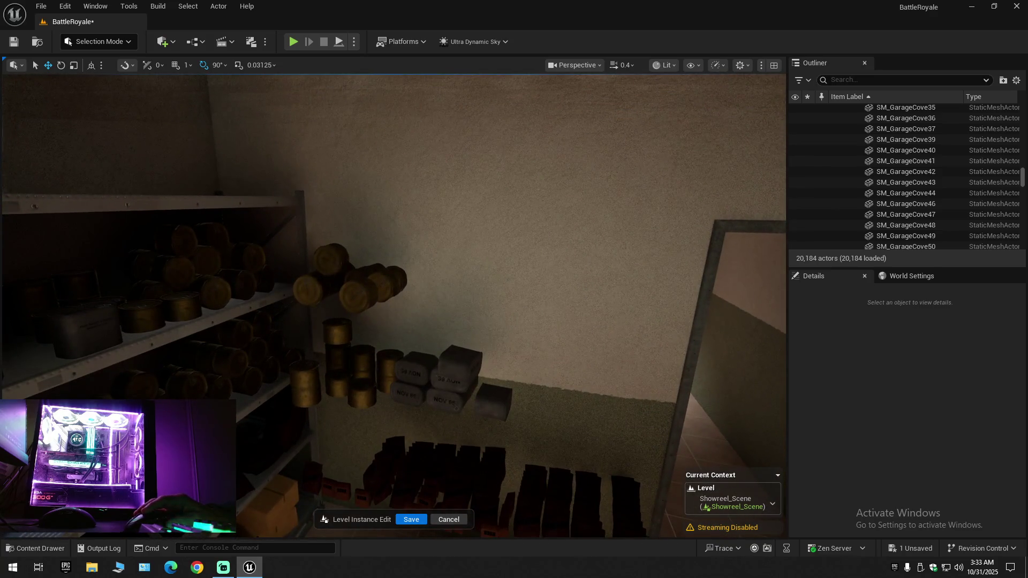
Select the ration cans stacked against the wall shelf, upper and lower rows
{"action": "left_click", "coordinate": [331, 259]}
{"action": "left_click", "coordinate": [311, 289], "text": "ctrl"}
{"action": "left_click", "coordinate": [357, 295], "text": "ctrl"}
{"action": "left_click", "coordinate": [394, 275], "text": "ctrl"}
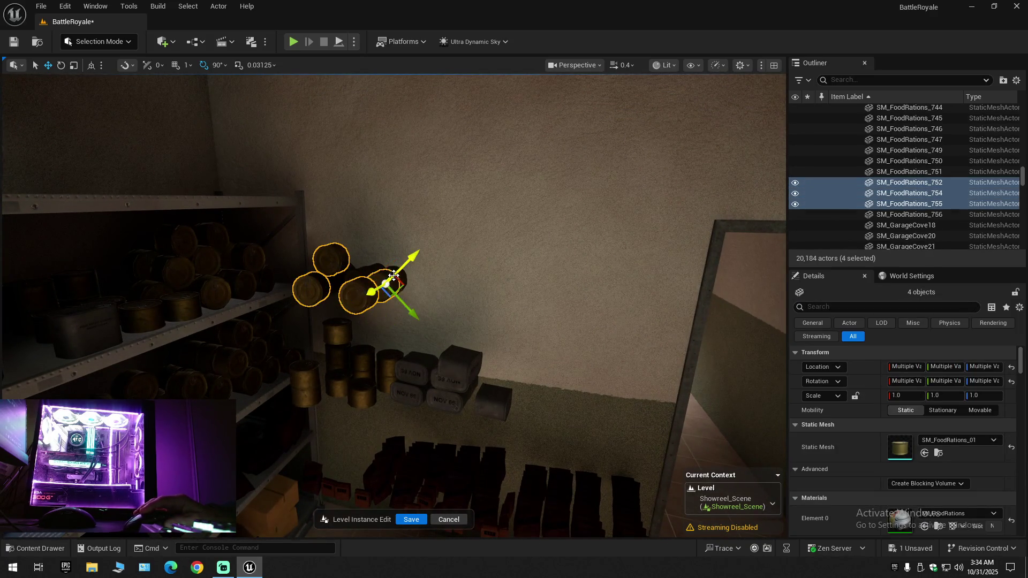
{"action": "left_click", "coordinate": [397, 272], "text": "ctrl"}
{"action": "left_click", "coordinate": [367, 269], "text": "ctrl"}
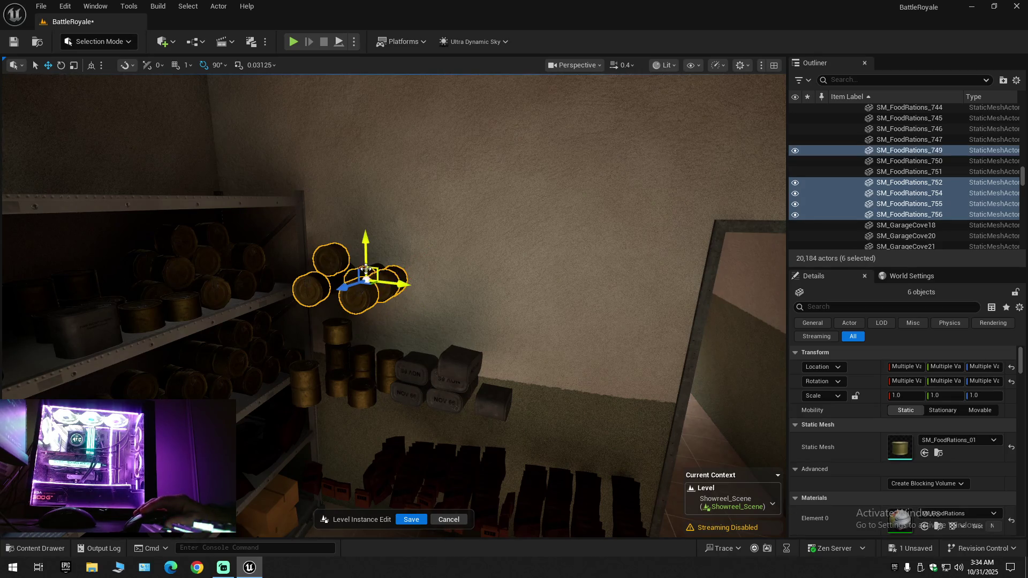
{"action": "left_click", "coordinate": [358, 357], "text": "ctrl"}
{"action": "left_click", "coordinate": [338, 367], "text": "ctrl"}
{"action": "left_click", "coordinate": [338, 384], "text": "ctrl"}
{"action": "left_click", "coordinate": [304, 383], "text": "ctrl"}
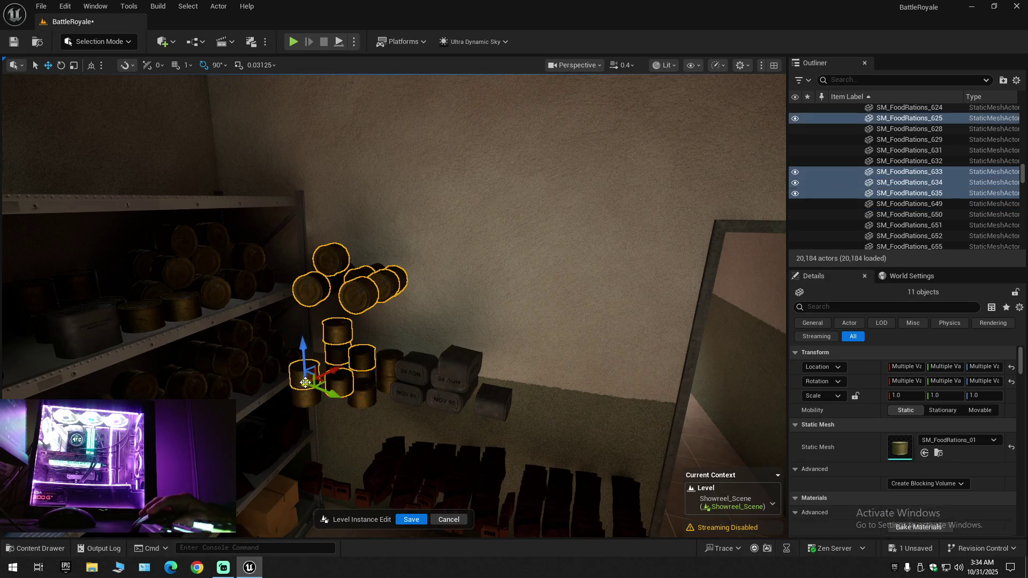
{"action": "left_click", "coordinate": [306, 398], "text": "ctrl"}
{"action": "left_click", "coordinate": [366, 381], "text": "ctrl"}
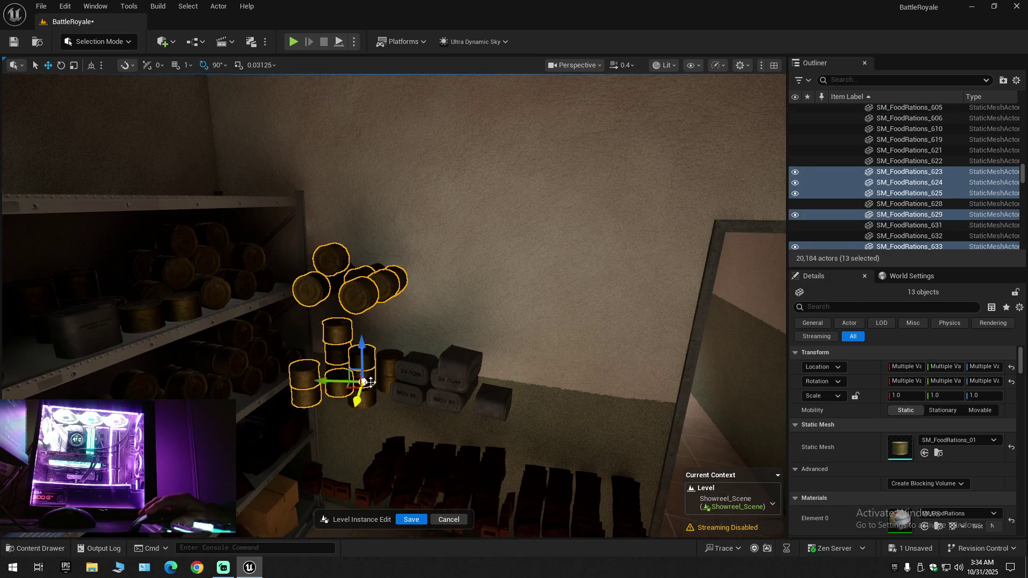
Add the remaining ration cans and the boxes beside the stack to the selection
{"action": "left_click", "coordinate": [385, 369], "text": "ctrl"}
{"action": "left_click", "coordinate": [362, 358], "text": "ctrl"}
{"action": "left_click", "coordinate": [390, 357], "text": "ctrl"}
{"action": "left_click", "coordinate": [413, 357], "text": "ctrl"}
{"action": "left_click", "coordinate": [437, 379], "text": "ctrl"}
{"action": "left_click", "coordinate": [459, 362], "text": "ctrl"}
{"action": "left_click", "coordinate": [452, 382], "text": "ctrl"}
{"action": "left_click", "coordinate": [447, 401], "text": "ctrl"}
{"action": "left_click", "coordinate": [494, 402], "text": "ctrl"}
Add the ration boxes at the shelf base, then delete all the selected ration items
{"action": "left_click_drag", "start_coordinate": [491, 441], "coordinate": [468, 446]}
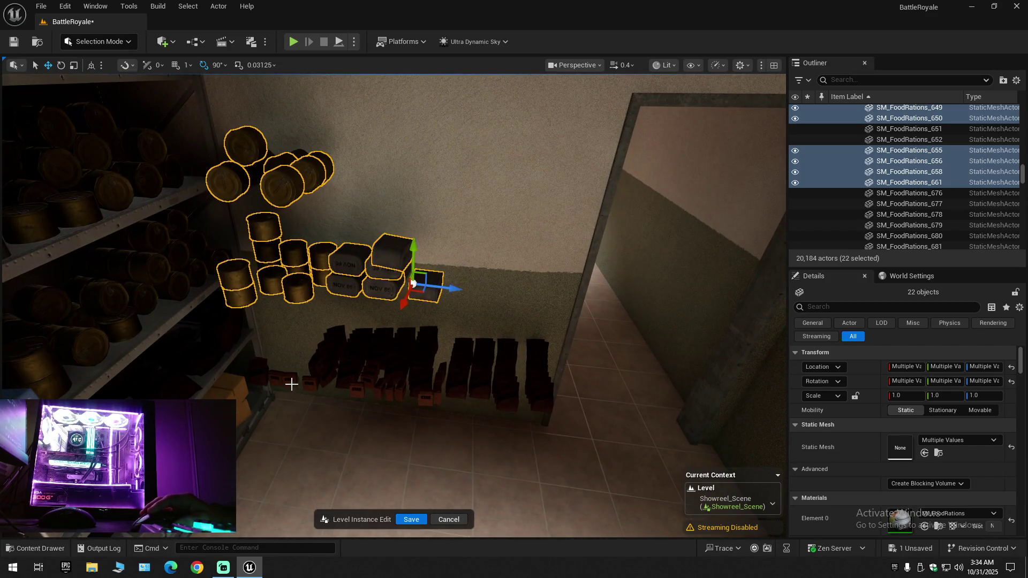
{"action": "left_click", "coordinate": [263, 373], "text": "ctrl"}
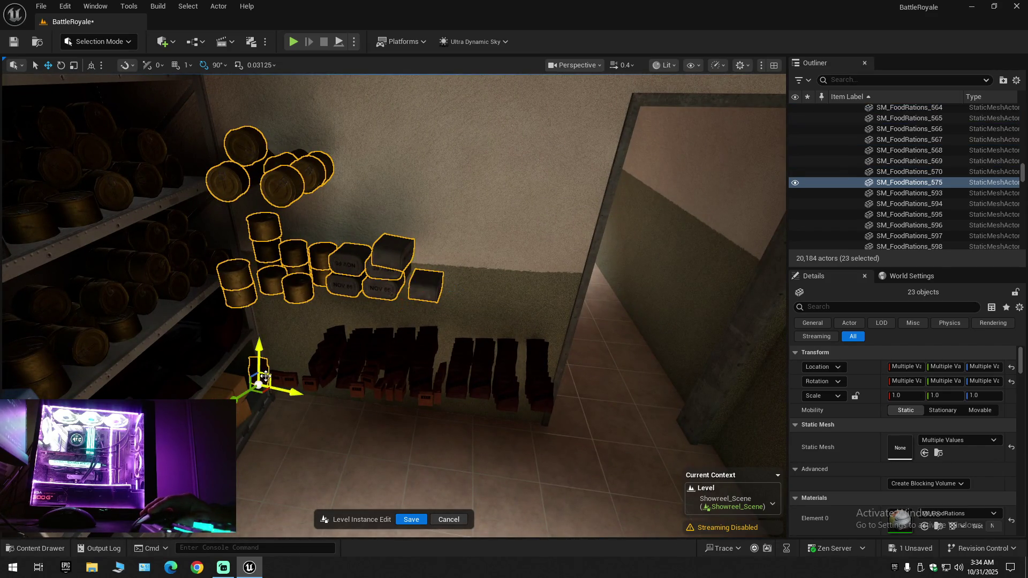
{"action": "left_click", "coordinate": [303, 381], "text": "ctrl"}
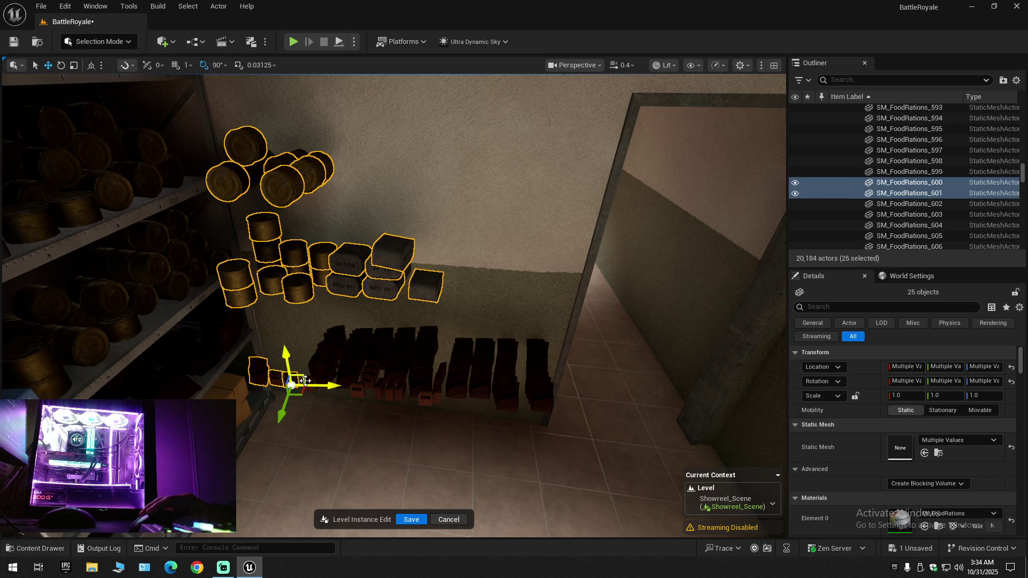
{"action": "left_click", "coordinate": [310, 384], "text": "ctrl"}
{"action": "left_click", "coordinate": [358, 388], "text": "ctrl"}
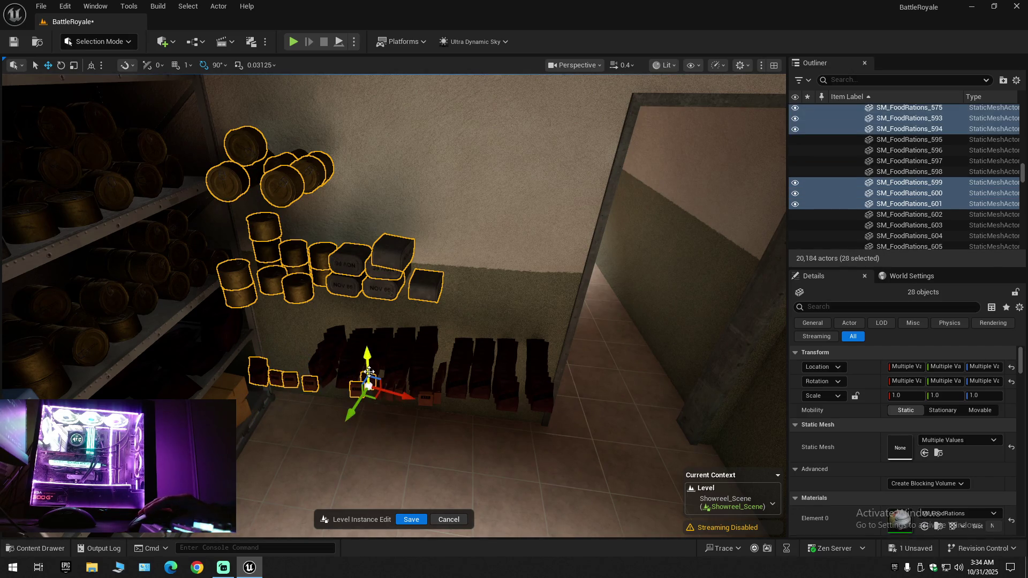
{"action": "left_click", "coordinate": [369, 374], "text": "ctrl"}
{"action": "left_click", "coordinate": [348, 367], "text": "ctrl"}
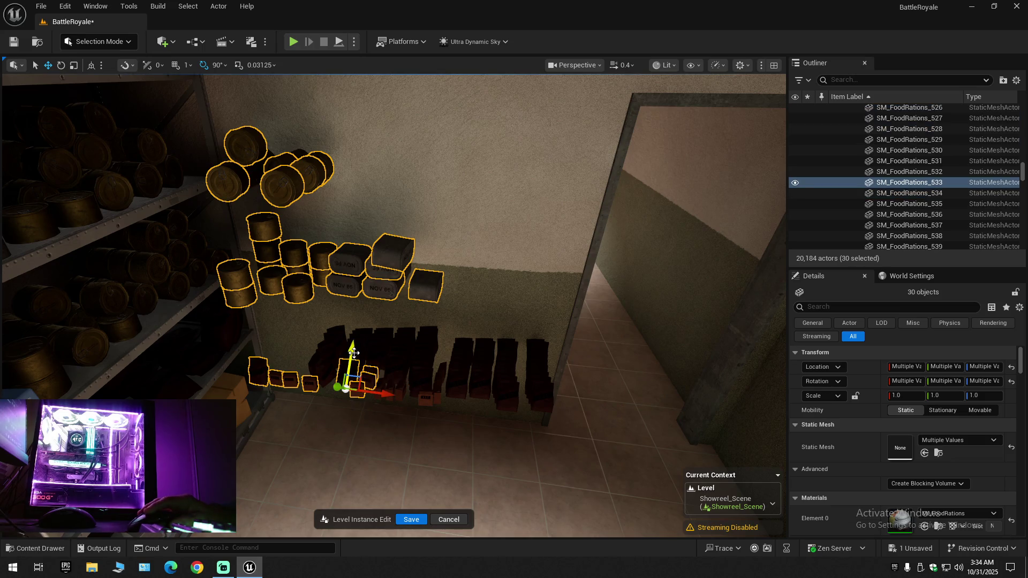
{"action": "left_click", "coordinate": [349, 370], "text": "ctrl"}
{"action": "left_click", "coordinate": [353, 358], "text": "ctrl"}
{"action": "left_click", "coordinate": [355, 347], "text": "ctrl"}
{"action": "left_click", "coordinate": [362, 335], "text": "ctrl"}
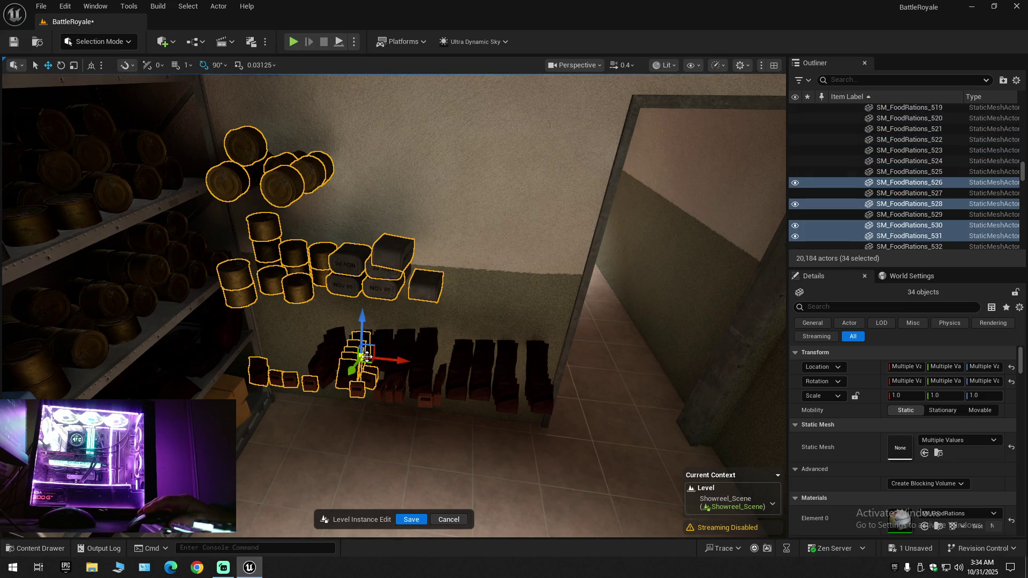
{"action": "key", "text": "Delete"}
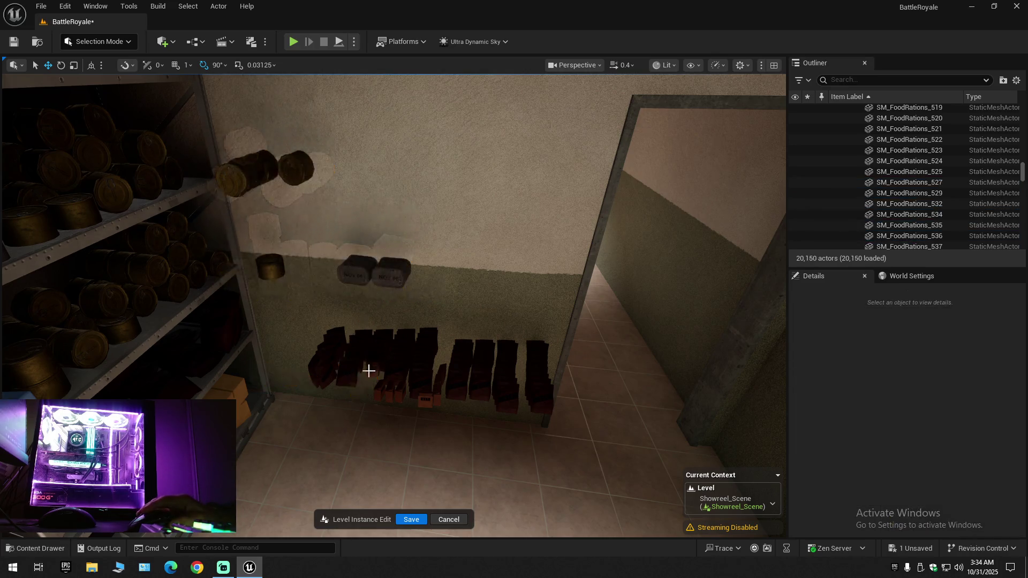
Select the floor ration boxes, including SM_FoodRations_603 and SM_FoodRations_604
{"action": "left_click", "coordinate": [321, 368]}
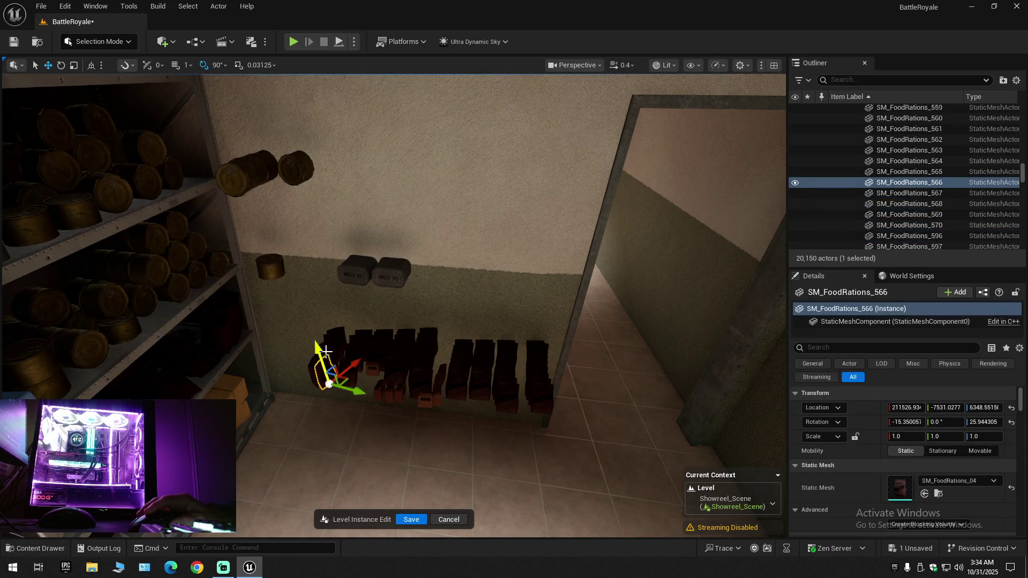
{"action": "left_click", "coordinate": [326, 355], "text": "ctrl"}
{"action": "left_click", "coordinate": [331, 345], "text": "ctrl"}
{"action": "left_click", "coordinate": [336, 333], "text": "ctrl"}
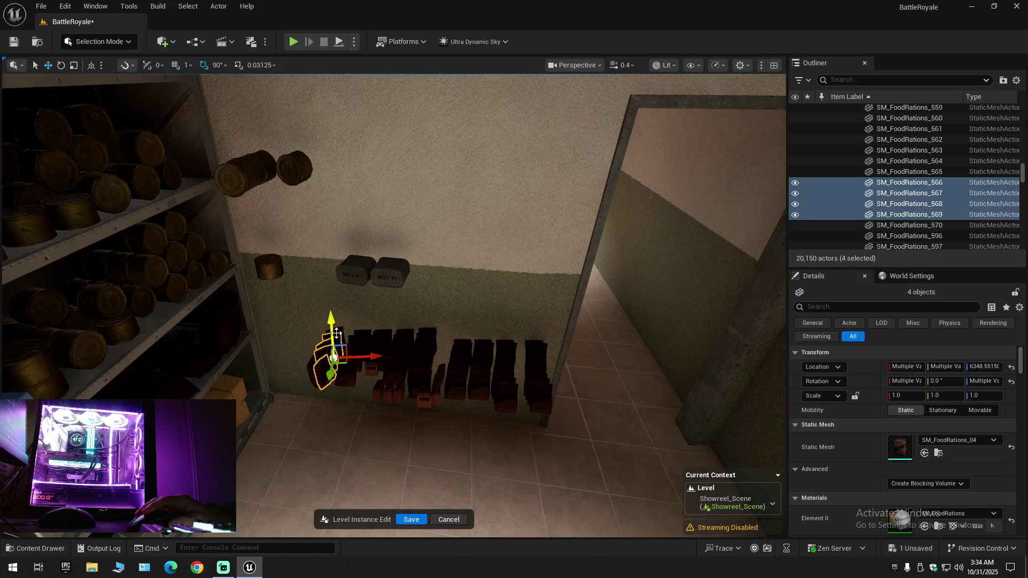
{"action": "left_click", "coordinate": [347, 370], "text": "ctrl"}
{"action": "left_click", "coordinate": [373, 370], "text": "ctrl"}
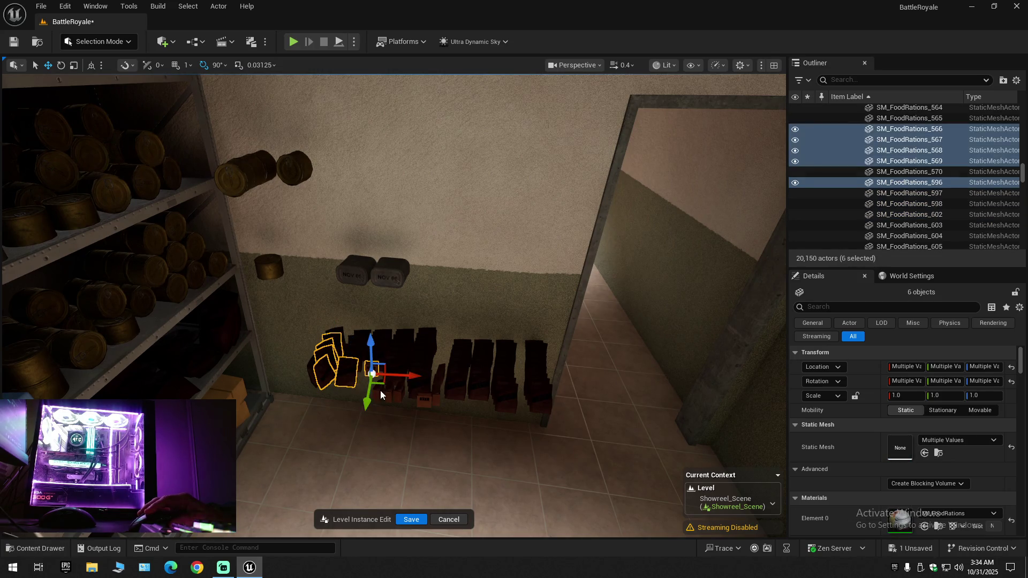
{"action": "left_click", "coordinate": [390, 392], "text": "ctrl"}
{"action": "left_click", "coordinate": [400, 393], "text": "ctrl"}
{"action": "left_click", "coordinate": [425, 400], "text": "ctrl"}
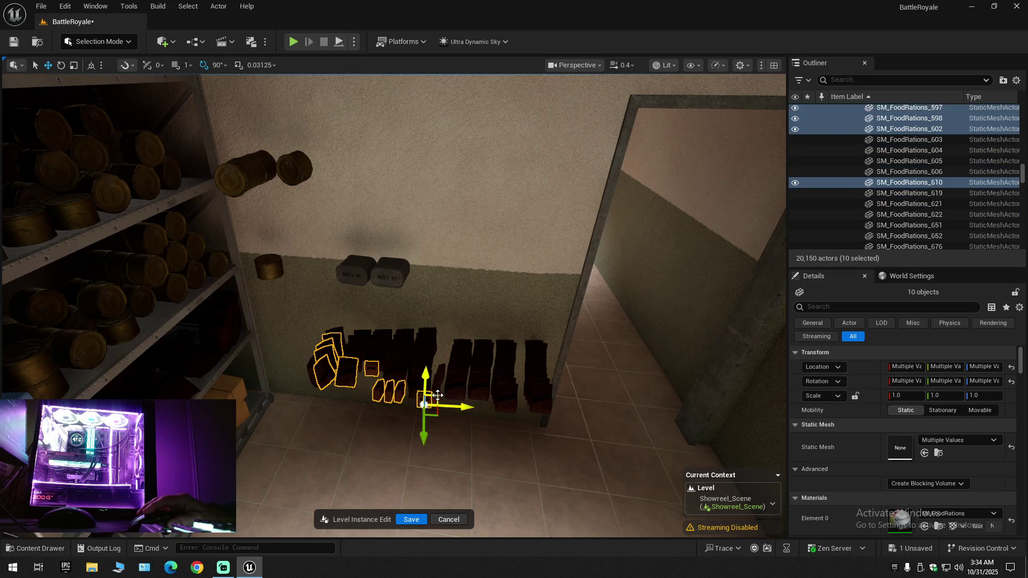
{"action": "left_click", "coordinate": [437, 394], "text": "ctrl"}
{"action": "left_click", "coordinate": [440, 375], "text": "ctrl"}
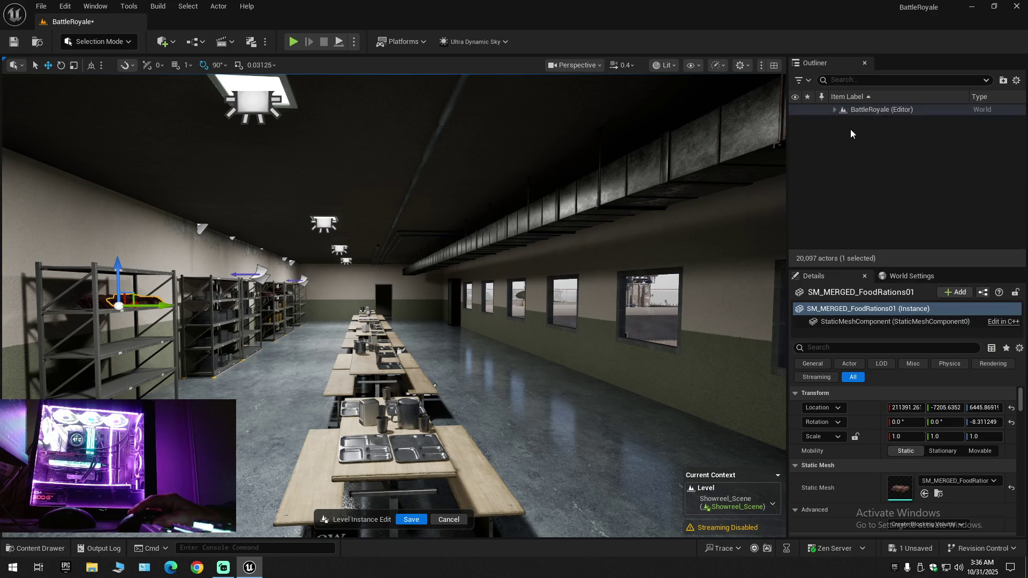
Save the edited level from the toolbar and with File > Save Current Level
{"action": "left_click", "coordinate": [22, 48]}
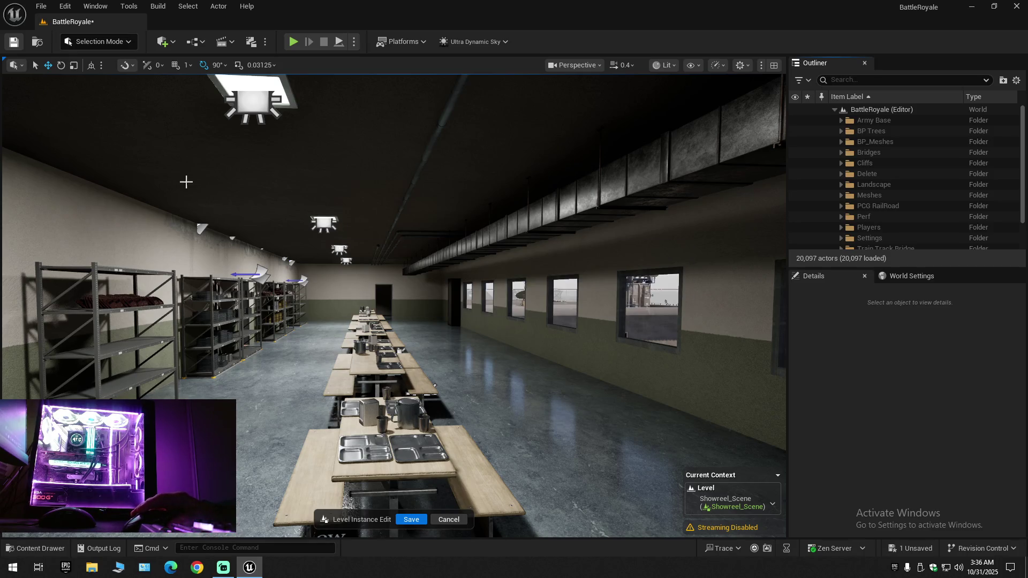
{"action": "left_click", "coordinate": [42, 7]}
{"action": "left_click", "coordinate": [75, 137]}
{"action": "left_click", "coordinate": [42, 6]}
{"action": "left_click", "coordinate": [74, 137]}
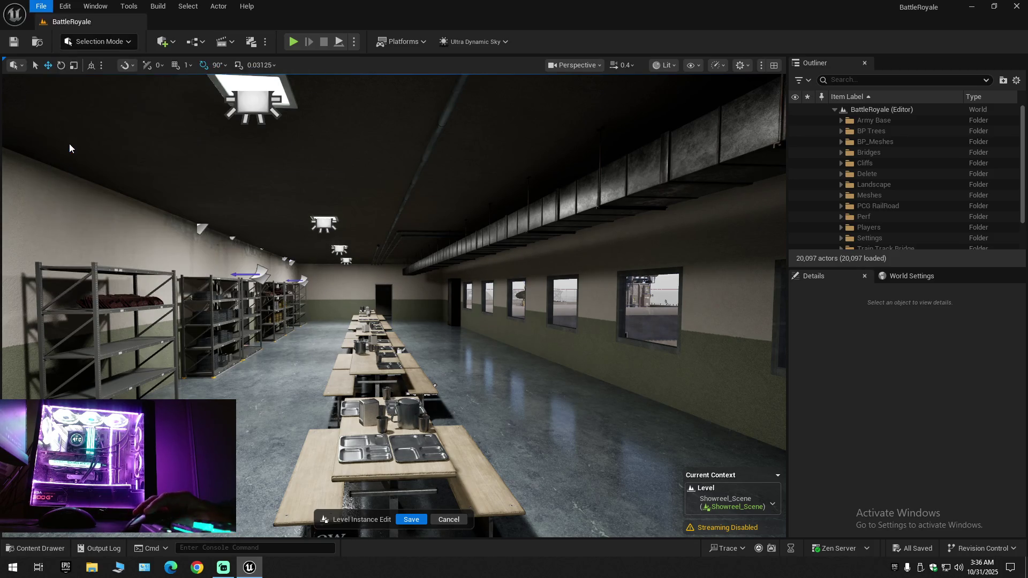
Select RectLight232 above the mess-hall tables and face the tables head-on
{"action": "mouse_move", "coordinate": [324, 352]}
{"action": "left_mouse_down"}
{"action": "mouse_move", "coordinate": [209, 355]}
{"action": "mouse_move", "coordinate": [205, 310]}
{"action": "mouse_move", "coordinate": [310, 381]}
{"action": "left_mouse_up"}
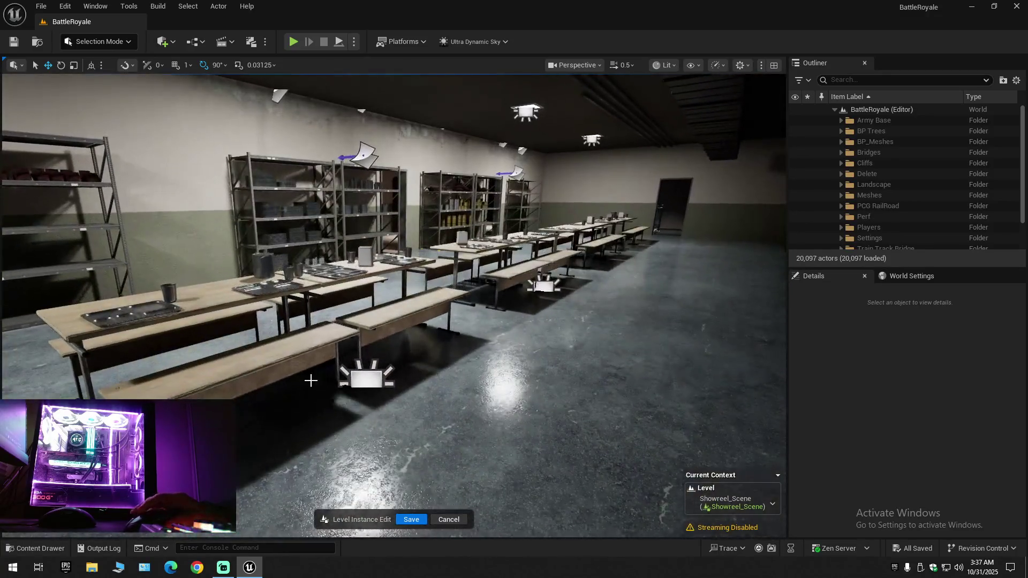
{"action": "left_click", "coordinate": [365, 383]}
{"action": "mouse_move", "coordinate": [429, 384]}
{"action": "left_mouse_down"}
{"action": "mouse_move", "coordinate": [370, 379]}
{"action": "mouse_move", "coordinate": [403, 426]}
{"action": "left_mouse_up"}
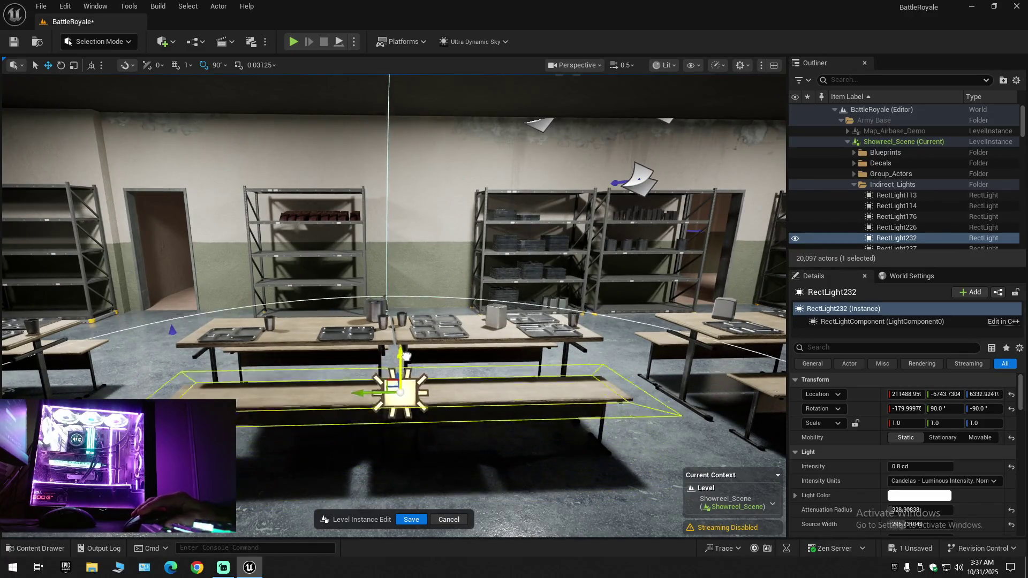
Undo RectLight232's last move, deselect it, and turn toward the windowed side wall
{"action": "left_click_drag", "start_coordinate": [389, 446], "coordinate": [441, 370]}
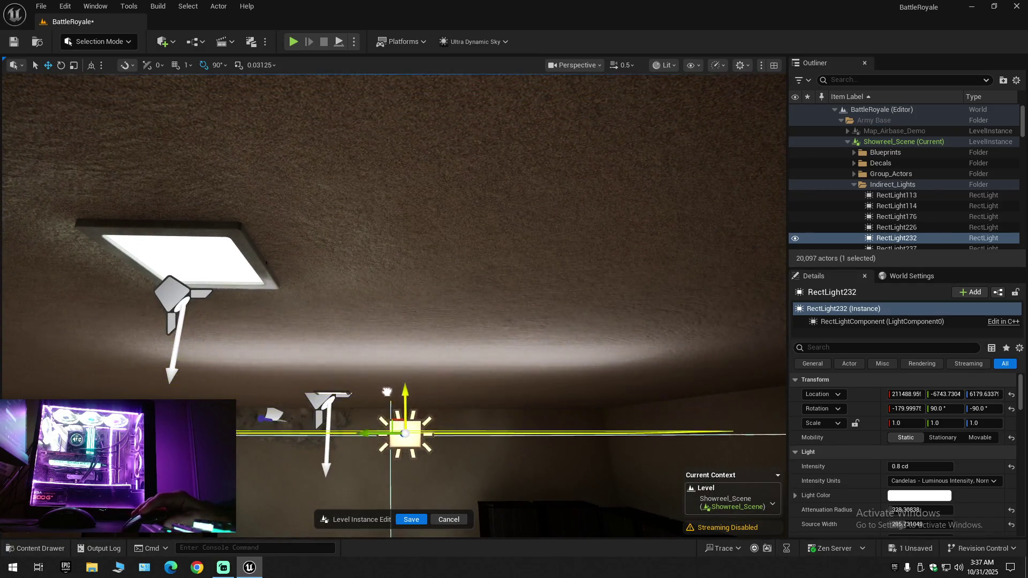
{"action": "key", "text": "ctrl+z"}
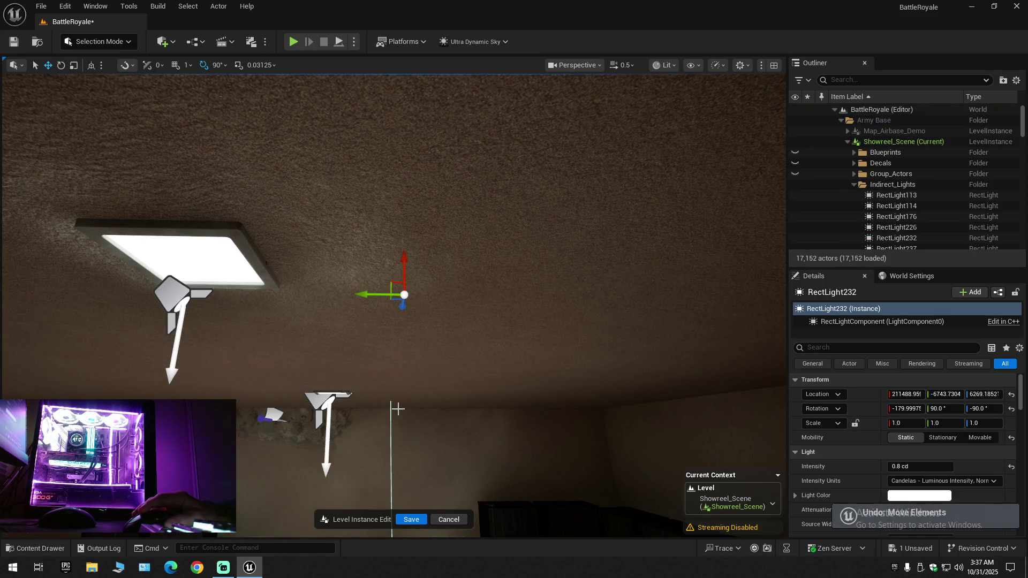
{"action": "mouse_move", "coordinate": [441, 404]}
{"action": "left_mouse_down"}
{"action": "mouse_move", "coordinate": [447, 477]}
{"action": "mouse_move", "coordinate": [351, 473]}
{"action": "mouse_move", "coordinate": [300, 428]}
{"action": "mouse_move", "coordinate": [343, 472]}
{"action": "mouse_move", "coordinate": [311, 445]}
{"action": "left_mouse_up"}
{"action": "key", "text": "Escape"}
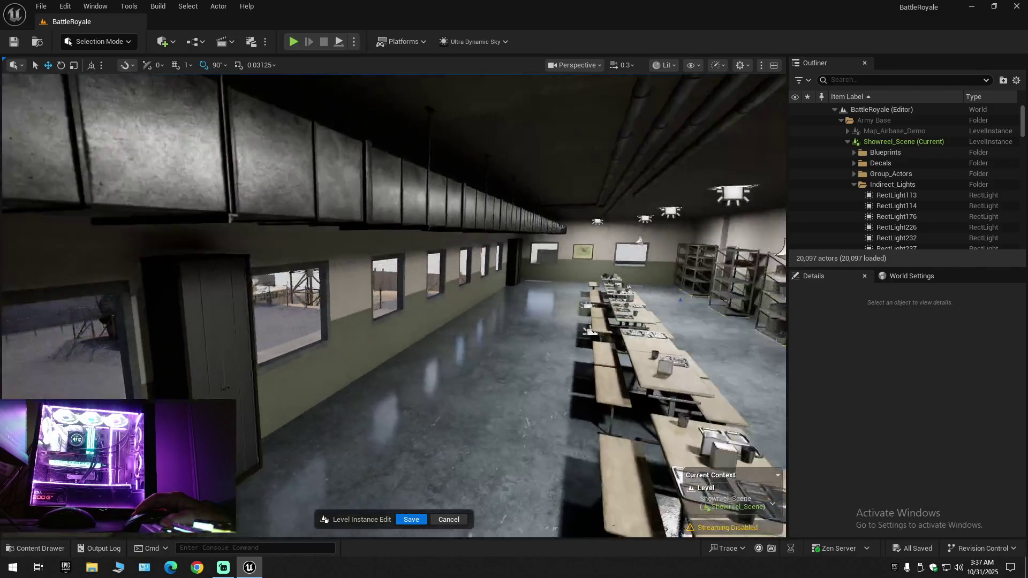
{"action": "mouse_move", "coordinate": [311, 445]}
{"action": "left_mouse_down"}
{"action": "mouse_move", "coordinate": [251, 439]}
{"action": "mouse_move", "coordinate": [357, 436]}
{"action": "mouse_move", "coordinate": [289, 436]}
{"action": "mouse_move", "coordinate": [300, 437]}
{"action": "mouse_move", "coordinate": [267, 445]}
{"action": "mouse_move", "coordinate": [252, 471]}
{"action": "mouse_move", "coordinate": [204, 441]}
{"action": "mouse_move", "coordinate": [252, 439]}
{"action": "mouse_move", "coordinate": [352, 305]}
{"action": "left_mouse_up"}
{"action": "scroll", "coordinate": [394, 306], "scroll_direction": "up", "scroll_amount": 2}
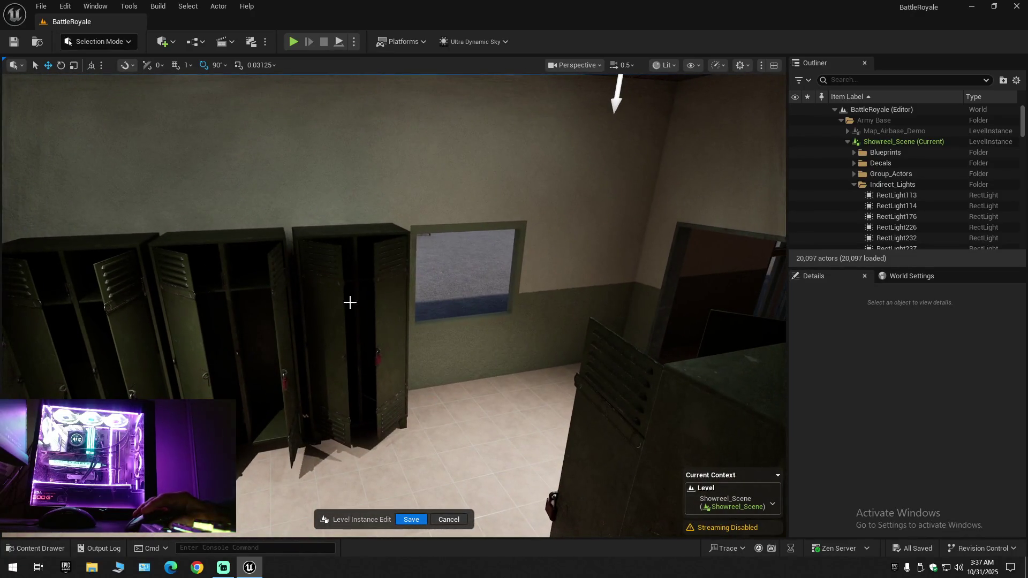
Delete two green lockers with their doors, six pieces in all
{"action": "left_click", "coordinate": [332, 285]}
{"action": "left_click", "coordinate": [384, 277], "text": "ctrl"}
{"action": "left_click", "coordinate": [359, 234], "text": "ctrl"}
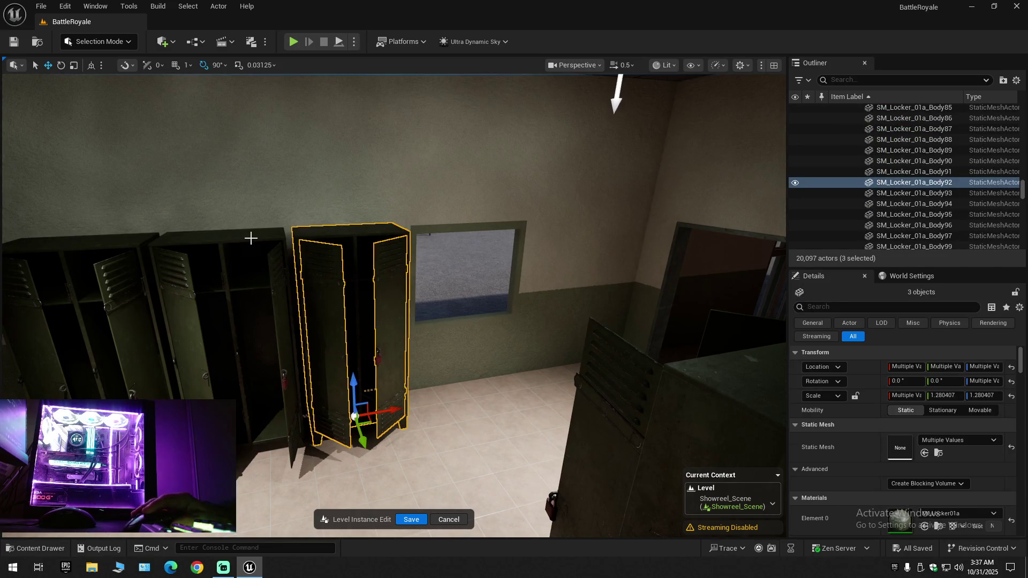
{"action": "left_click", "coordinate": [255, 237], "text": "ctrl"}
{"action": "left_click", "coordinate": [208, 275], "text": "ctrl"}
{"action": "left_click", "coordinate": [276, 271], "text": "ctrl"}
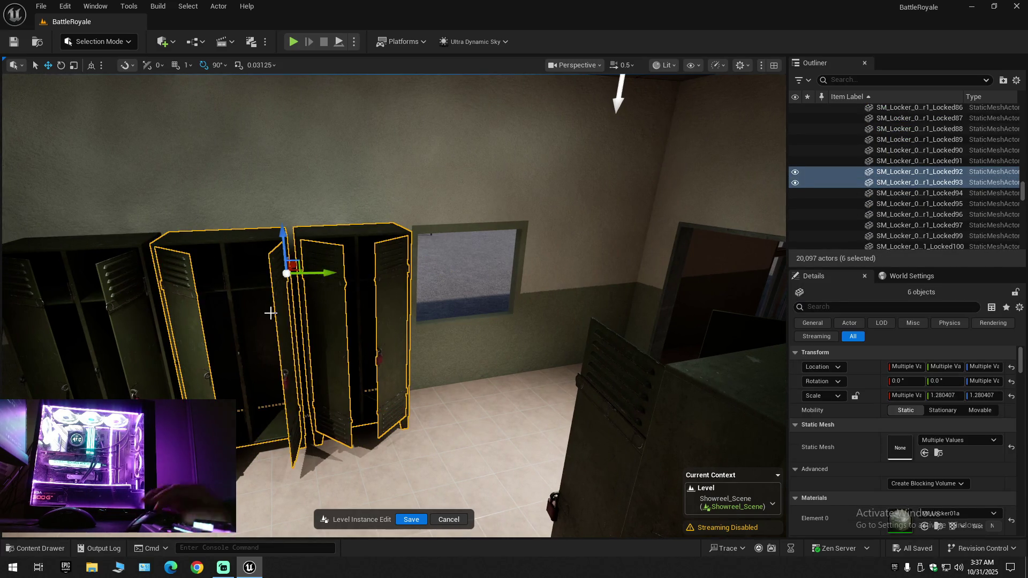
{"action": "key", "text": "Delete"}
Delete the locker by the stairs and the neighbouring left locker, doors included
{"action": "left_click_drag", "start_coordinate": [280, 404], "coordinate": [250, 374]}
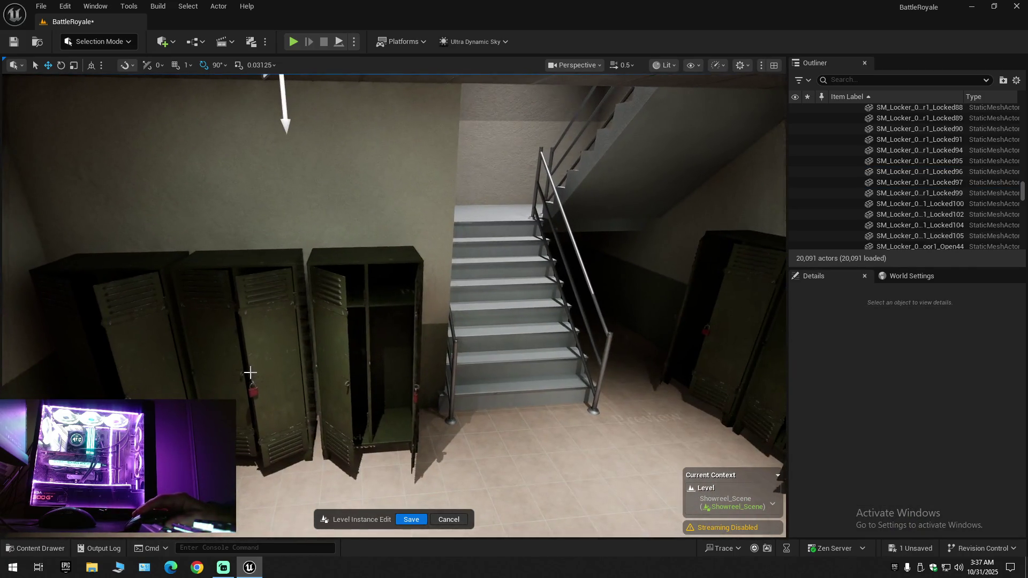
{"action": "left_click", "coordinate": [327, 333]}
{"action": "left_click", "coordinate": [397, 286], "text": "ctrl"}
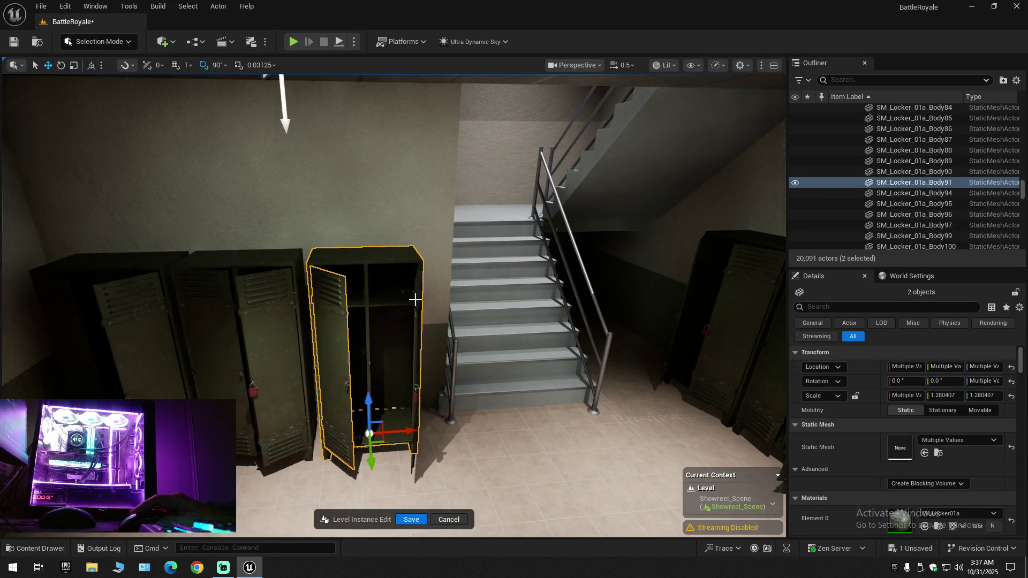
{"action": "left_click", "coordinate": [422, 315], "text": "ctrl"}
{"action": "key", "text": "Delete"}
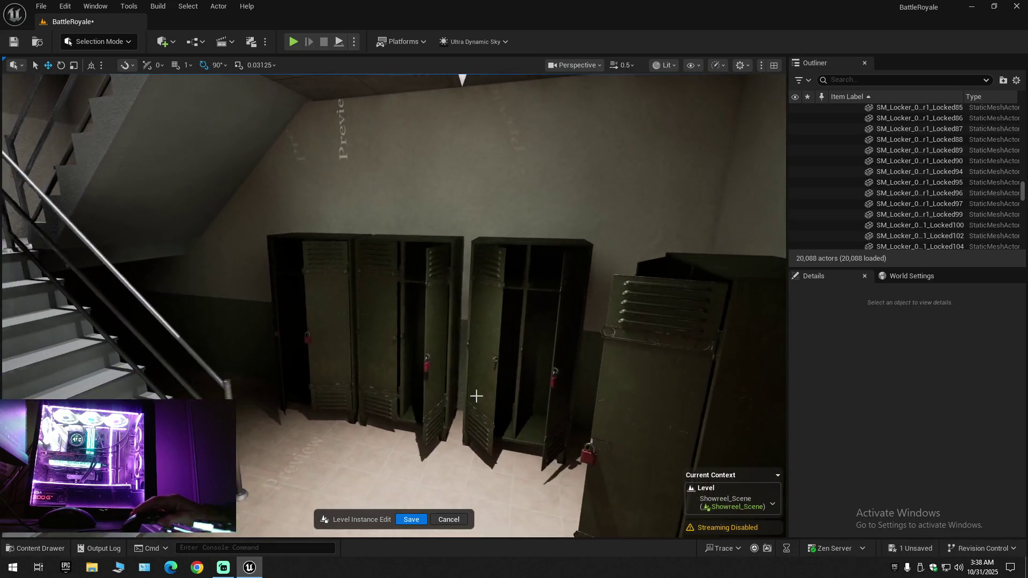
{"action": "left_click", "coordinate": [272, 284]}
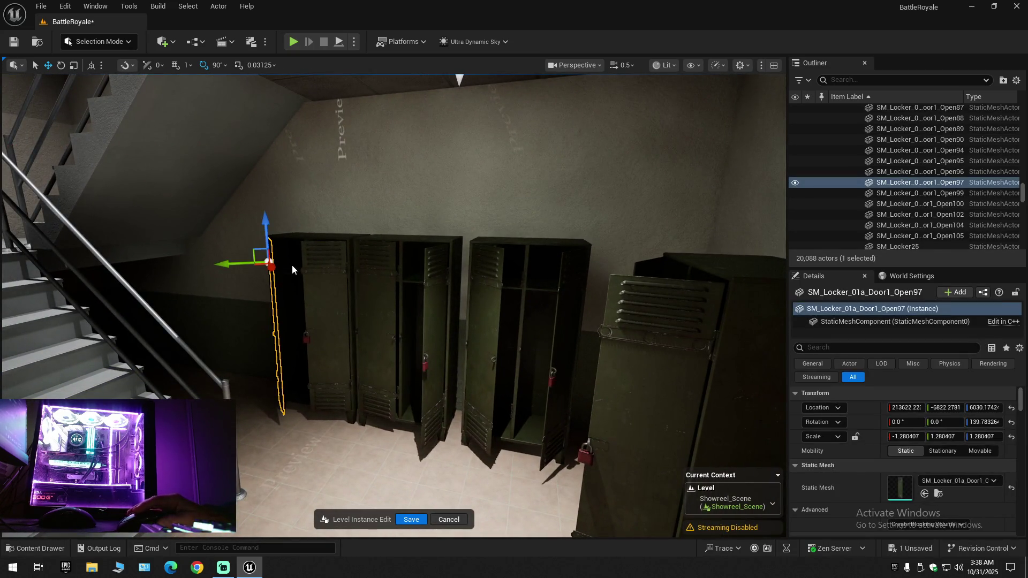
{"action": "left_click", "coordinate": [322, 269]}
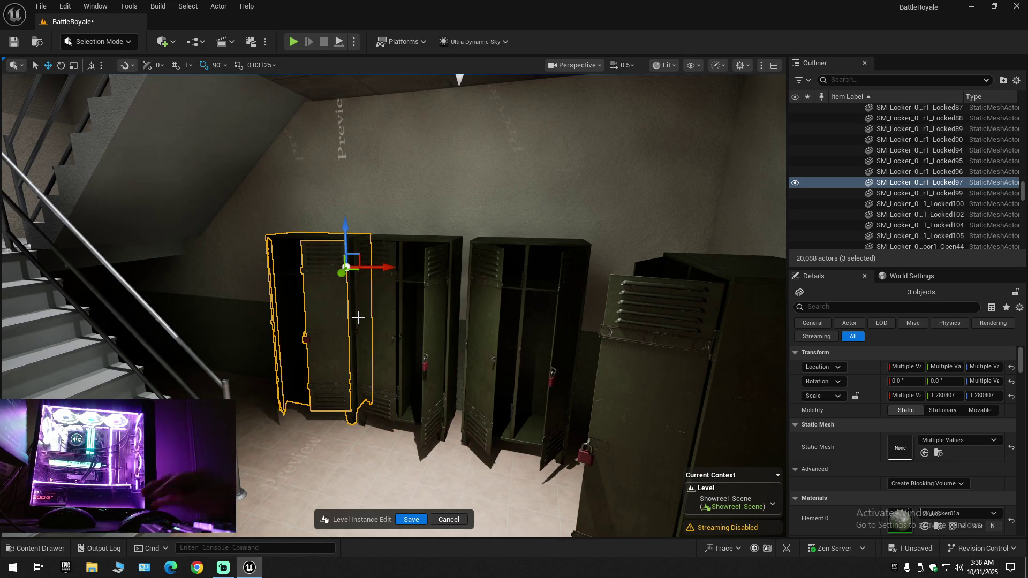
{"action": "key", "text": "Delete"}
Delete one more open green locker and its door
{"action": "scroll", "coordinate": [394, 305], "scroll_direction": "down", "scroll_amount": 2}
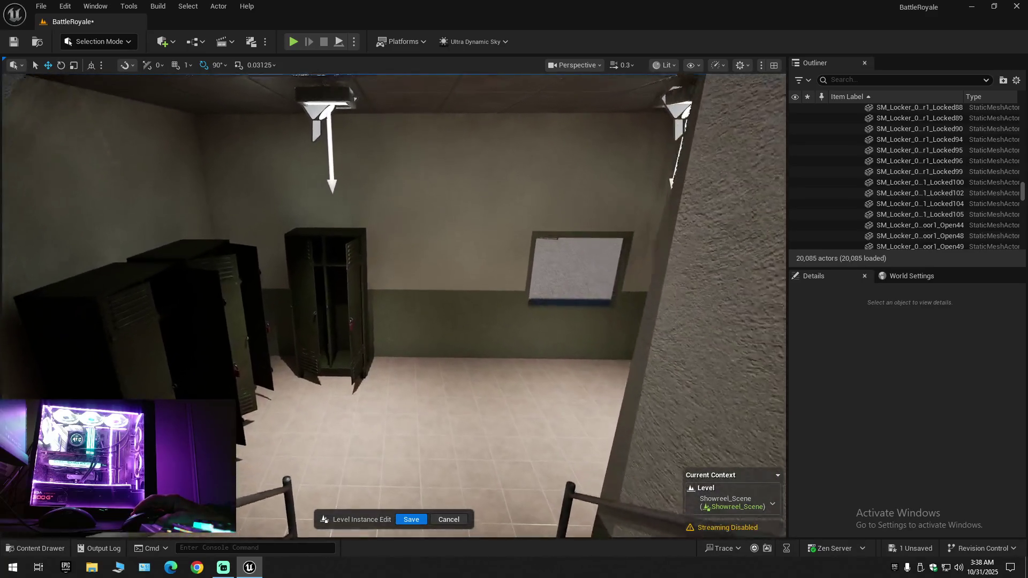
{"action": "scroll", "coordinate": [364, 326], "scroll_direction": "up", "scroll_amount": 5}
{"action": "left_click", "coordinate": [385, 322]}
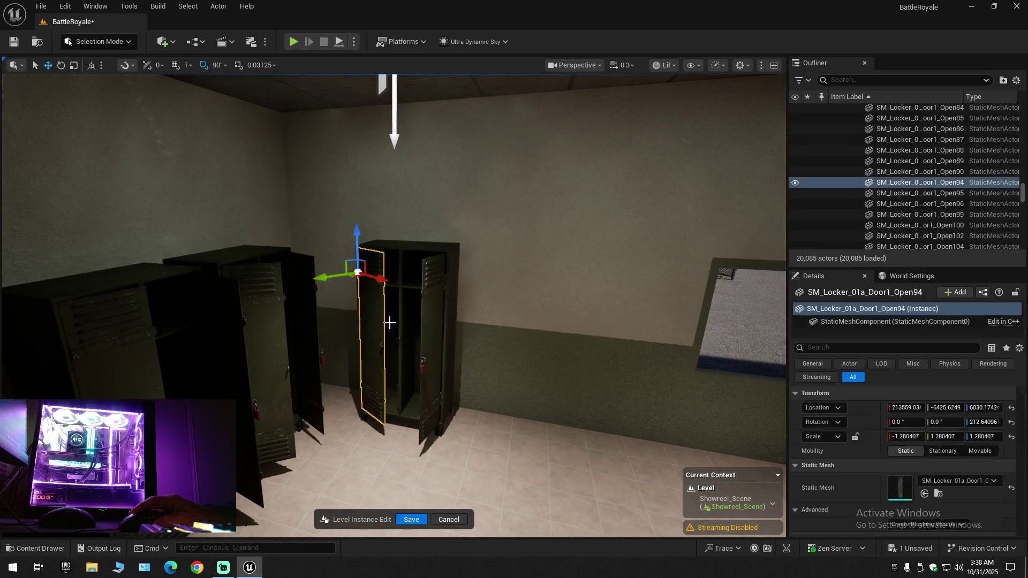
{"action": "left_click", "coordinate": [409, 271], "text": "ctrl"}
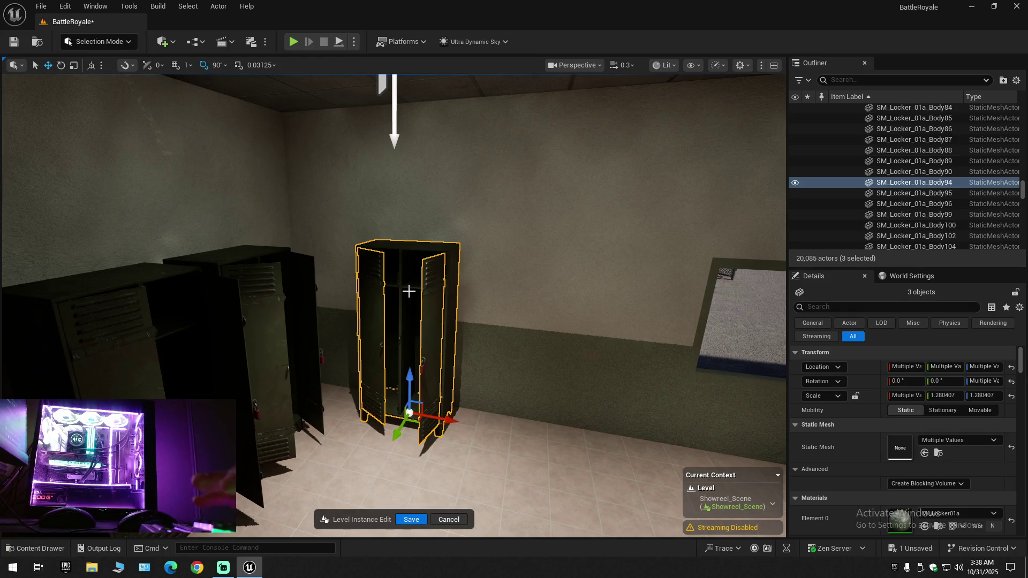
{"action": "key", "text": "Delete"}
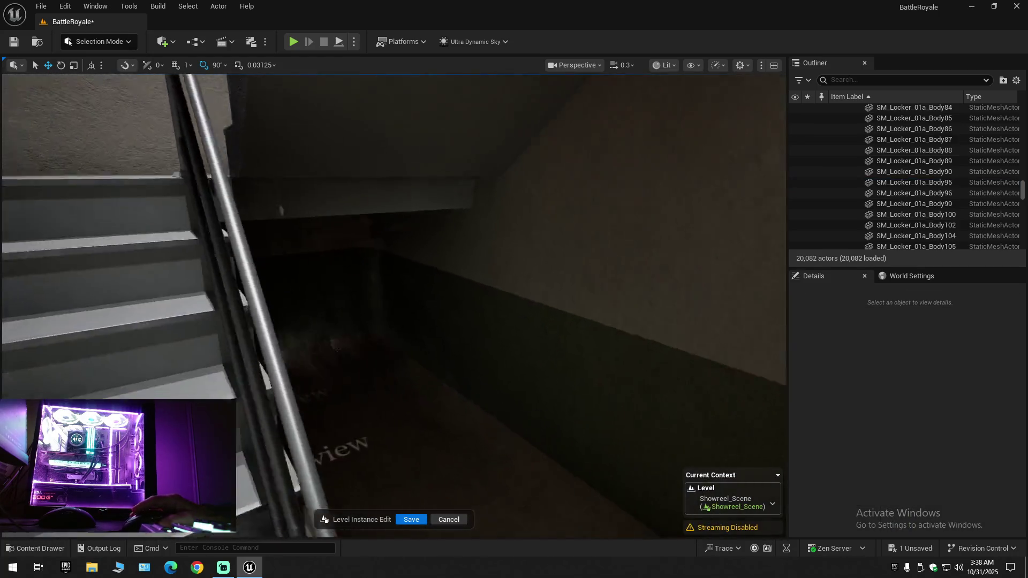
{"action": "mouse_move", "coordinate": [393, 305]}
{"action": "left_mouse_down"}
{"action": "mouse_move", "coordinate": [406, 289]}
{"action": "mouse_move", "coordinate": [375, 292]}
{"action": "mouse_move", "coordinate": [429, 289]}
{"action": "mouse_move", "coordinate": [313, 294]}
{"action": "mouse_move", "coordinate": [409, 293]}
{"action": "mouse_move", "coordinate": [418, 348]}
{"action": "left_mouse_up"}
Delete the grey locker beside the doorway along with both its doors
{"action": "scroll", "coordinate": [353, 292], "scroll_direction": "up", "scroll_amount": 2}
{"action": "scroll", "coordinate": [316, 293], "scroll_direction": "down", "scroll_amount": 2}
{"action": "scroll", "coordinate": [399, 293], "scroll_direction": "up", "scroll_amount": 2}
{"action": "scroll", "coordinate": [413, 306], "scroll_direction": "down", "scroll_amount": 1}
{"action": "left_click", "coordinate": [303, 280]}
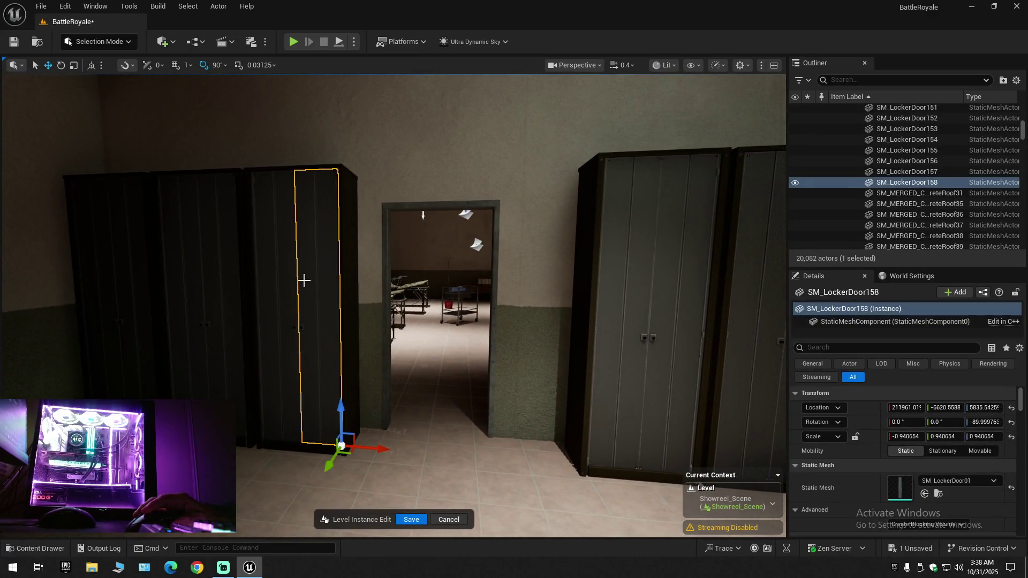
{"action": "left_click", "coordinate": [282, 264], "text": "ctrl"}
{"action": "left_click", "coordinate": [345, 215], "text": "ctrl"}
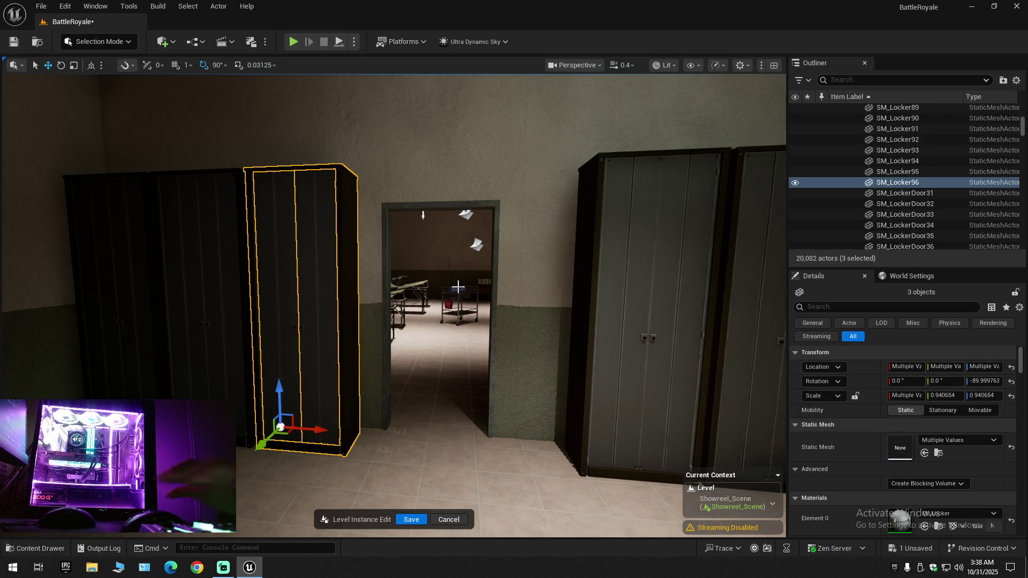
{"action": "key", "text": "Delete"}
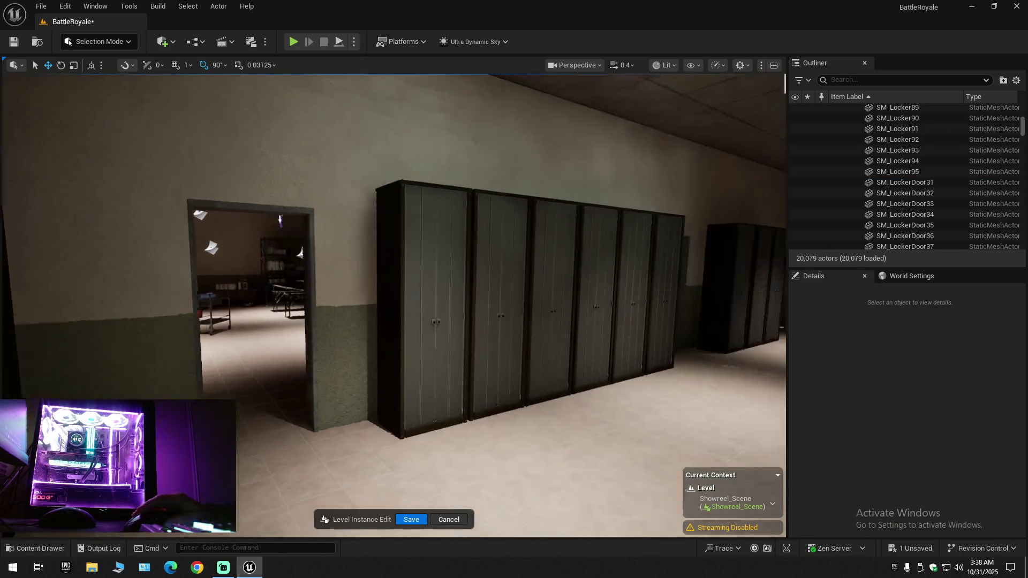
Delete locker SM_Locker74 and its doors by the dark doorway
{"action": "key", "text": "w"}
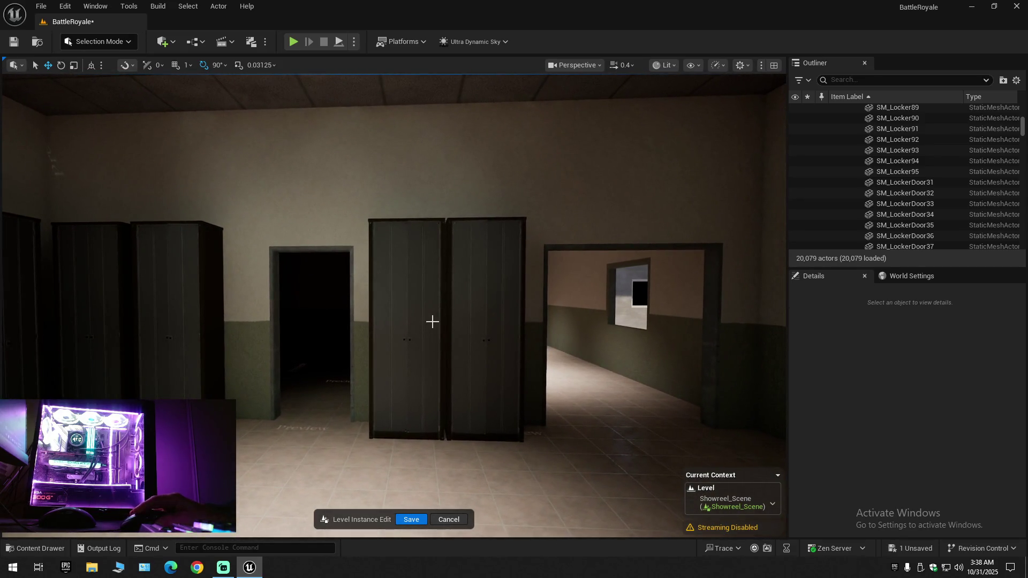
{"action": "left_click", "coordinate": [432, 321]}
{"action": "left_click", "coordinate": [392, 276], "text": "ctrl"}
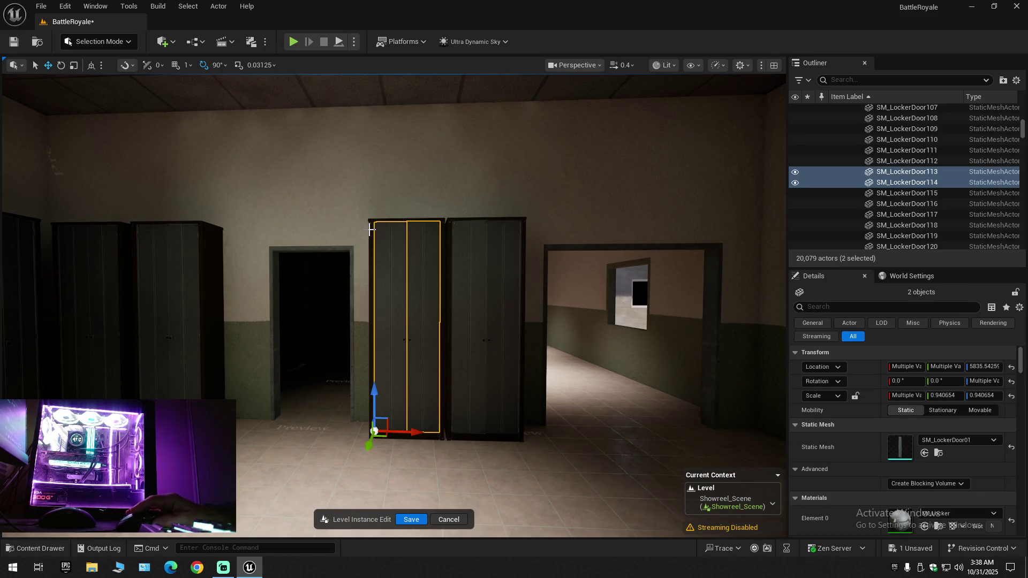
{"action": "left_click", "coordinate": [373, 268], "text": "ctrl"}
{"action": "key", "text": "Delete"}
Delete the middle locker SM_Locker72 together with its doors
{"action": "left_click_drag", "start_coordinate": [510, 340], "coordinate": [443, 332]}
{"action": "left_click", "coordinate": [349, 327]}
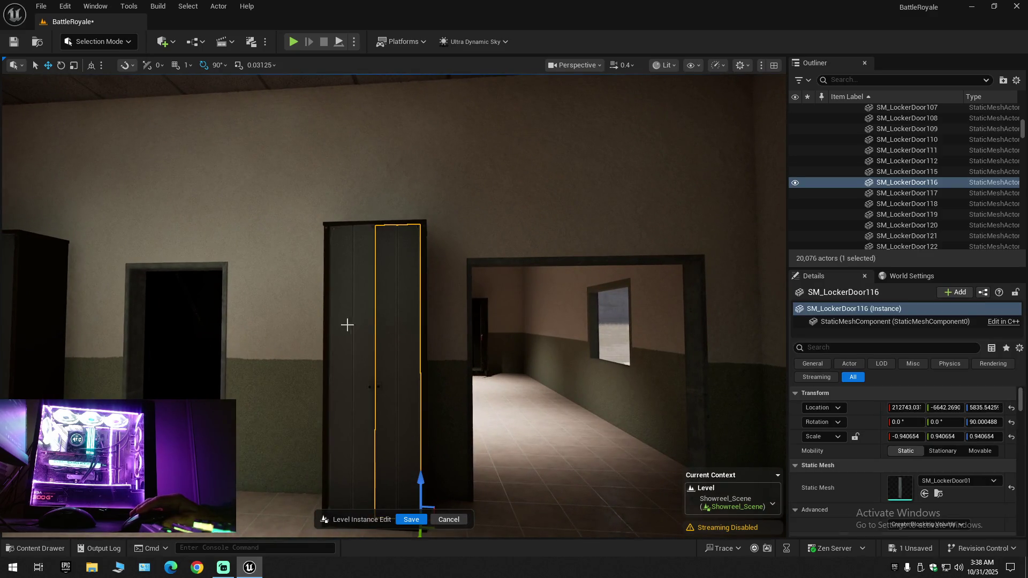
{"action": "left_click", "coordinate": [324, 305], "text": "ctrl"}
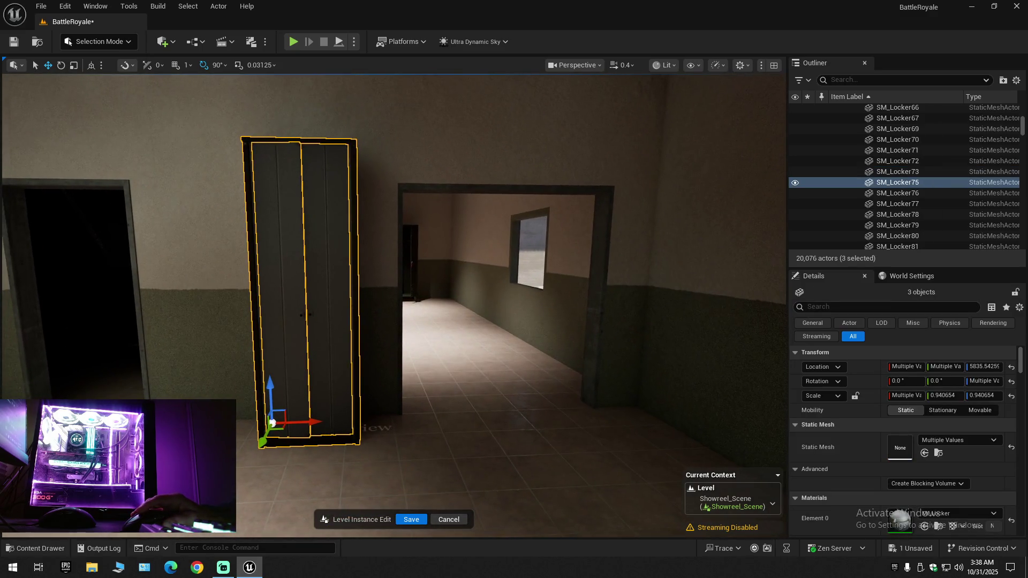
{"action": "left_click_drag", "start_coordinate": [375, 333], "coordinate": [344, 333]}
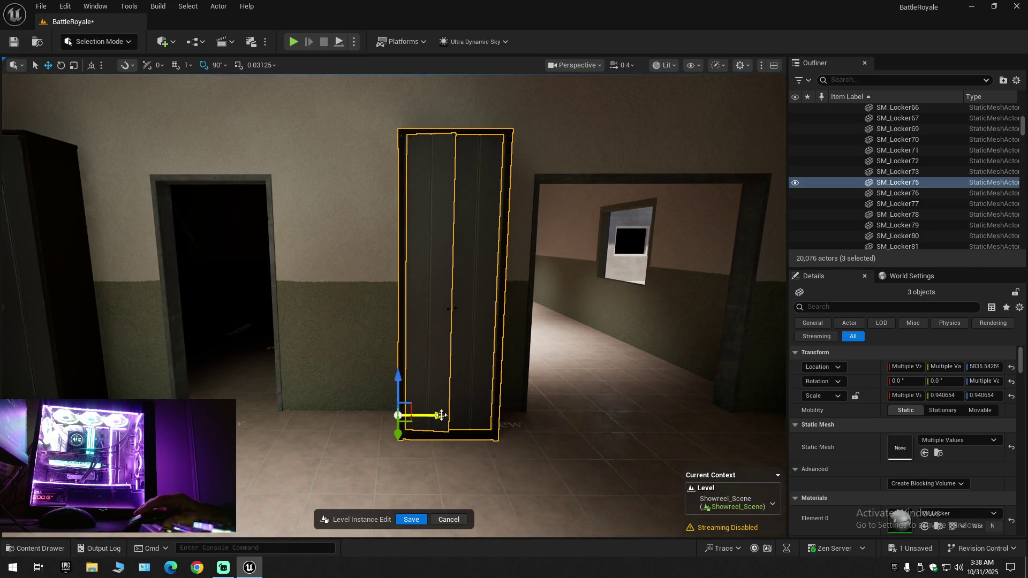
{"action": "mouse_move", "coordinate": [411, 413]}
{"action": "left_mouse_down"}
{"action": "mouse_move", "coordinate": [332, 415]}
{"action": "mouse_move", "coordinate": [332, 362]}
{"action": "left_mouse_up"}
{"action": "mouse_move", "coordinate": [405, 326]}
{"action": "left_mouse_down"}
{"action": "mouse_move", "coordinate": [388, 325]}
{"action": "mouse_move", "coordinate": [405, 325]}
{"action": "left_mouse_up"}
{"action": "left_click", "coordinate": [358, 285]}
{"action": "left_click", "coordinate": [380, 280]}
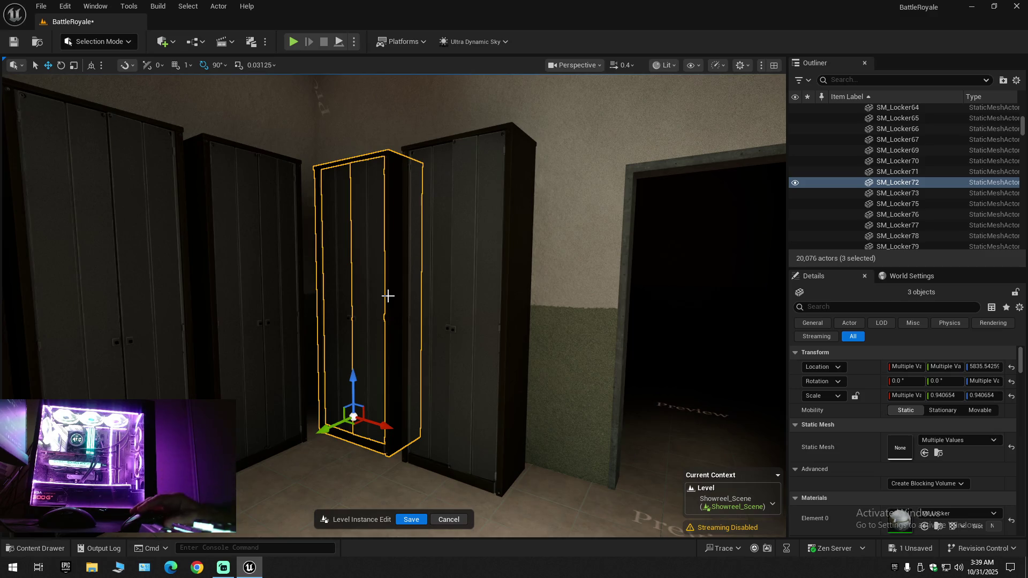
{"action": "key", "text": "Delete"}
Slide locker SM_Locker73 left along the wall and duplicate SpotLight18 further right
{"action": "scroll", "coordinate": [457, 368], "scroll_direction": "down", "scroll_amount": 5}
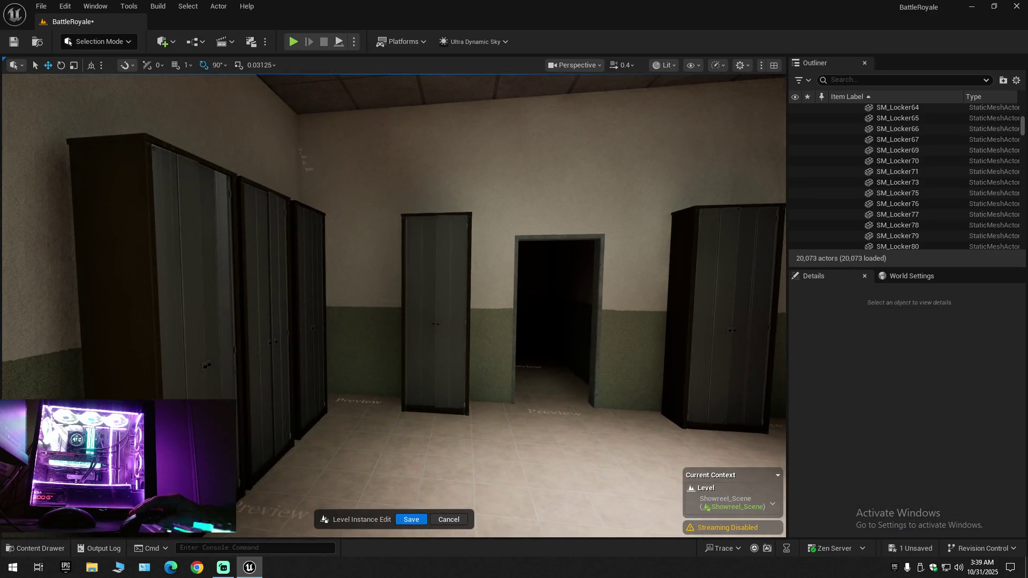
{"action": "left_click", "coordinate": [422, 323]}
{"action": "left_click", "coordinate": [404, 308], "text": "ctrl"}
{"action": "left_click", "coordinate": [404, 310], "text": "ctrl"}
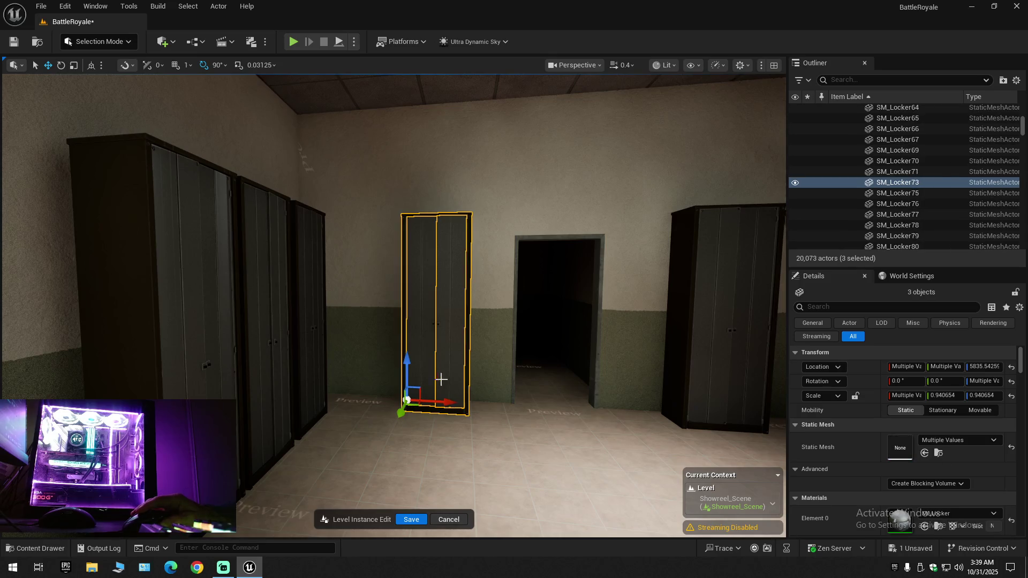
{"action": "mouse_move", "coordinate": [444, 402]}
{"action": "left_mouse_down"}
{"action": "mouse_move", "coordinate": [421, 402]}
{"action": "mouse_move", "coordinate": [525, 397]}
{"action": "mouse_move", "coordinate": [413, 401]}
{"action": "mouse_move", "coordinate": [447, 402]}
{"action": "mouse_move", "coordinate": [434, 401]}
{"action": "mouse_move", "coordinate": [437, 378]}
{"action": "left_mouse_up"}
{"action": "left_click", "coordinate": [376, 176]}
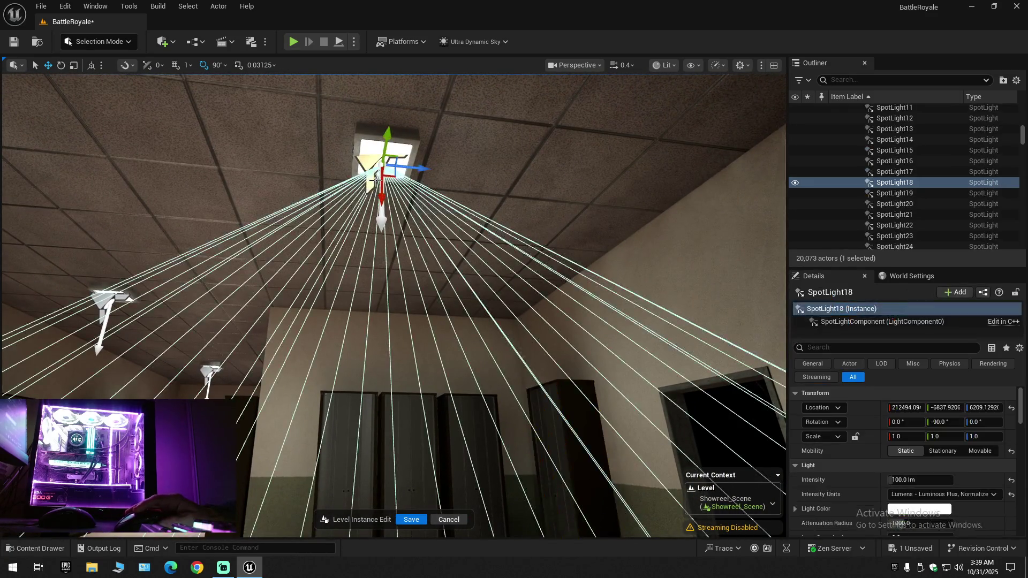
{"action": "left_click_drag", "start_coordinate": [413, 166], "coordinate": [701, 230], "text": "alt"}
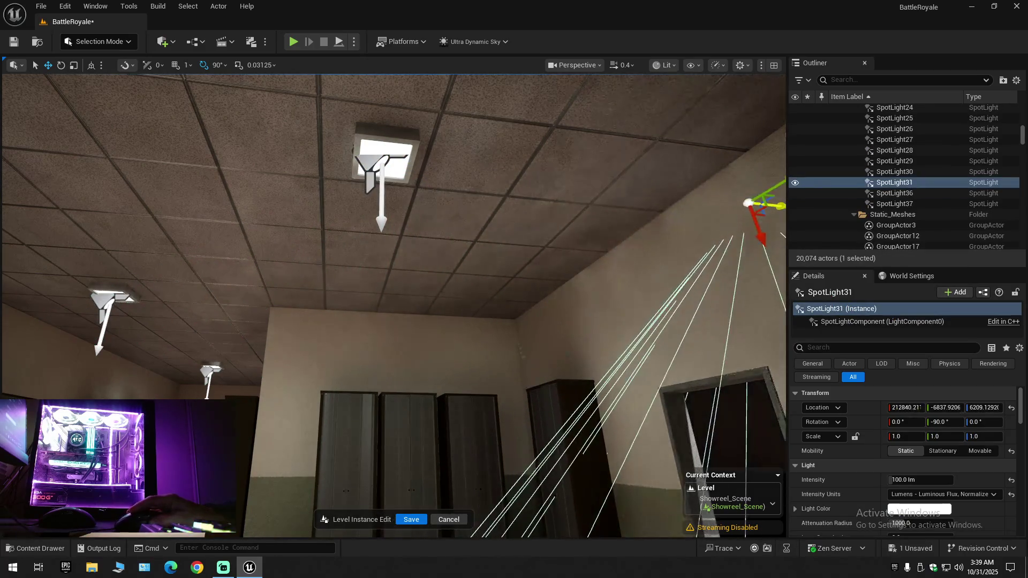
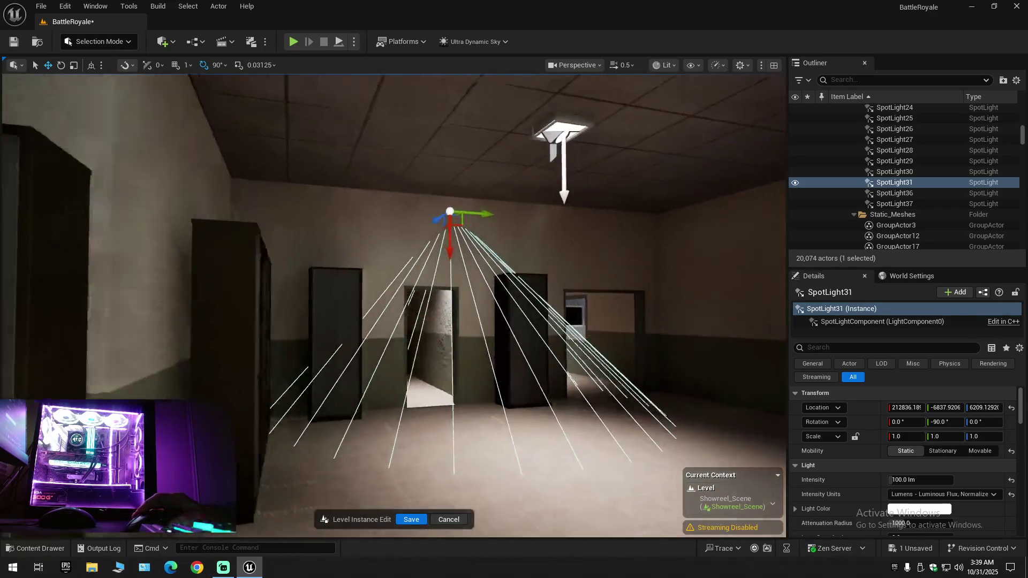
Fly toward the ceiling light and slide SpotLight31 along its X axis
{"action": "scroll", "coordinate": [579, 165], "scroll_direction": "up", "scroll_amount": 3}
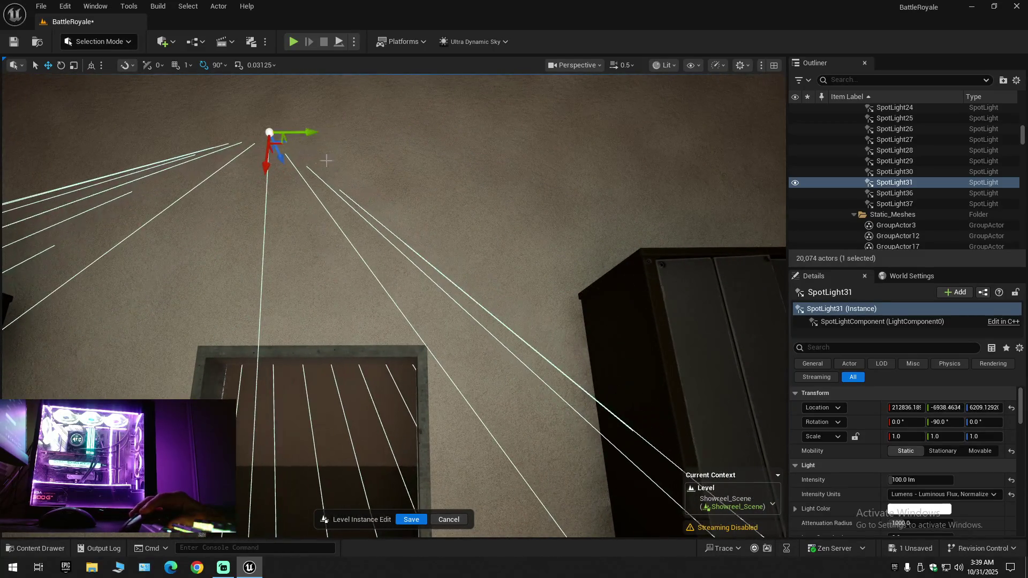
{"action": "key", "text": "w"}
{"action": "scroll", "coordinate": [315, 156], "scroll_direction": "down", "scroll_amount": 1}
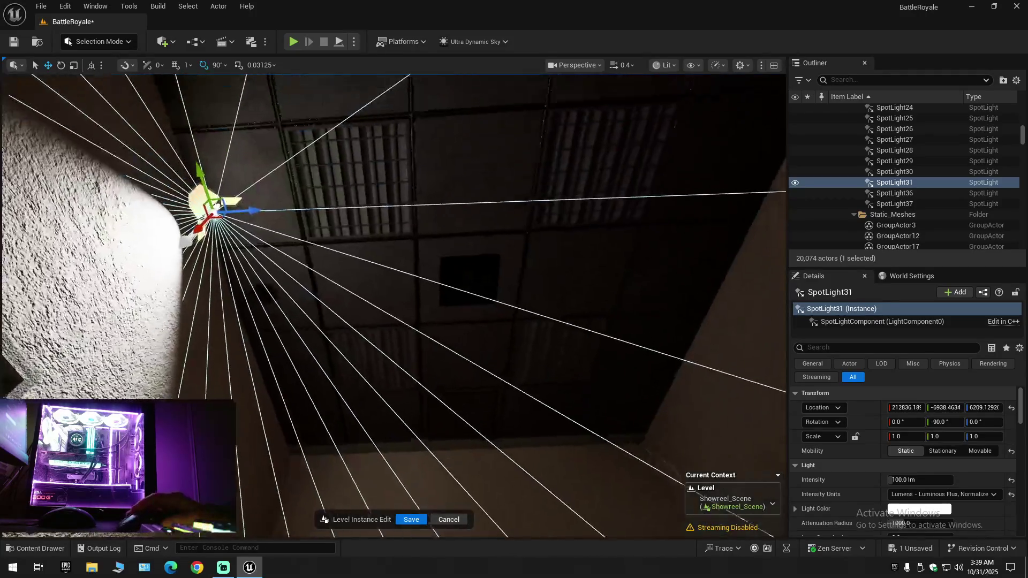
{"action": "left_click_drag", "start_coordinate": [372, 186], "coordinate": [372, 186]}
{"action": "left_click_drag", "start_coordinate": [241, 243], "coordinate": [355, 235]}
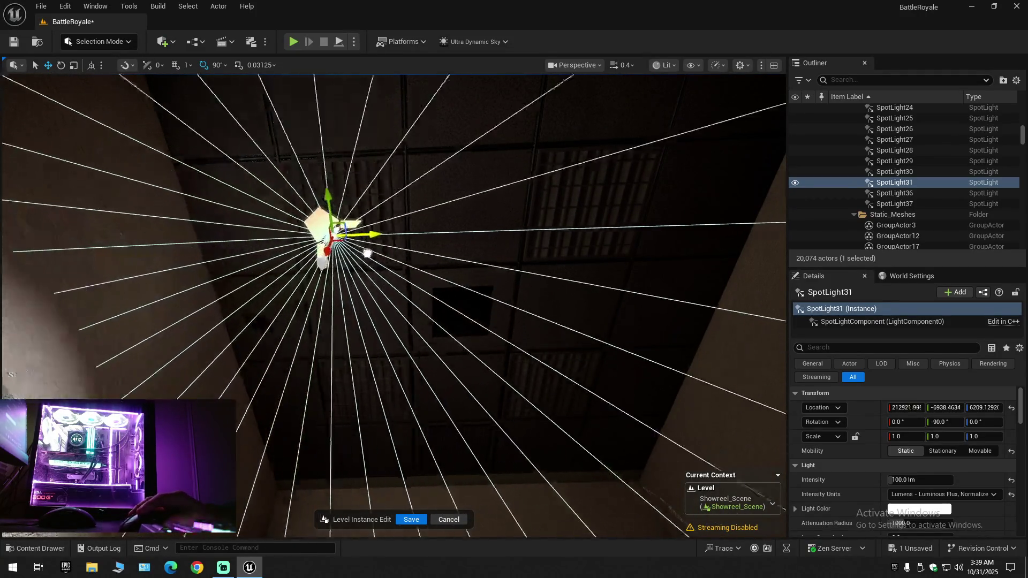
{"action": "left_click_drag", "start_coordinate": [372, 186], "coordinate": [373, 186]}
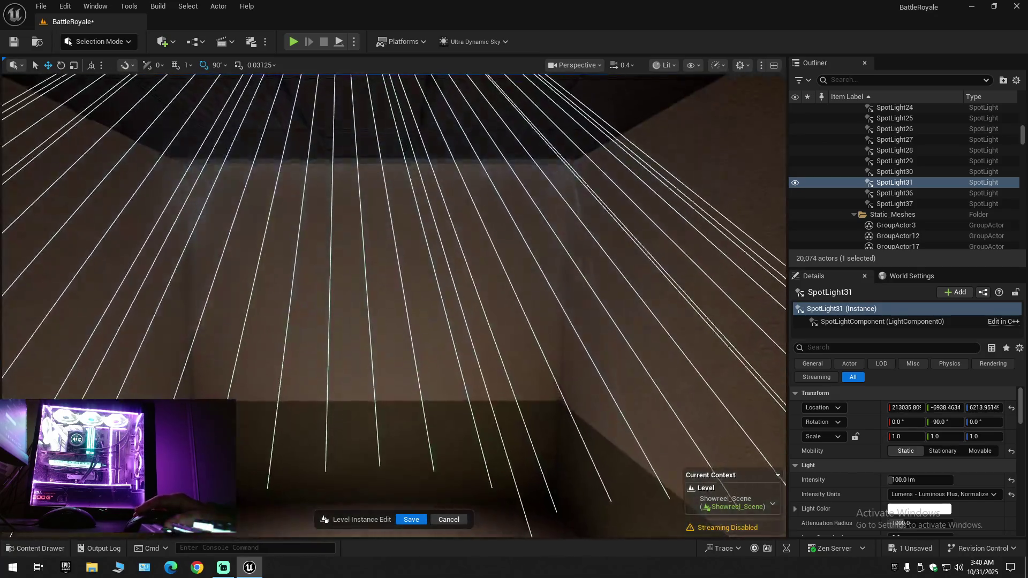
Slide SpotLight31 along its Y axis to about 213035, -7049, 6213
{"action": "key", "text": "f"}
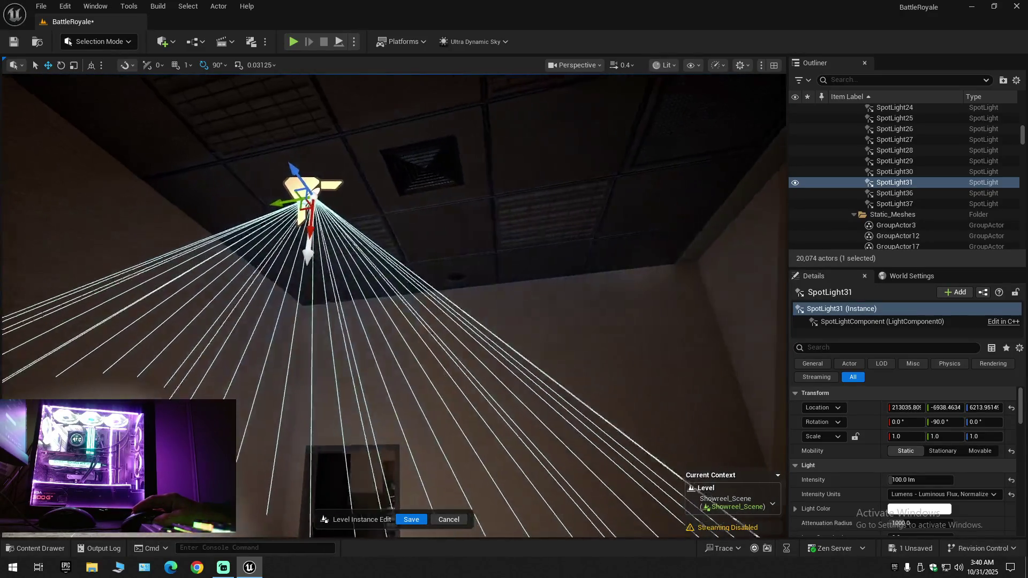
{"action": "left_click_drag", "start_coordinate": [268, 208], "coordinate": [418, 225]}
{"action": "scroll", "coordinate": [394, 305], "scroll_direction": "up", "scroll_amount": 2}
{"action": "key", "text": "w"}
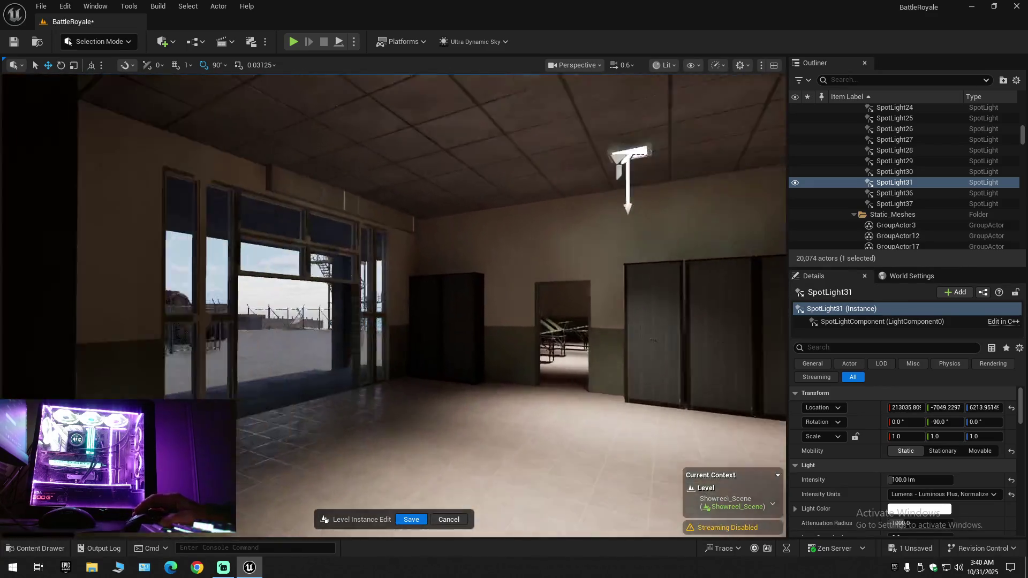
{"action": "mouse_move", "coordinate": [394, 306]}
{"action": "left_mouse_down"}
{"action": "mouse_move", "coordinate": [386, 316]}
{"action": "mouse_move", "coordinate": [403, 362]}
{"action": "mouse_move", "coordinate": [375, 322]}
{"action": "left_mouse_up"}
Delete the medical cart and its tissue box from the infirmary, leaving 20,072 actors
{"action": "left_click", "coordinate": [374, 320]}
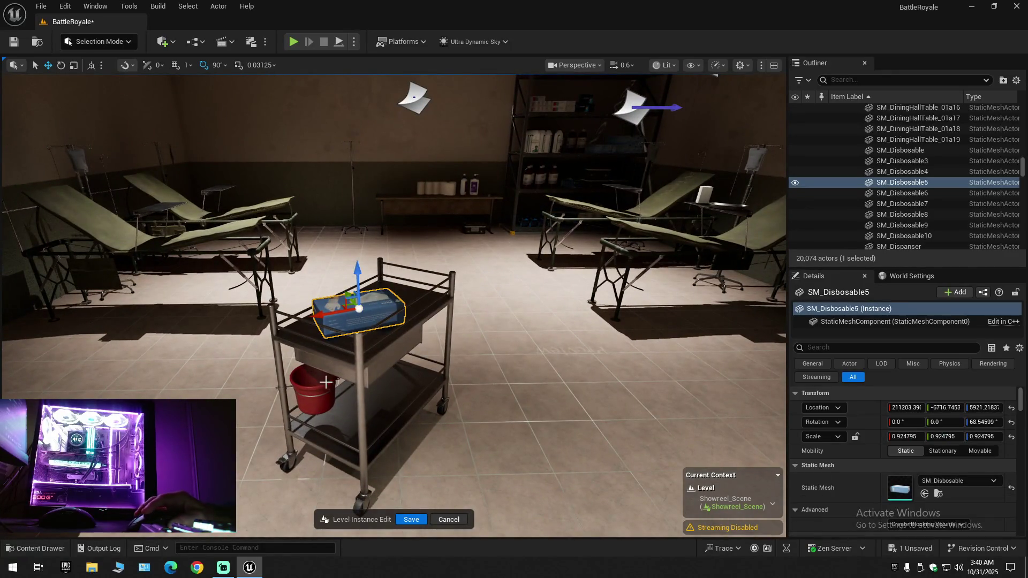
{"action": "left_click", "coordinate": [341, 357], "text": "ctrl"}
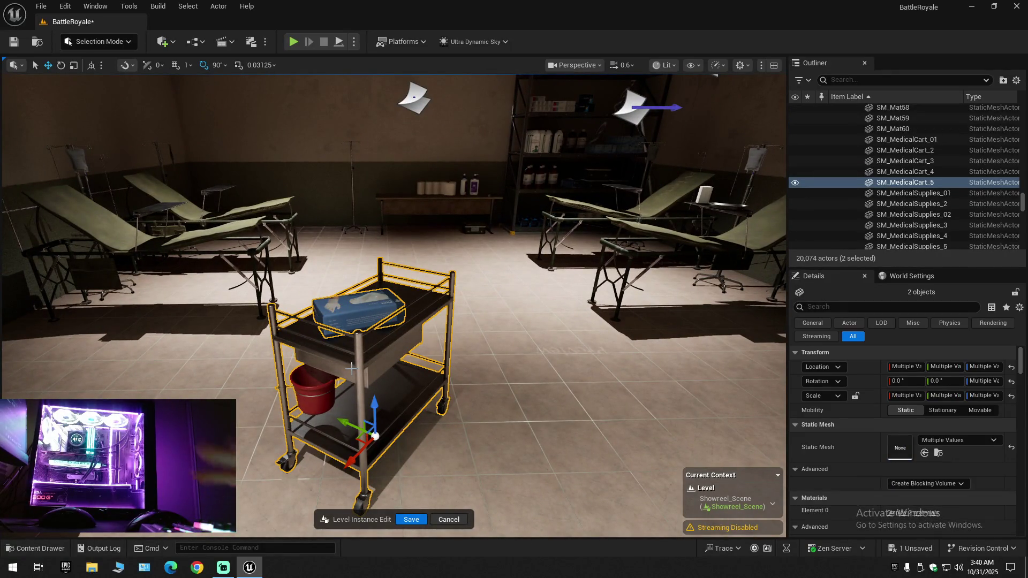
{"action": "key", "text": "Delete"}
{"action": "mouse_move", "coordinate": [352, 368]}
{"action": "left_mouse_down"}
{"action": "mouse_move", "coordinate": [343, 334]}
{"action": "mouse_move", "coordinate": [356, 332]}
{"action": "mouse_move", "coordinate": [345, 335]}
{"action": "mouse_move", "coordinate": [359, 343]}
{"action": "mouse_move", "coordinate": [300, 343]}
{"action": "mouse_move", "coordinate": [370, 335]}
{"action": "mouse_move", "coordinate": [386, 353]}
{"action": "mouse_move", "coordinate": [372, 394]}
{"action": "left_mouse_up"}
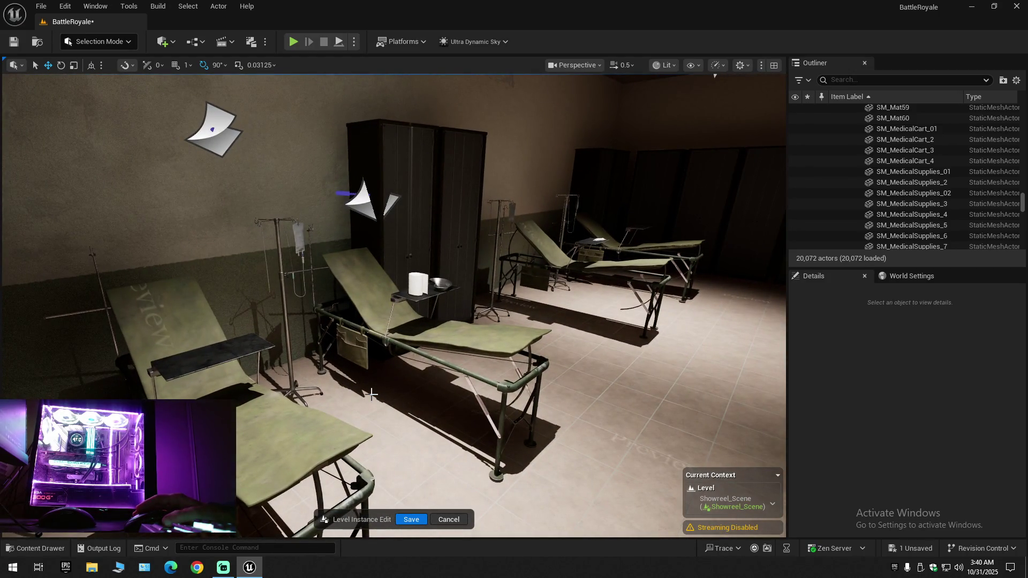
{"action": "mouse_move", "coordinate": [372, 404]}
{"action": "left_mouse_down"}
{"action": "mouse_move", "coordinate": [322, 385]}
{"action": "mouse_move", "coordinate": [313, 345]}
{"action": "mouse_move", "coordinate": [305, 353]}
{"action": "mouse_move", "coordinate": [276, 329]}
{"action": "mouse_move", "coordinate": [252, 326]}
{"action": "mouse_move", "coordinate": [316, 319]}
{"action": "left_mouse_up"}
{"action": "left_click_drag", "start_coordinate": [420, 423], "coordinate": [423, 423]}
Select the paper decal MI_CP_Decal62, then the ceiling spotlight SpotLight5
{"action": "left_click", "coordinate": [468, 399]}
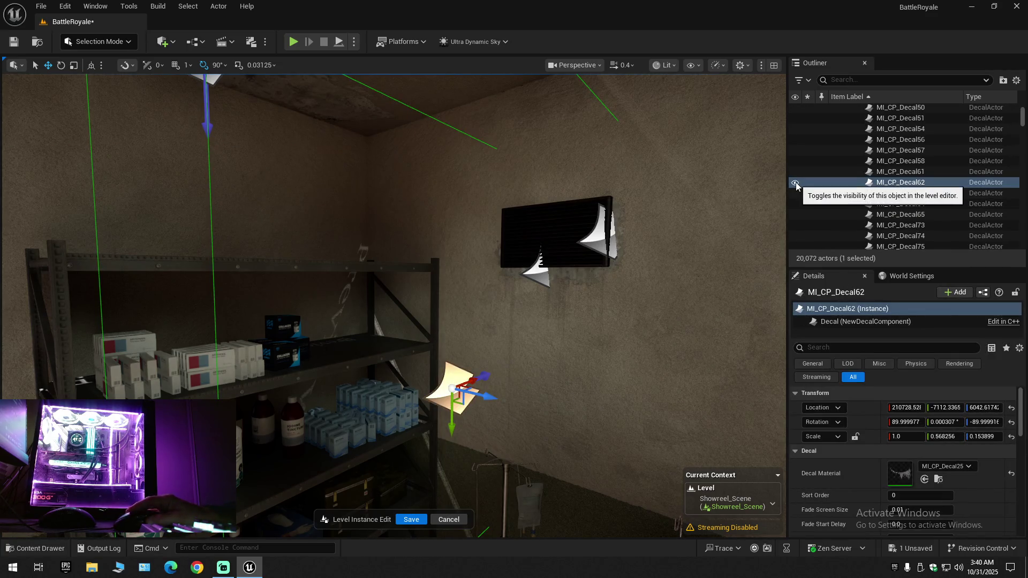
{"action": "left_click_drag", "start_coordinate": [734, 200], "coordinate": [723, 193]}
{"action": "left_click_drag", "start_coordinate": [416, 226], "coordinate": [416, 225]}
{"action": "left_click_drag", "start_coordinate": [379, 262], "coordinate": [379, 261]}
{"action": "left_click_drag", "start_coordinate": [452, 222], "coordinate": [453, 222]}
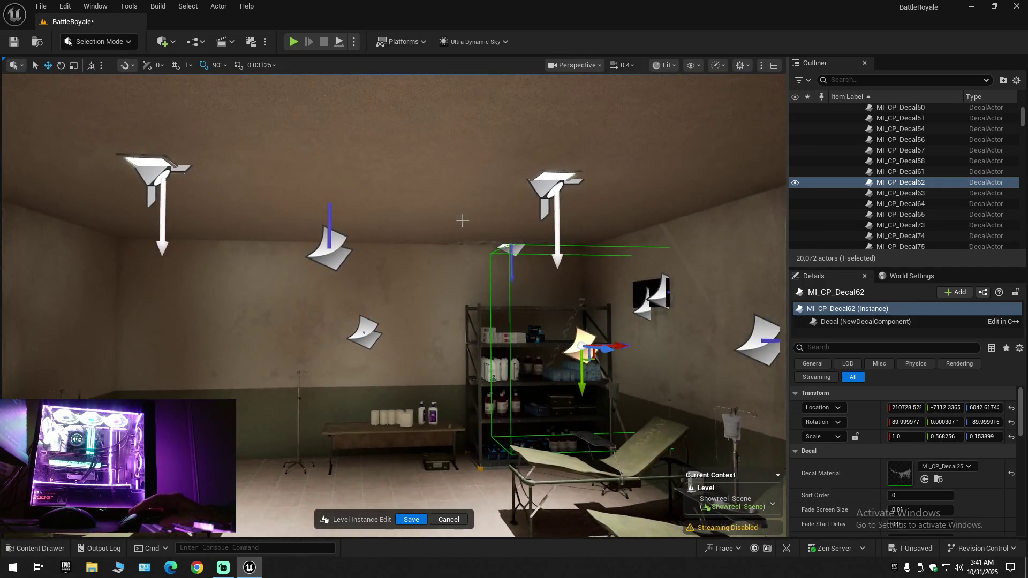
{"action": "left_click", "coordinate": [547, 185]}
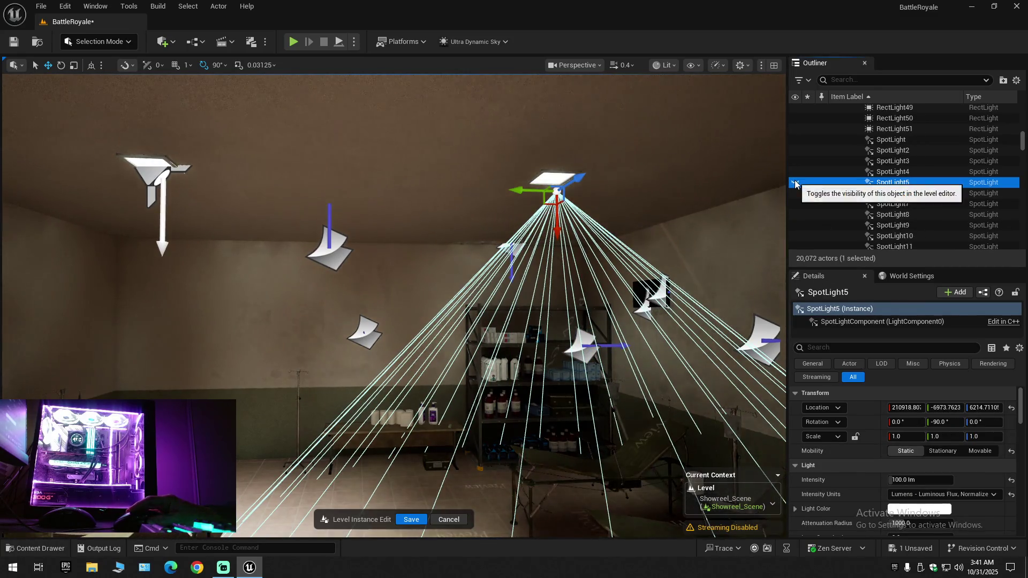
{"action": "left_click_drag", "start_coordinate": [666, 241], "coordinate": [709, 251]}
{"action": "left_click", "coordinate": [793, 187]}
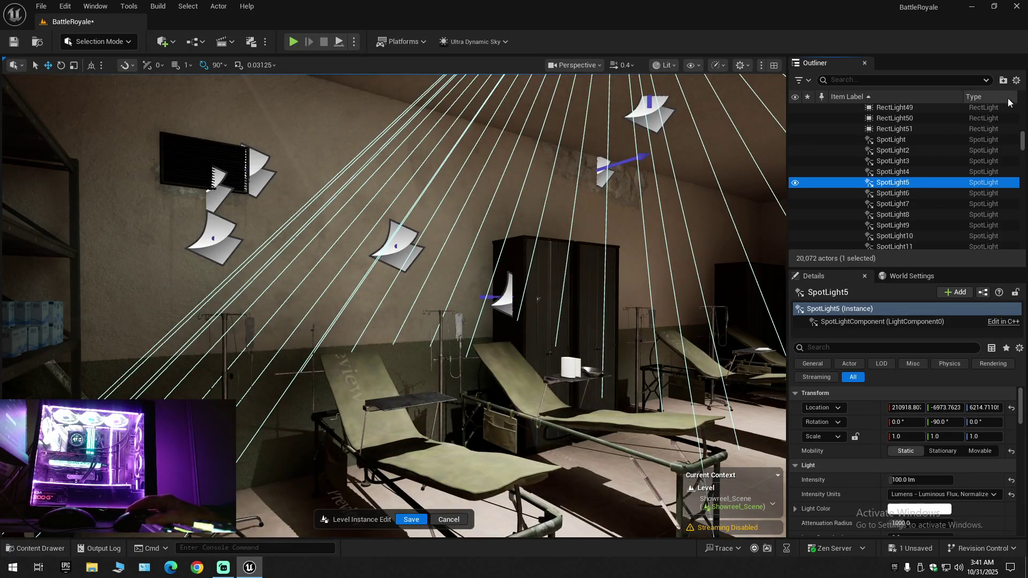
Collapse the Outliner hierarchy and expand BattleRoyale (Editor) to its top-level folders
{"action": "left_click", "coordinate": [1018, 81]}
{"action": "left_click", "coordinate": [935, 136]}
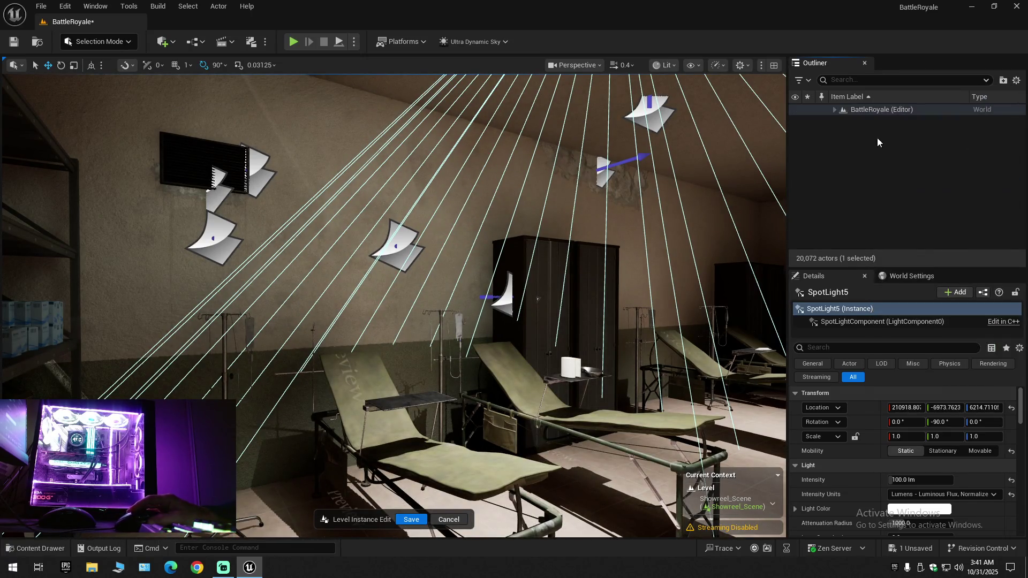
{"action": "left_click", "coordinate": [827, 121]}
{"action": "left_click", "coordinate": [835, 110]}
{"action": "scroll", "coordinate": [588, 331], "scroll_direction": "down", "scroll_amount": 1}
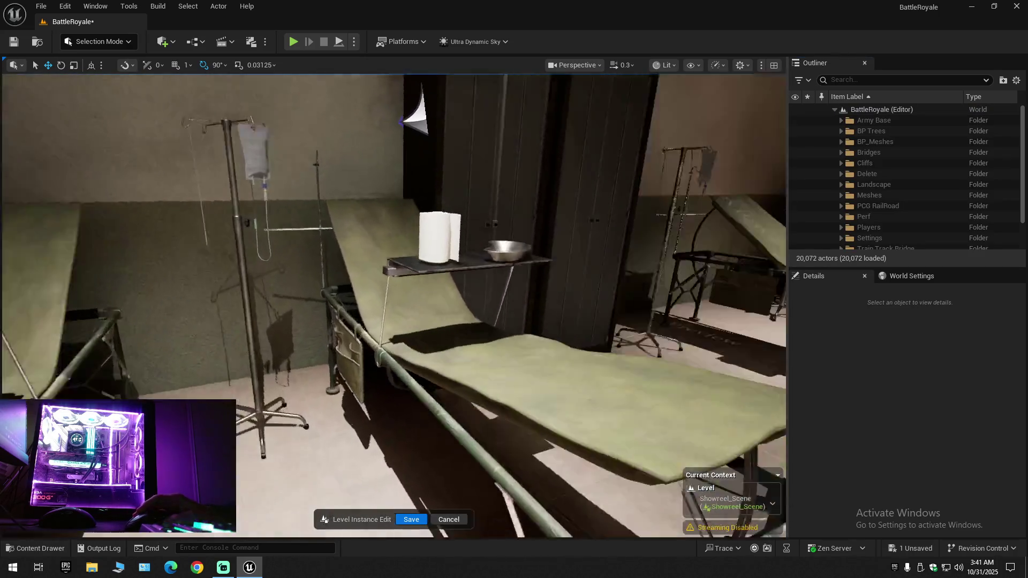
Delete the locker beside the doorway along with its body
{"action": "mouse_move", "coordinate": [588, 331]}
{"action": "left_mouse_down"}
{"action": "mouse_move", "coordinate": [674, 353]}
{"action": "mouse_move", "coordinate": [514, 346]}
{"action": "mouse_move", "coordinate": [606, 345]}
{"action": "left_mouse_up"}
{"action": "scroll", "coordinate": [632, 348], "scroll_direction": "up", "scroll_amount": 1}
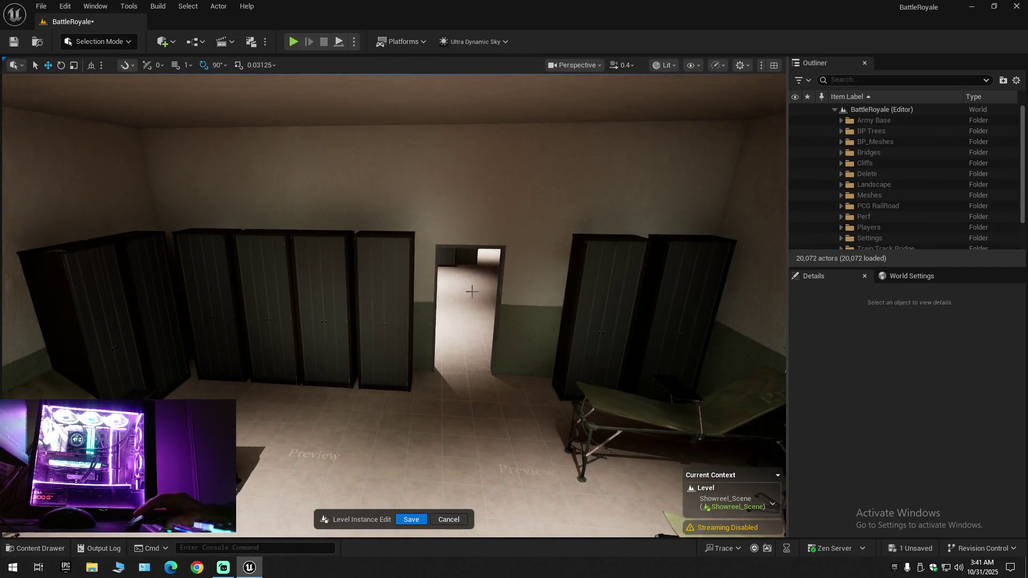
{"action": "left_click", "coordinate": [391, 271]}
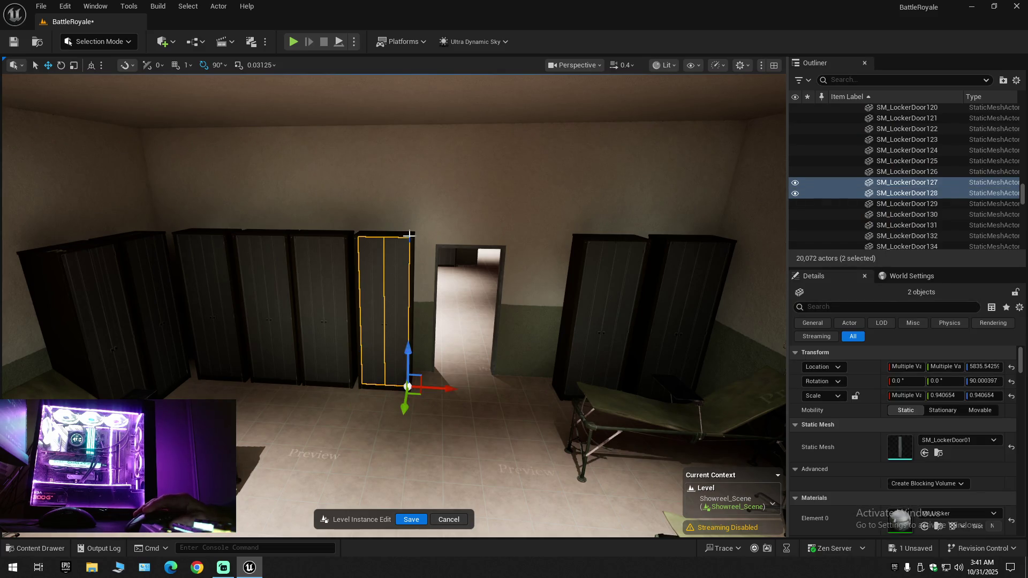
{"action": "left_click", "coordinate": [415, 270], "text": "ctrl"}
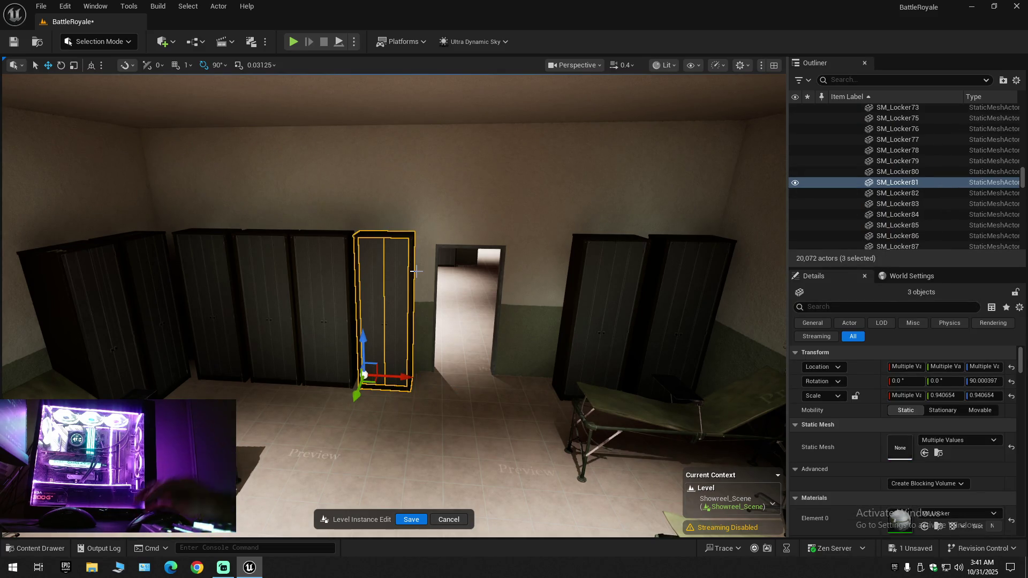
{"action": "key", "text": "Delete"}
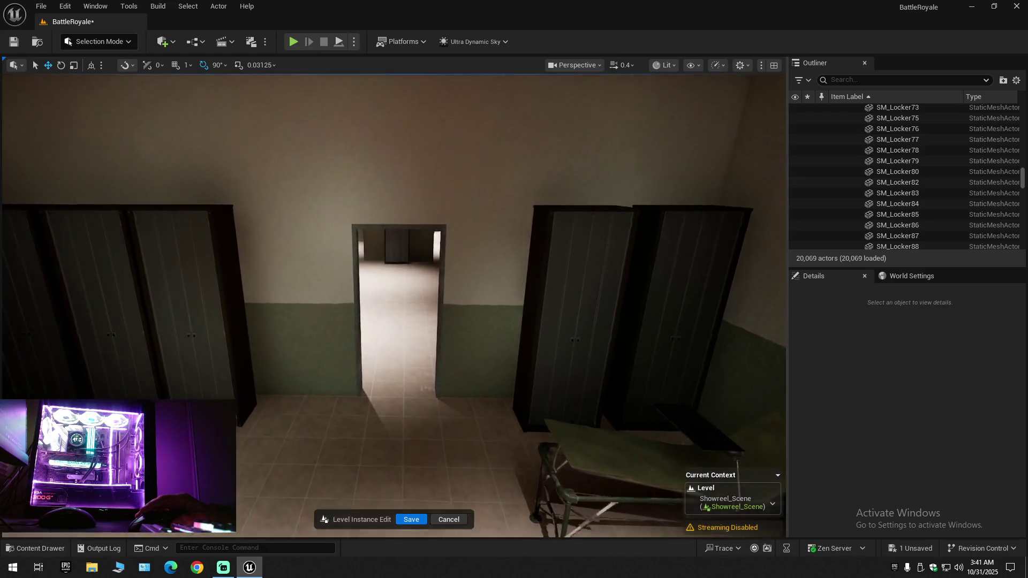
Slide the left corner locker and its two doors along the X axis
{"action": "key", "text": "w"}
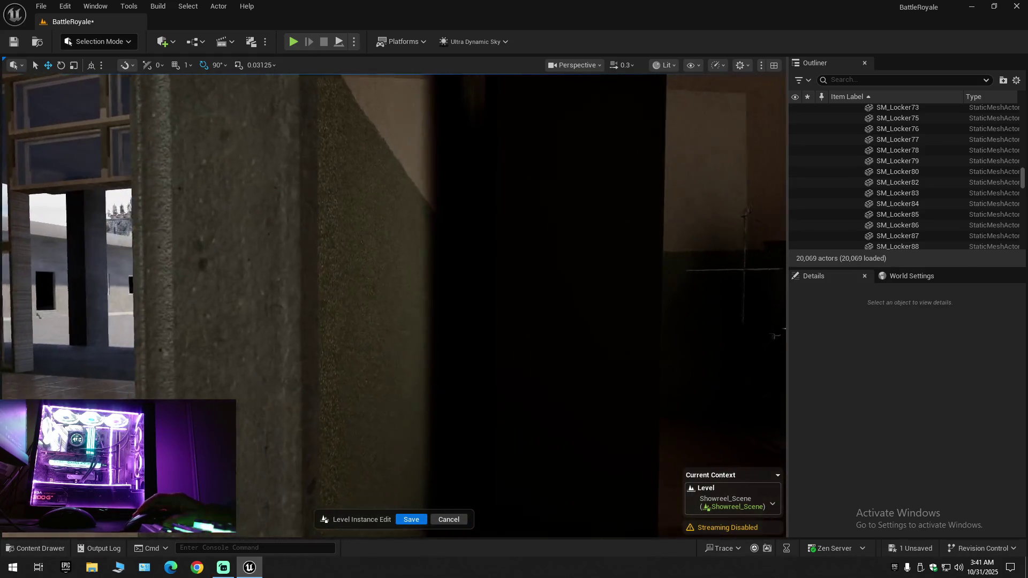
{"action": "key", "text": "w"}
{"action": "scroll", "coordinate": [394, 305], "scroll_direction": "up", "scroll_amount": 1}
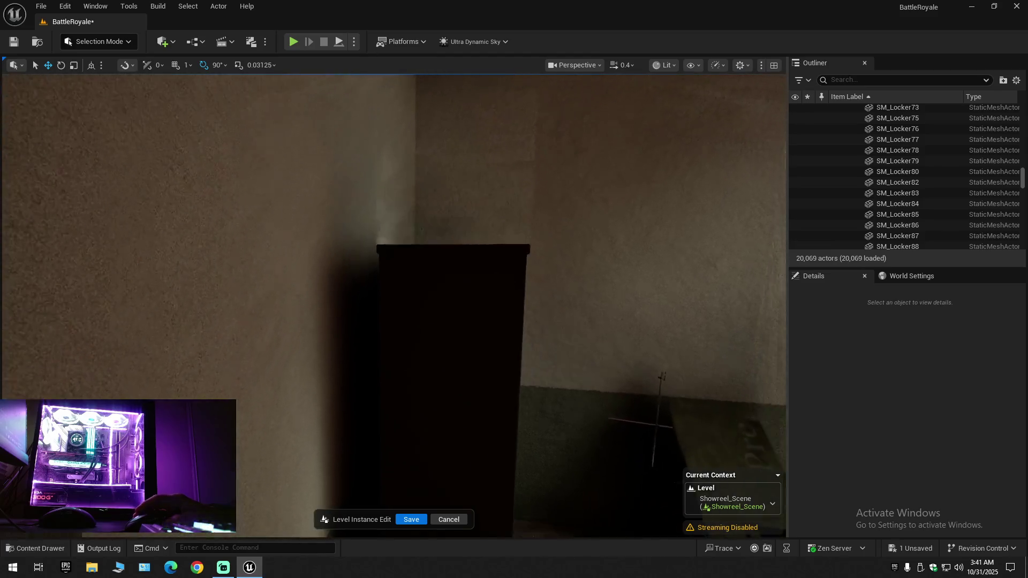
{"action": "key", "text": "s"}
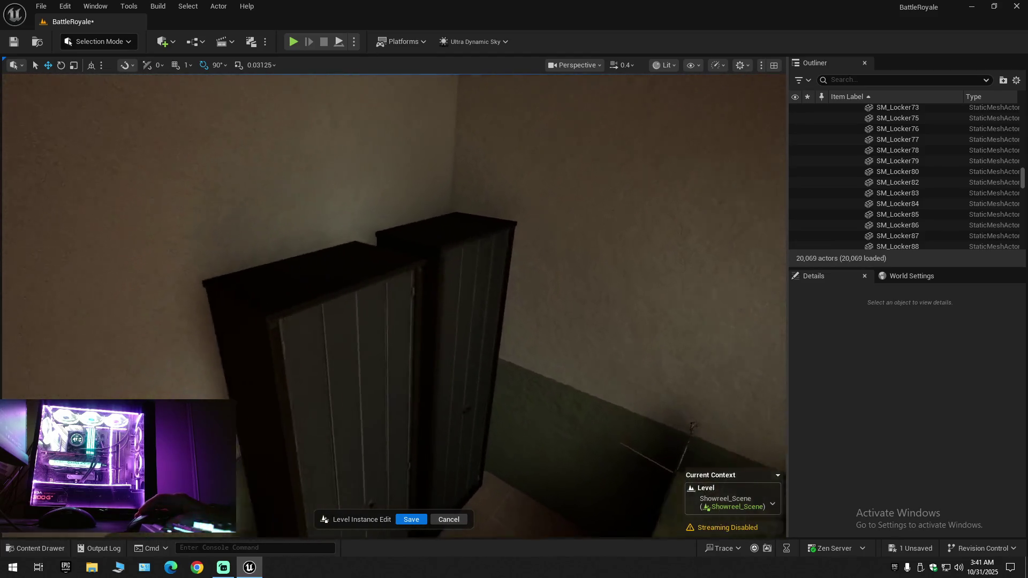
{"action": "key", "text": "a"}
{"action": "left_click", "coordinate": [402, 296]}
{"action": "left_click", "coordinate": [395, 317], "text": "ctrl"}
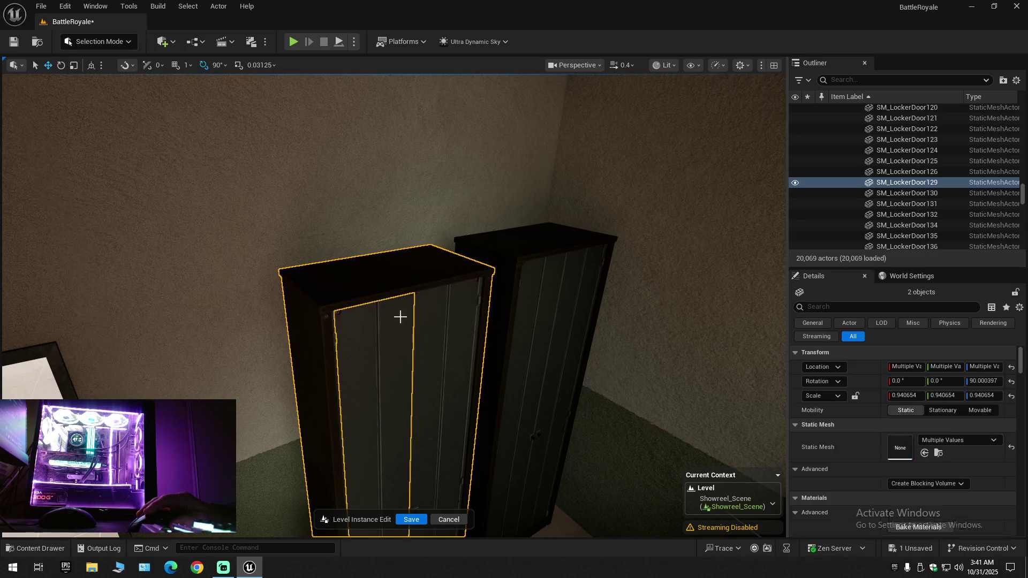
{"action": "left_click", "coordinate": [432, 312], "text": "ctrl"}
{"action": "key", "text": "w"}
{"action": "key", "text": "f"}
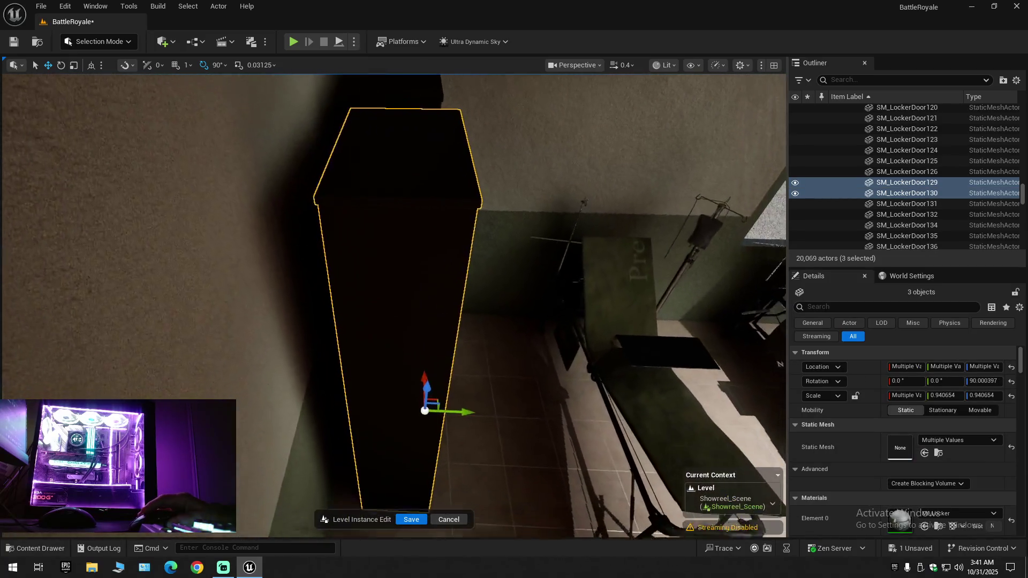
{"action": "left_click_drag", "start_coordinate": [464, 407], "coordinate": [439, 406]}
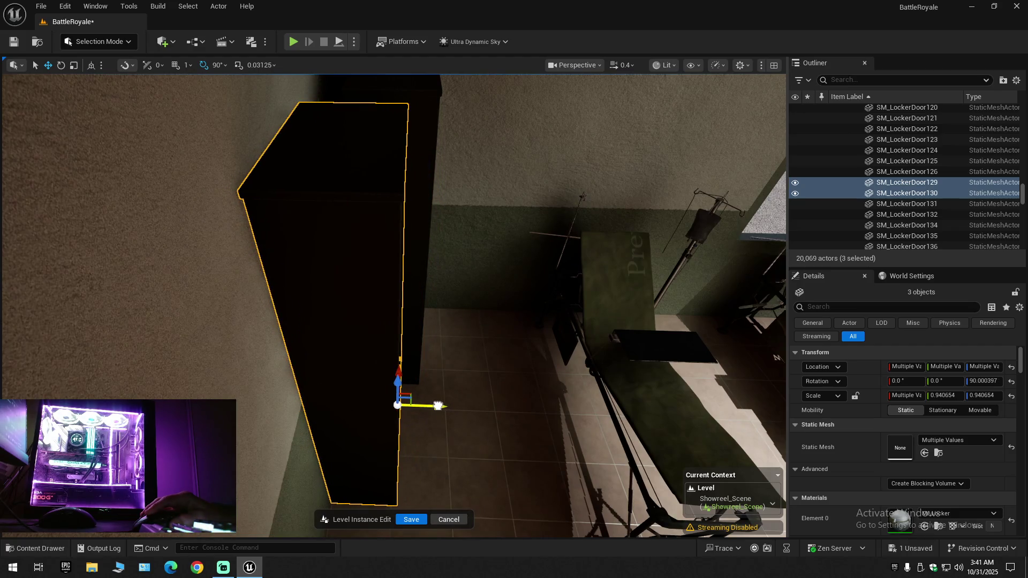
{"action": "left_click_drag", "start_coordinate": [467, 293], "coordinate": [467, 293]}
Slide the back corner locker along the Y axis against the wall
{"action": "left_click", "coordinate": [454, 291]}
{"action": "left_click", "coordinate": [420, 248]}
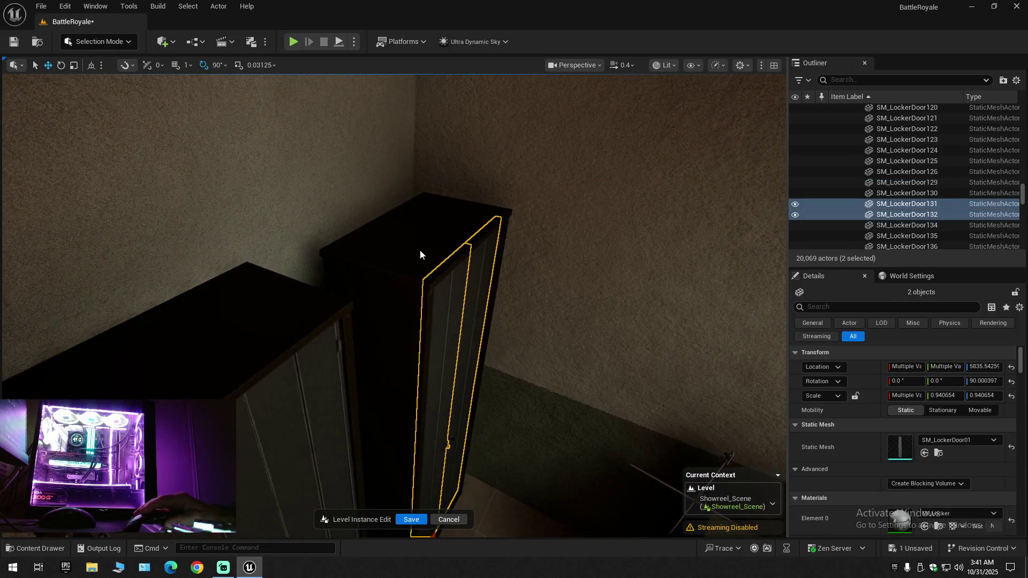
{"action": "key", "text": "f"}
{"action": "left_click_drag", "start_coordinate": [439, 385], "coordinate": [440, 386]}
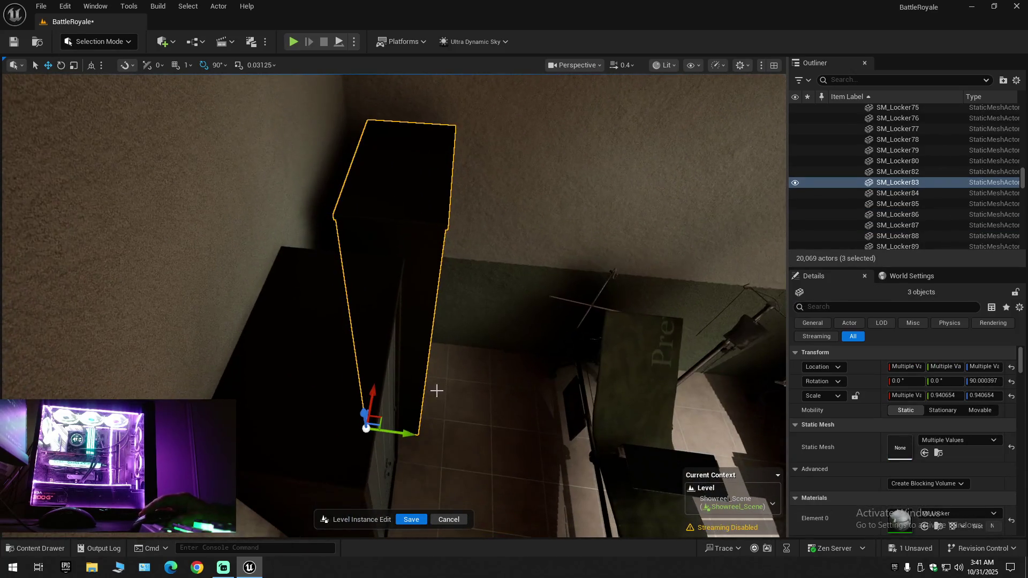
{"action": "left_click_drag", "start_coordinate": [406, 431], "coordinate": [389, 429]}
{"action": "left_click_drag", "start_coordinate": [467, 373], "coordinate": [481, 357]}
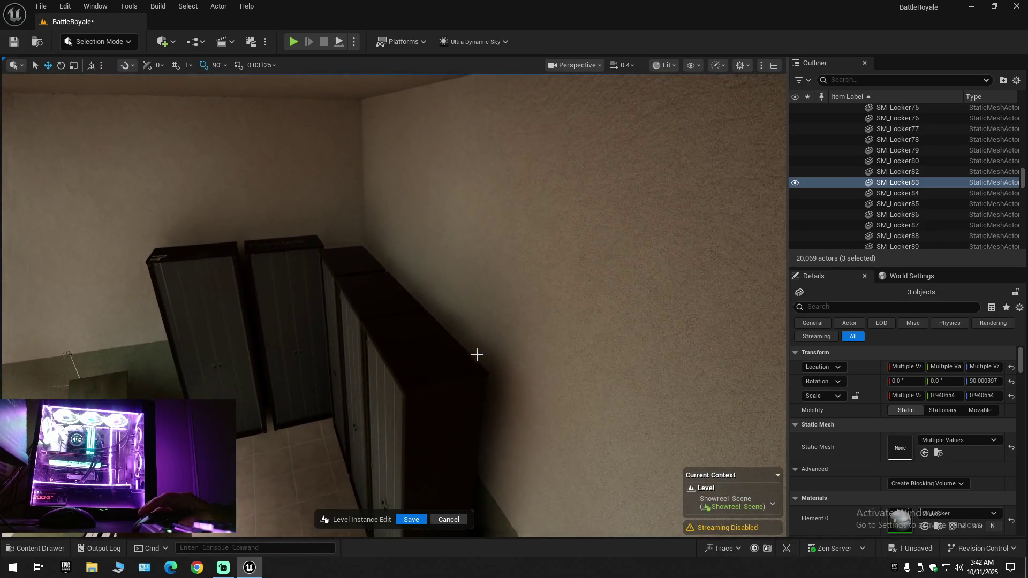
{"action": "left_click_drag", "start_coordinate": [399, 331], "coordinate": [373, 291]}
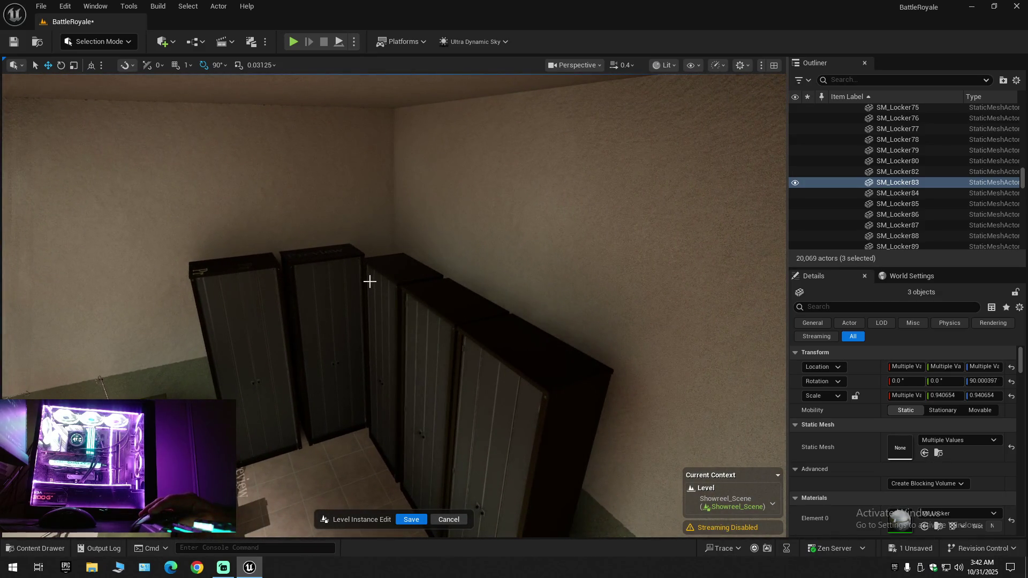
Slide the row of lockers and their doors to the right along the wall
{"action": "left_click", "coordinate": [369, 281]}
{"action": "left_click", "coordinate": [404, 307], "text": "ctrl"}
{"action": "left_click", "coordinate": [435, 327], "text": "ctrl"}
{"action": "left_click", "coordinate": [457, 365], "text": "ctrl"}
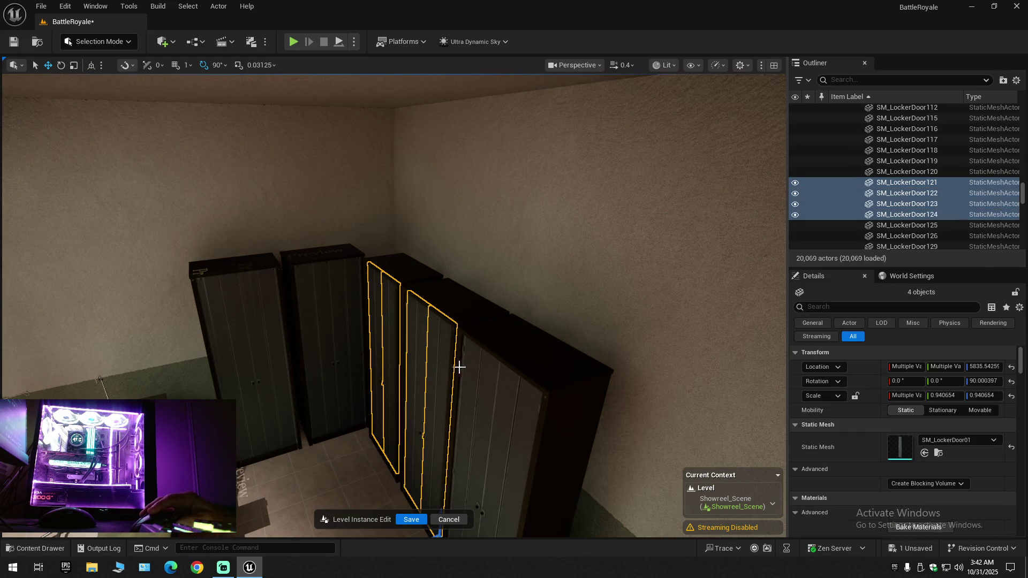
{"action": "left_click", "coordinate": [483, 384], "text": "ctrl"}
{"action": "left_click", "coordinate": [523, 394], "text": "ctrl"}
{"action": "left_click", "coordinate": [473, 313], "text": "ctrl"}
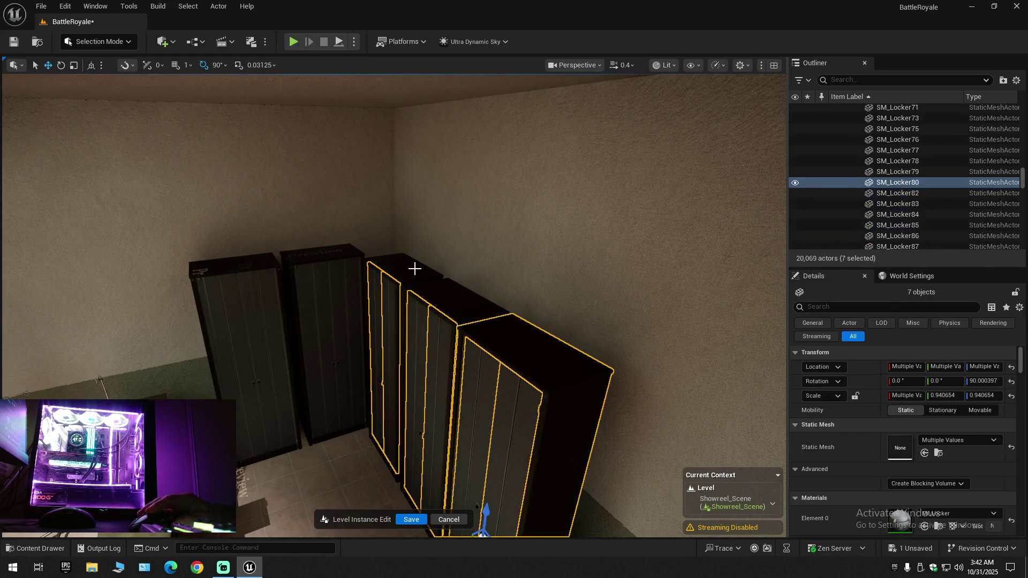
{"action": "left_click", "coordinate": [414, 269], "text": "ctrl"}
{"action": "left_click", "coordinate": [454, 306], "text": "ctrl"}
{"action": "left_click_drag", "start_coordinate": [455, 305], "coordinate": [455, 327]}
{"action": "left_click_drag", "start_coordinate": [443, 312], "coordinate": [443, 313]}
{"action": "mouse_move", "coordinate": [367, 356]}
{"action": "left_mouse_down"}
{"action": "mouse_move", "coordinate": [445, 343]}
{"action": "mouse_move", "coordinate": [431, 311]}
{"action": "left_mouse_up"}
{"action": "mouse_move", "coordinate": [440, 354]}
{"action": "left_mouse_down"}
{"action": "mouse_move", "coordinate": [441, 365]}
{"action": "mouse_move", "coordinate": [441, 354]}
{"action": "left_mouse_up"}
{"action": "left_click_drag", "start_coordinate": [320, 359], "coordinate": [344, 363]}
{"action": "mouse_move", "coordinate": [481, 357]}
{"action": "left_mouse_down"}
{"action": "mouse_move", "coordinate": [429, 345]}
{"action": "mouse_move", "coordinate": [424, 330]}
{"action": "mouse_move", "coordinate": [475, 348]}
{"action": "left_mouse_up"}
Shift six lockers, including doors 119, 120 and SM_Locker42, left along the wall
{"action": "left_click", "coordinate": [460, 286]}
{"action": "left_click", "coordinate": [423, 303], "text": "ctrl"}
{"action": "left_click", "coordinate": [334, 299], "text": "ctrl"}
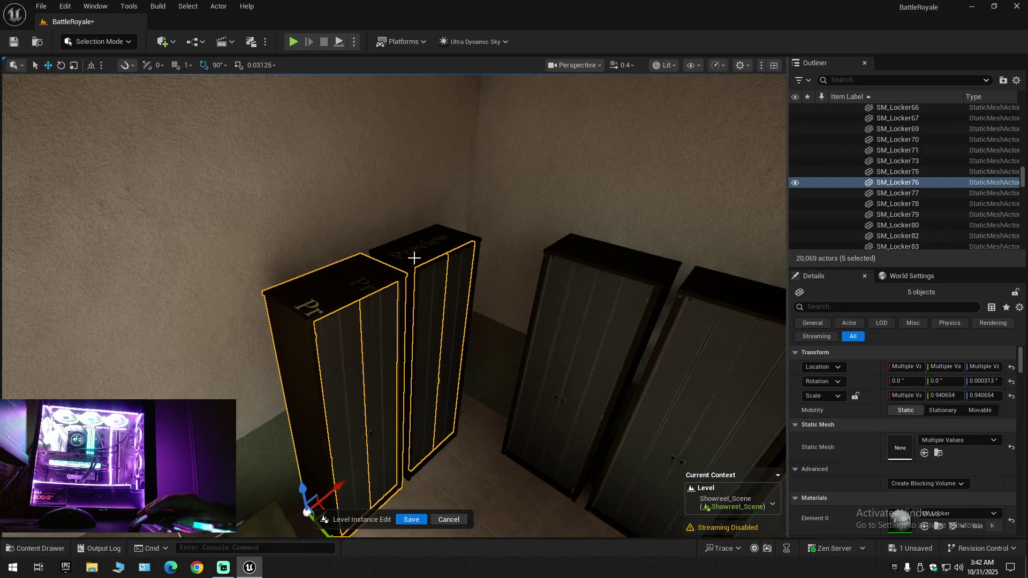
{"action": "mouse_move", "coordinate": [434, 317]}
{"action": "left_mouse_down"}
{"action": "mouse_move", "coordinate": [433, 426]}
{"action": "mouse_move", "coordinate": [347, 308]}
{"action": "mouse_move", "coordinate": [444, 343]}
{"action": "left_mouse_up"}
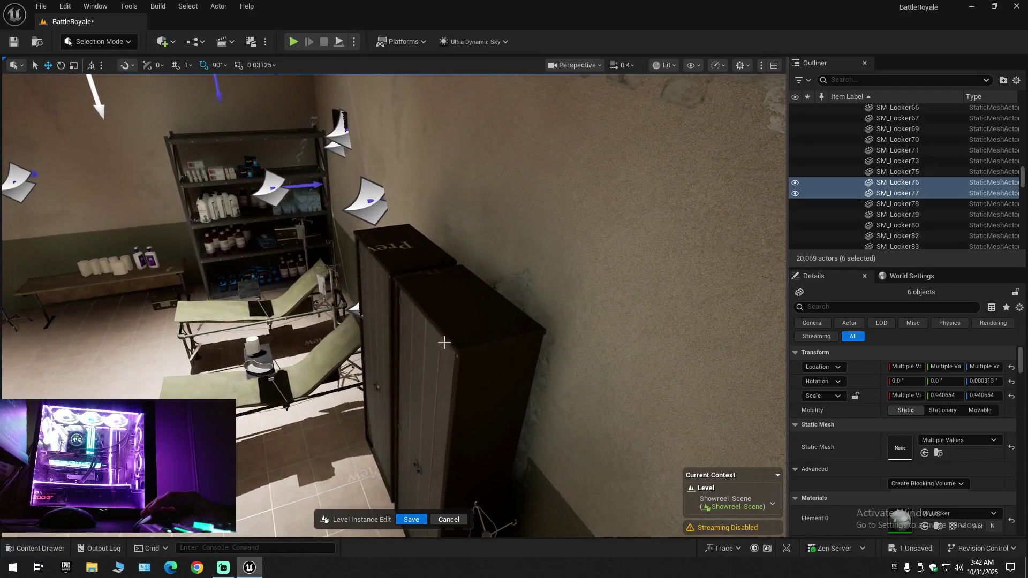
{"action": "left_click", "coordinate": [366, 277]}
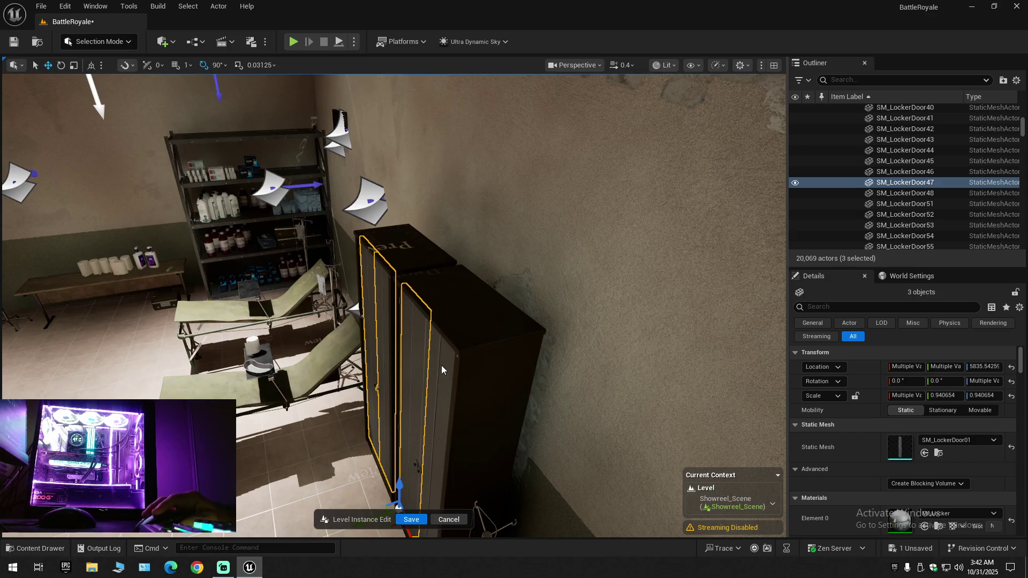
{"action": "left_click", "coordinate": [426, 292], "text": "ctrl"}
{"action": "mouse_move", "coordinate": [404, 280]}
{"action": "left_mouse_down"}
{"action": "mouse_move", "coordinate": [353, 310]}
{"action": "mouse_move", "coordinate": [337, 369]}
{"action": "mouse_move", "coordinate": [348, 385]}
{"action": "left_mouse_up"}
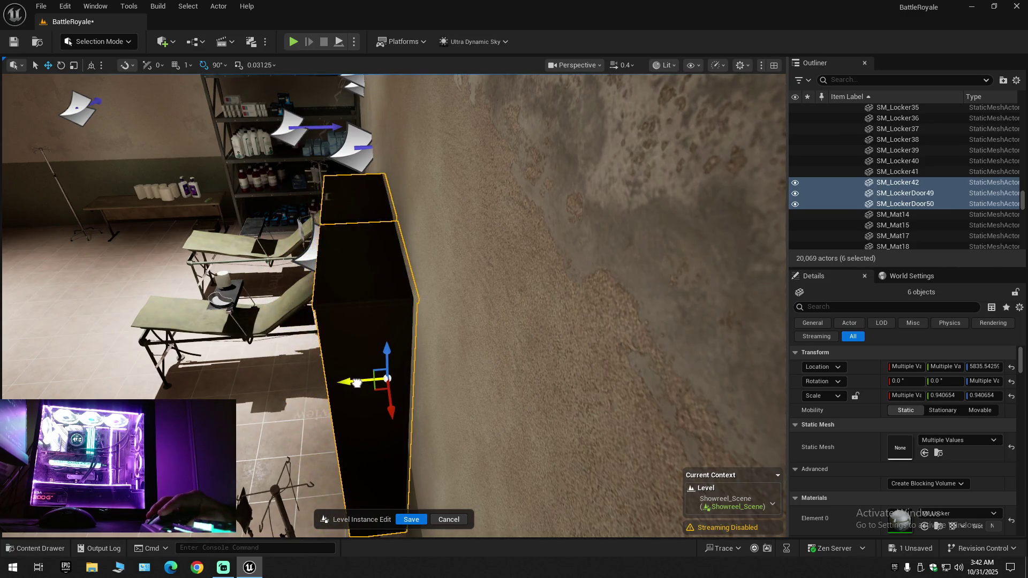
{"action": "mouse_move", "coordinate": [354, 383]}
{"action": "left_mouse_down"}
{"action": "mouse_move", "coordinate": [279, 388]}
{"action": "mouse_move", "coordinate": [348, 384]}
{"action": "mouse_move", "coordinate": [297, 386]}
{"action": "mouse_move", "coordinate": [317, 382]}
{"action": "left_mouse_up"}
Delete the MI_CP_Decal65 wall decal
{"action": "left_click", "coordinate": [389, 367]}
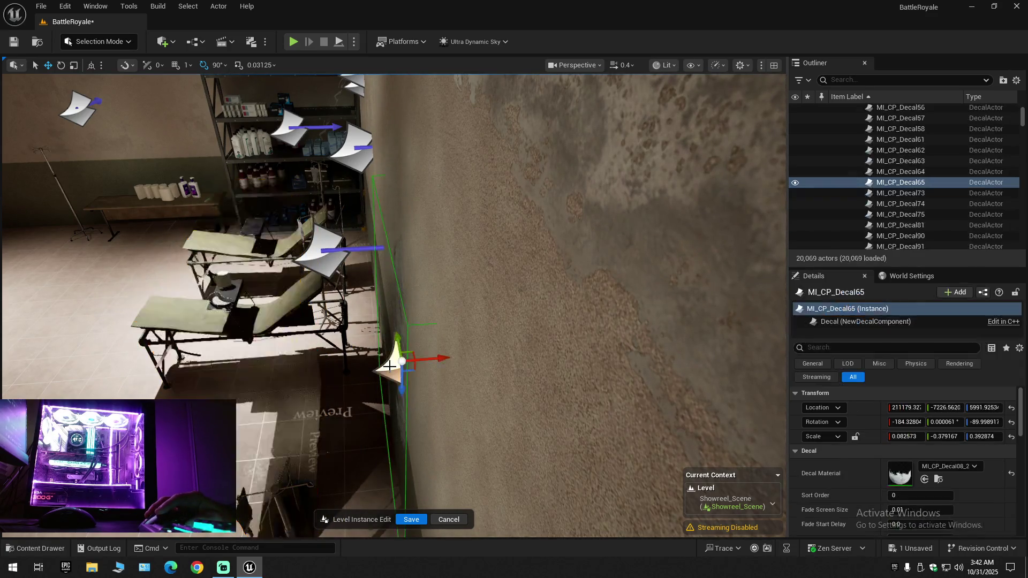
{"action": "key", "text": "Delete"}
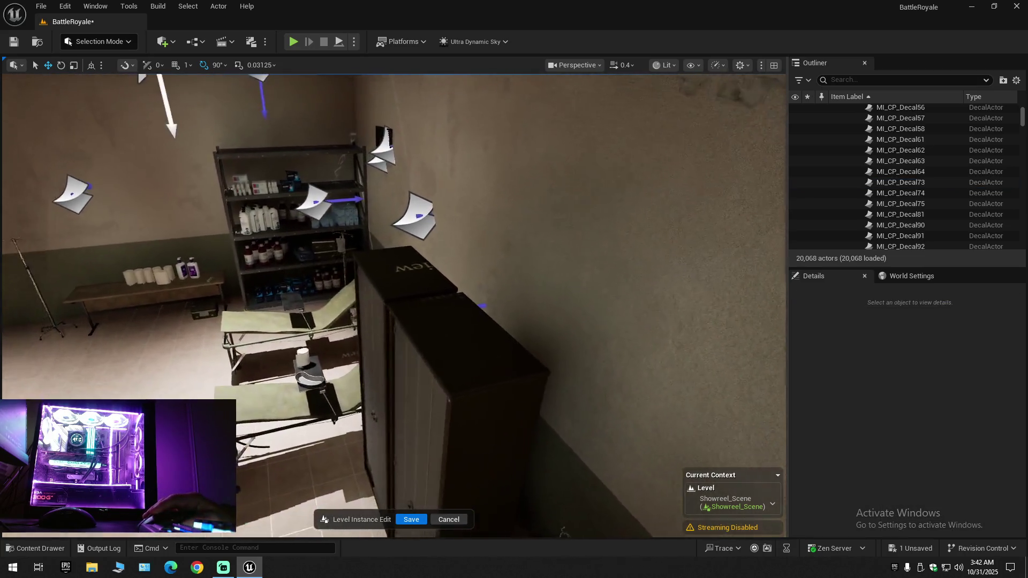
{"action": "left_click_drag", "start_coordinate": [373, 326], "coordinate": [374, 326]}
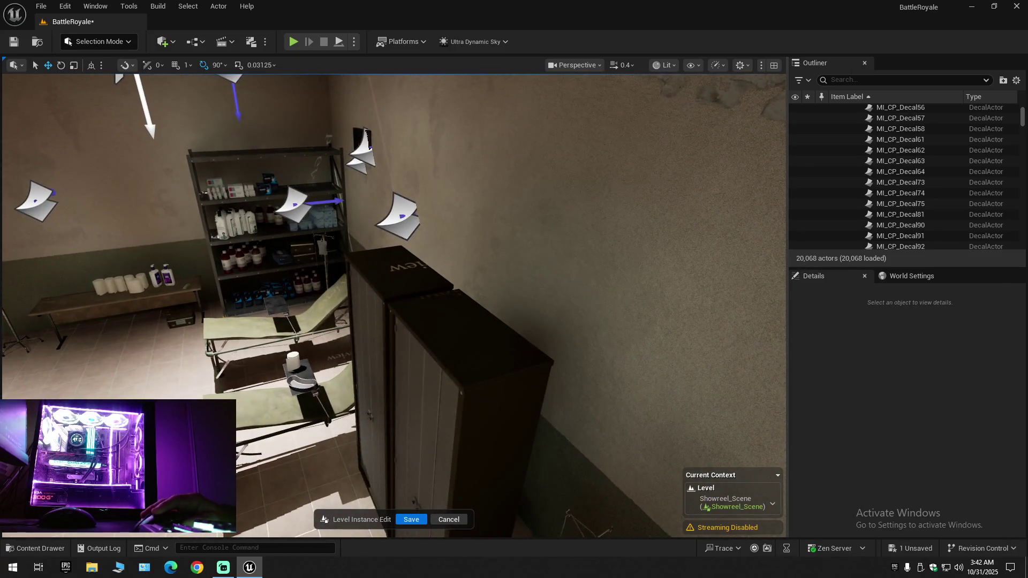
Move the lockers with doors 49 and 50 aside to uncover the chairs
{"action": "left_click", "coordinate": [374, 322]}
{"action": "left_click", "coordinate": [431, 308], "text": "ctrl"}
{"action": "left_click", "coordinate": [399, 281], "text": "ctrl"}
{"action": "left_click_drag", "start_coordinate": [399, 281], "coordinate": [399, 281]}
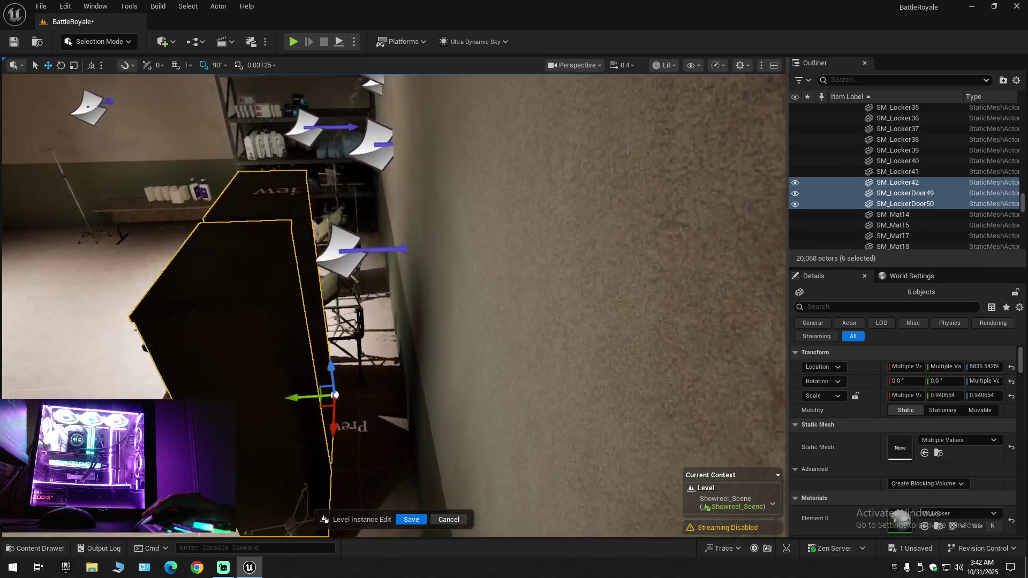
{"action": "left_click_drag", "start_coordinate": [370, 368], "coordinate": [369, 368]}
{"action": "mouse_move", "coordinate": [292, 399]}
{"action": "left_mouse_down"}
{"action": "mouse_move", "coordinate": [367, 399]}
{"action": "mouse_move", "coordinate": [328, 380]}
{"action": "left_mouse_up"}
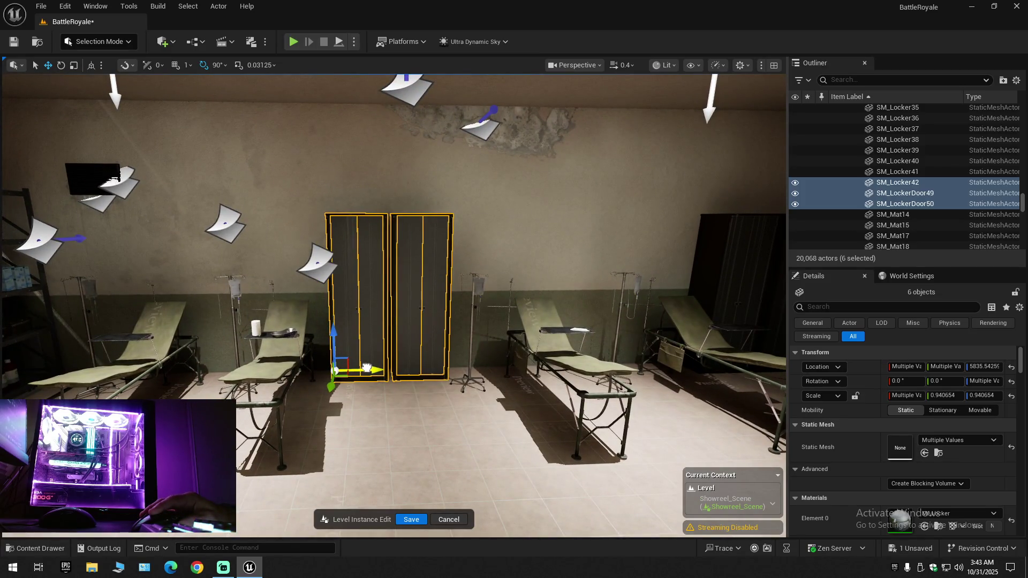
{"action": "scroll", "coordinate": [335, 370], "scroll_direction": "up", "scroll_amount": 2}
{"action": "left_click_drag", "start_coordinate": [335, 370], "coordinate": [335, 369]}
{"action": "left_click", "coordinate": [1017, 80]}
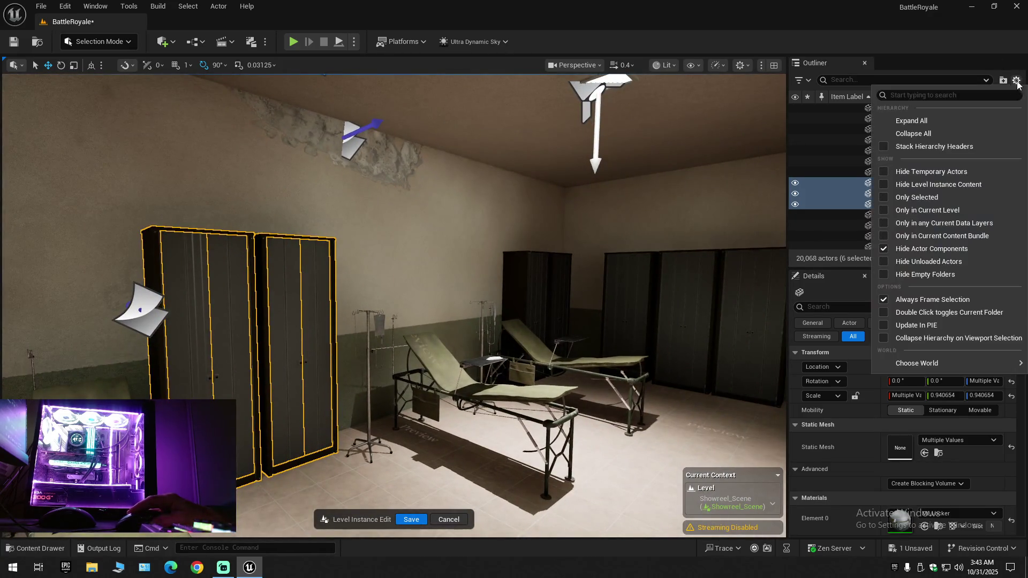
{"action": "left_click", "coordinate": [927, 134]}
{"action": "left_click", "coordinate": [837, 115]}
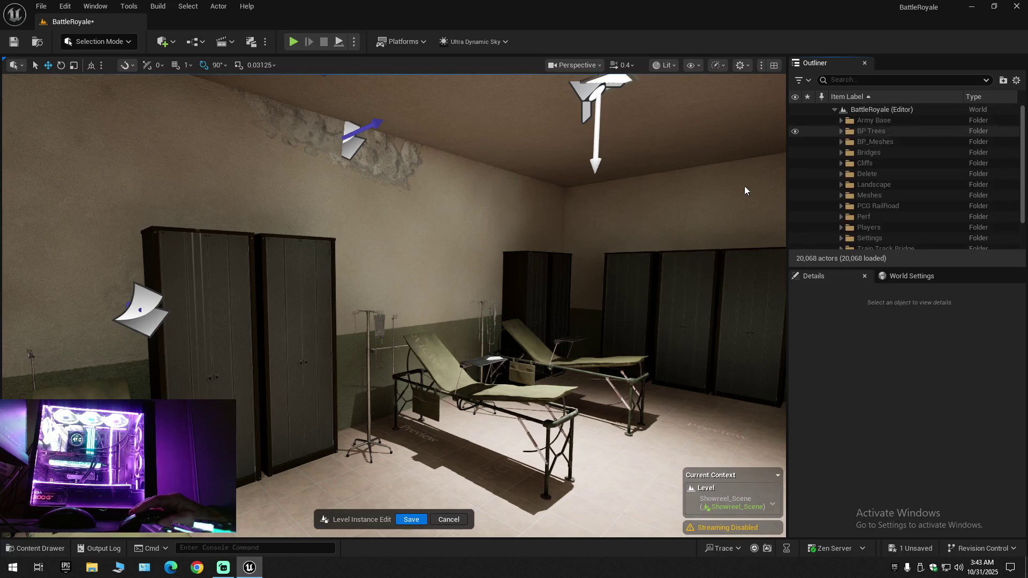
{"action": "left_click_drag", "start_coordinate": [335, 370], "coordinate": [334, 370]}
{"action": "scroll", "coordinate": [335, 369], "scroll_direction": "up", "scroll_amount": 1}
{"action": "scroll", "coordinate": [335, 370], "scroll_direction": "down", "scroll_amount": 1}
{"action": "left_click_drag", "start_coordinate": [418, 292], "coordinate": [418, 292]}
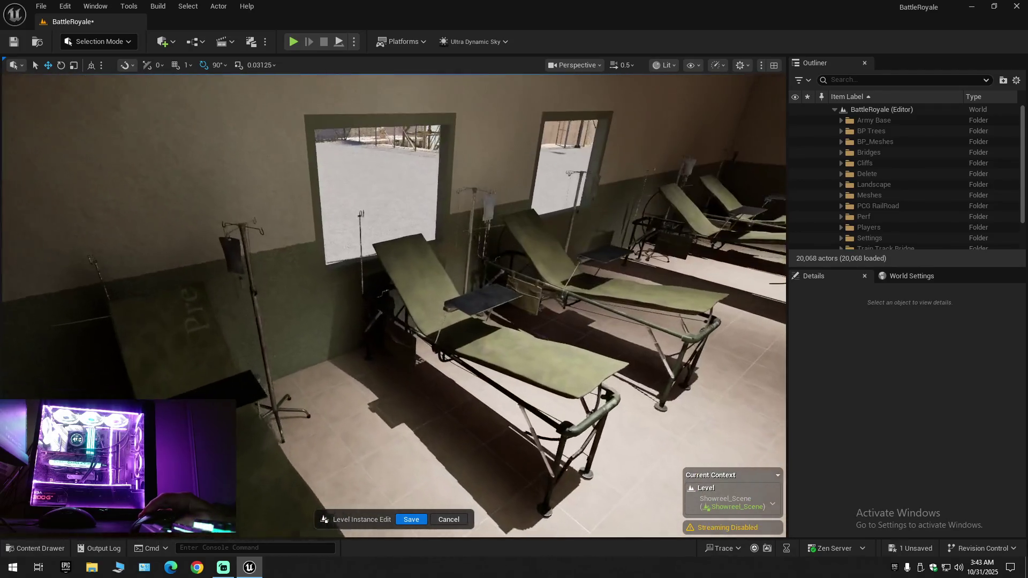
{"action": "left_click", "coordinate": [419, 291]}
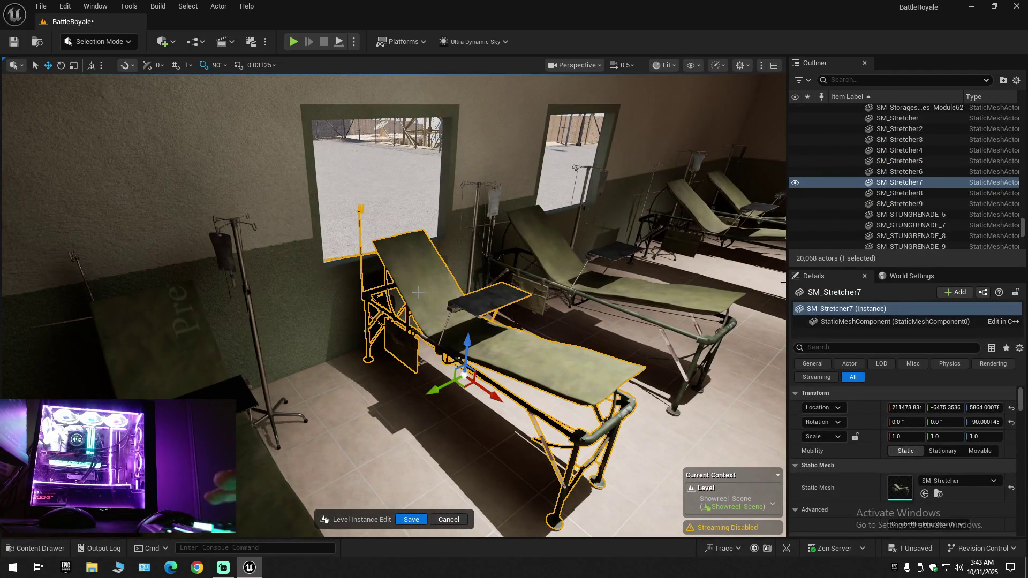
Delete the stretcher SM_Stretcher7 and the IV pole SM_IVPole_20, leaving 20,066 actors
{"action": "key", "text": "Delete"}
{"action": "left_click_drag", "start_coordinate": [484, 298], "coordinate": [431, 287]}
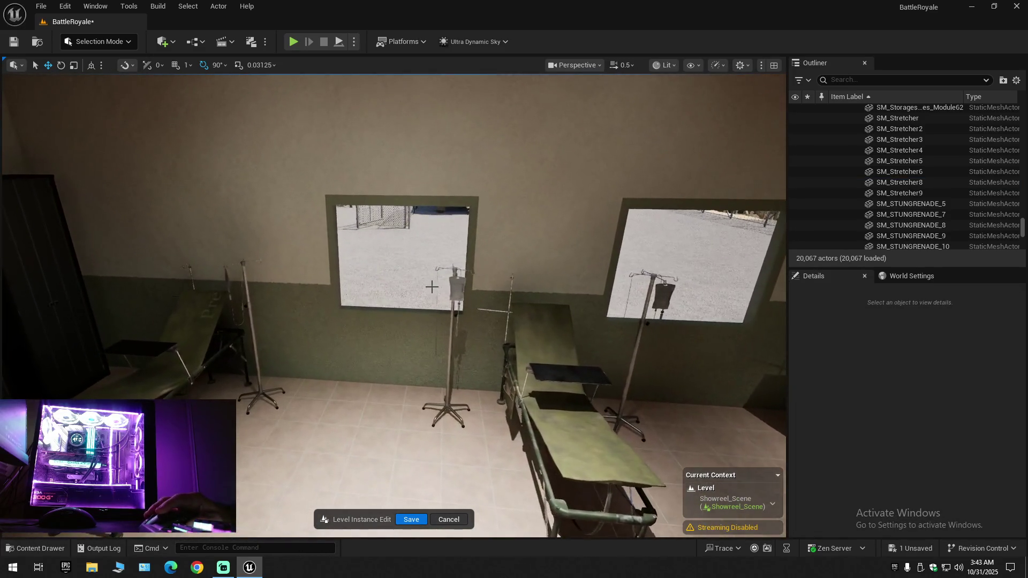
{"action": "left_click", "coordinate": [461, 313]}
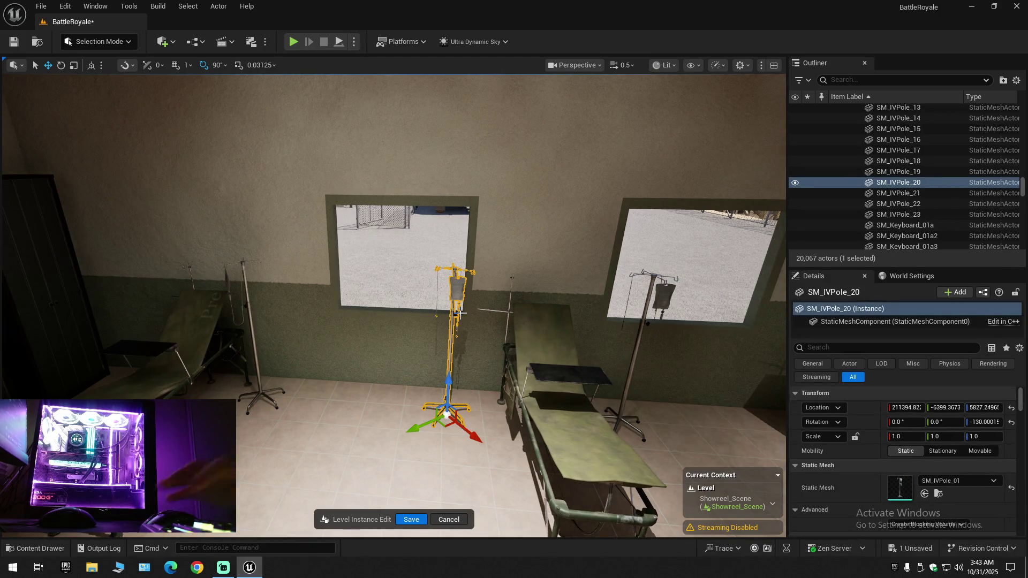
{"action": "key", "text": "Delete"}
{"action": "left_click_drag", "start_coordinate": [461, 313], "coordinate": [462, 313]}
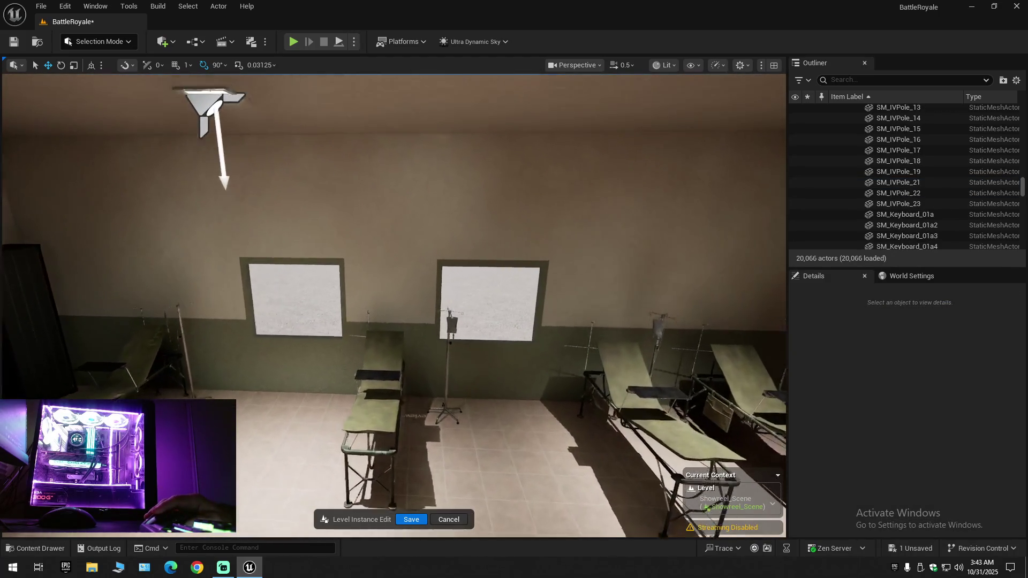
{"action": "left_click_drag", "start_coordinate": [458, 357], "coordinate": [458, 357]}
Select the middle stretcher SM_Stretcher5 together with the IV pole beside it
{"action": "left_click", "coordinate": [448, 324]}
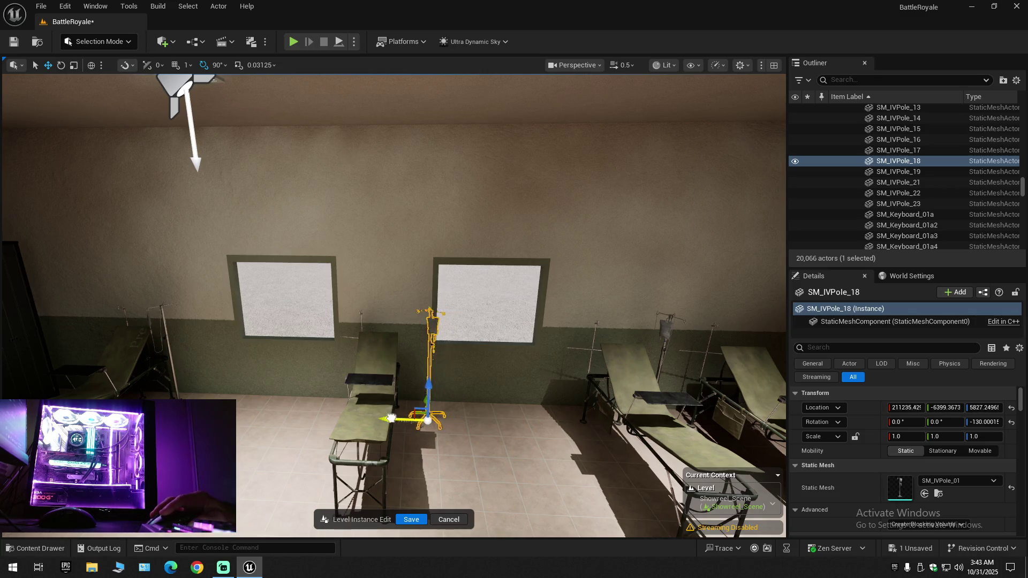
{"action": "left_click_drag", "start_coordinate": [375, 417], "coordinate": [374, 417]}
{"action": "left_click_drag", "start_coordinate": [438, 403], "coordinate": [439, 404]}
{"action": "left_click", "coordinate": [390, 307]}
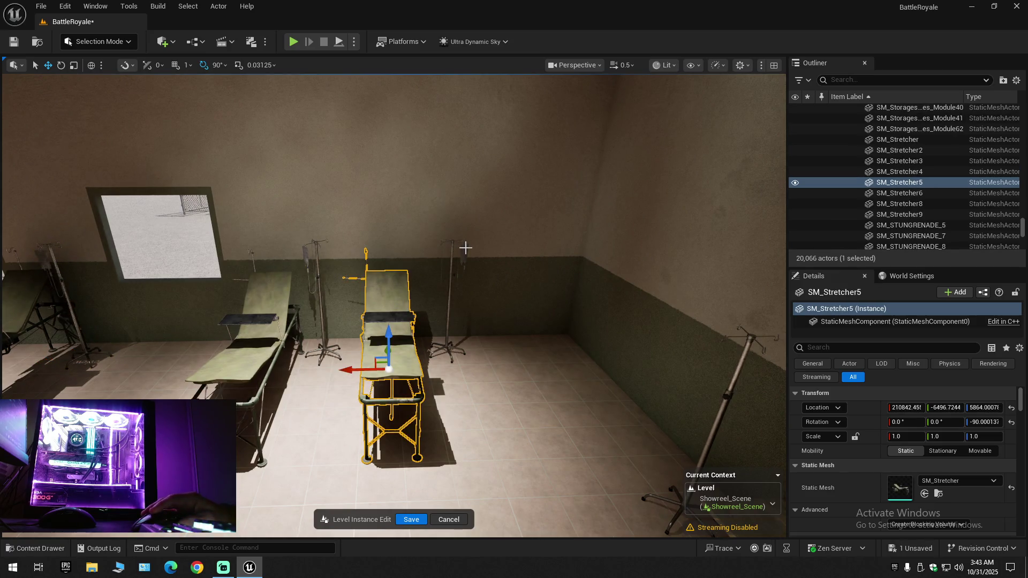
{"action": "left_click", "coordinate": [452, 278], "text": "ctrl"}
{"action": "left_click_drag", "start_coordinate": [405, 353], "coordinate": [406, 274]}
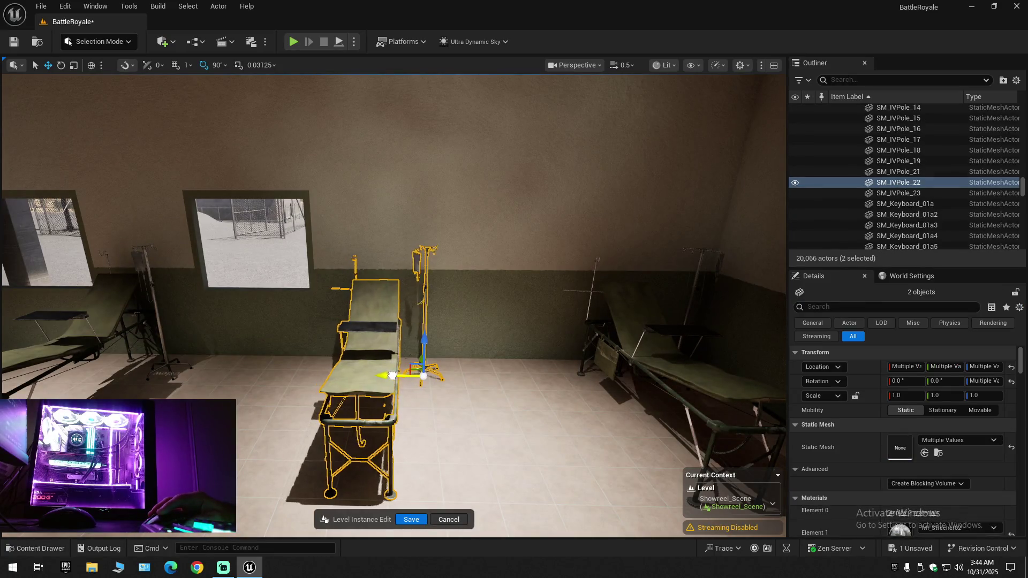
{"action": "mouse_move", "coordinate": [473, 379]}
{"action": "left_mouse_down"}
{"action": "mouse_move", "coordinate": [473, 423]}
{"action": "mouse_move", "coordinate": [429, 423]}
{"action": "mouse_move", "coordinate": [536, 418]}
{"action": "mouse_move", "coordinate": [515, 386]}
{"action": "mouse_move", "coordinate": [514, 375]}
{"action": "mouse_move", "coordinate": [536, 370]}
{"action": "mouse_move", "coordinate": [473, 380]}
{"action": "mouse_move", "coordinate": [471, 373]}
{"action": "mouse_move", "coordinate": [501, 385]}
{"action": "mouse_move", "coordinate": [444, 359]}
{"action": "mouse_move", "coordinate": [420, 329]}
{"action": "left_mouse_up"}
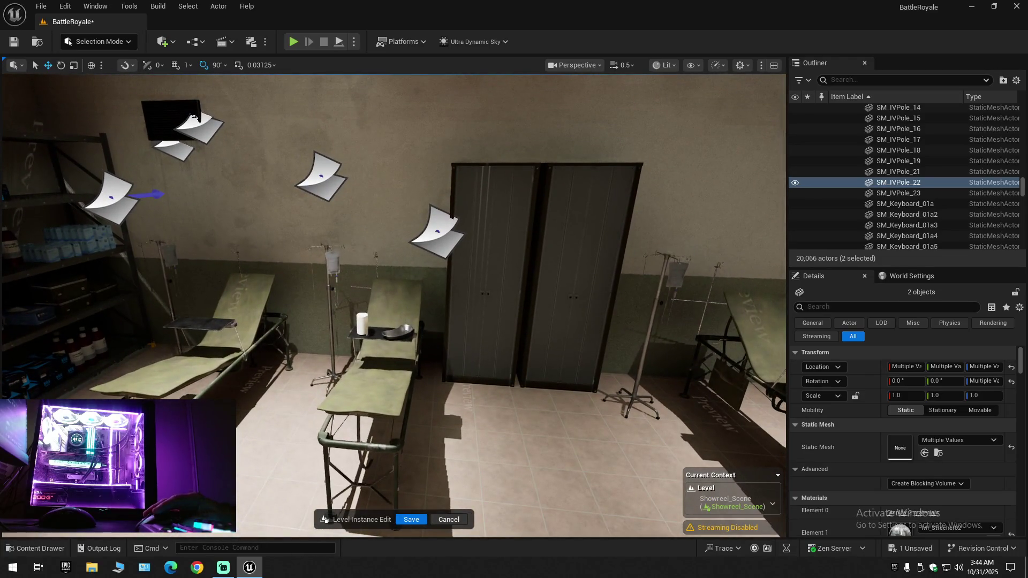
Delete the stretcher and IV pole by the lockers, plus the kidney tray and bandage
{"action": "left_click", "coordinate": [351, 304]}
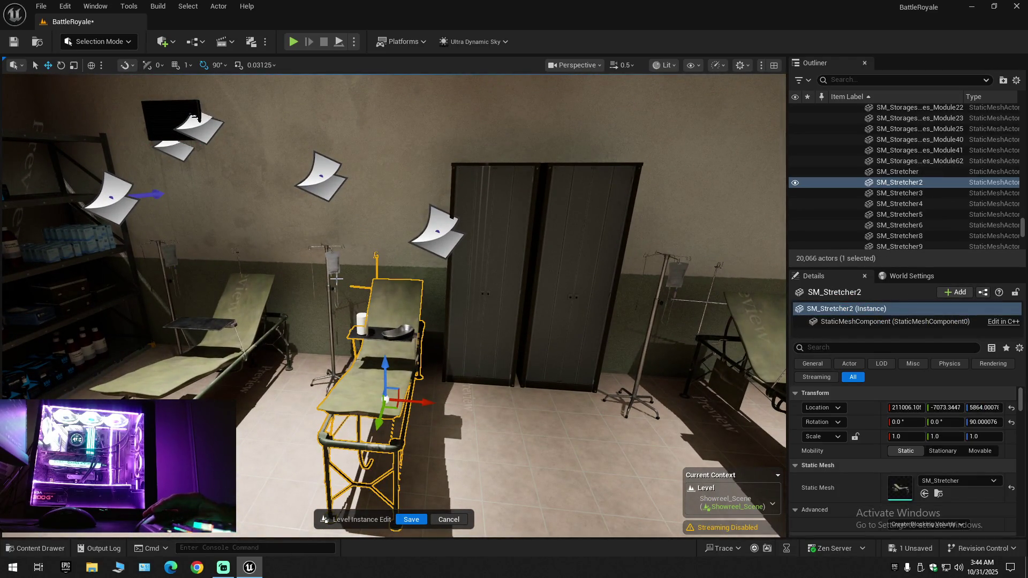
{"action": "key", "text": "Delete"}
{"action": "left_click", "coordinate": [333, 289]}
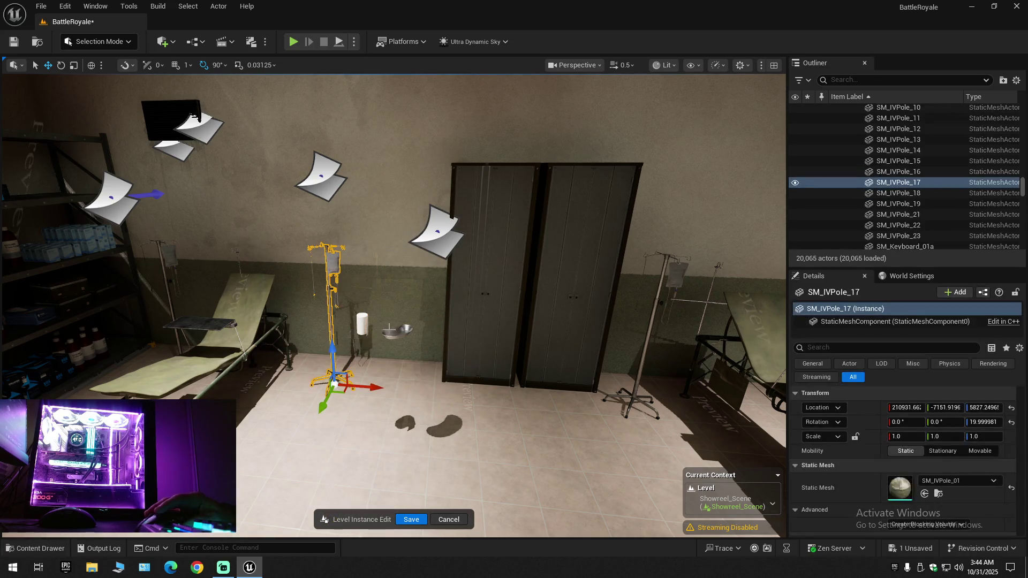
{"action": "key", "text": "Delete"}
{"action": "left_click", "coordinate": [402, 330]}
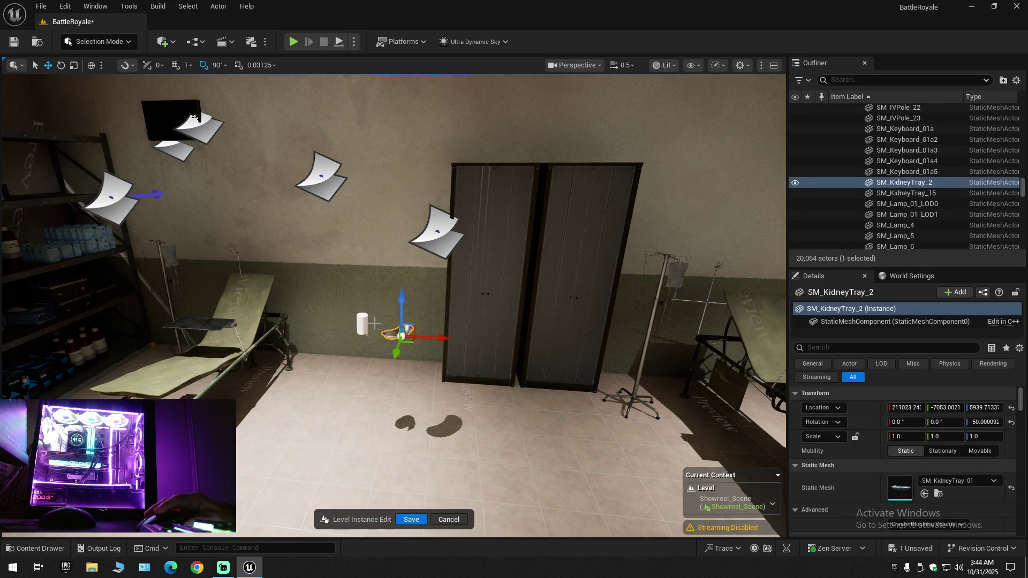
{"action": "left_click", "coordinate": [364, 323], "text": "ctrl"}
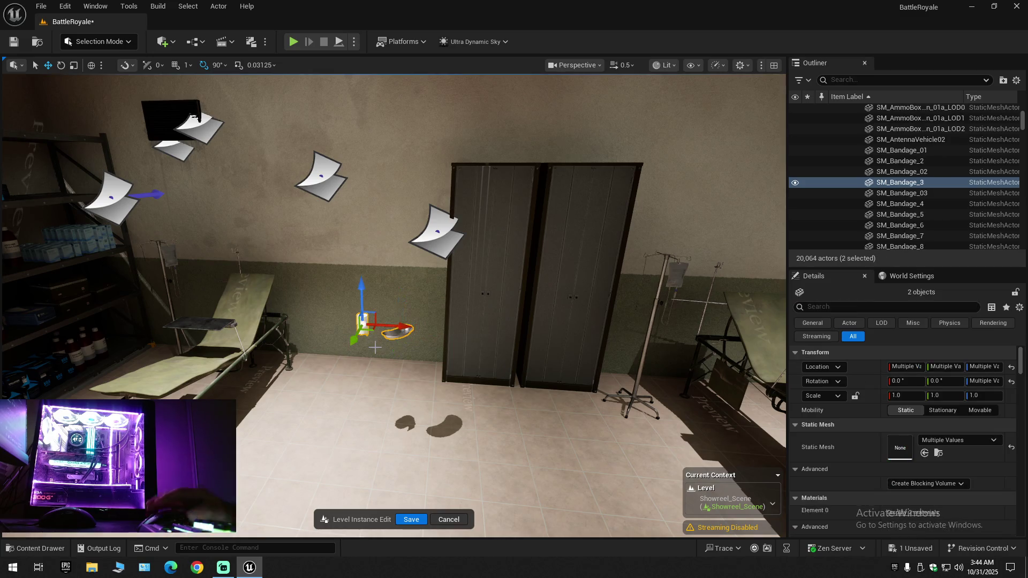
{"action": "key", "text": "Delete"}
{"action": "mouse_move", "coordinate": [375, 348]}
{"action": "left_mouse_down"}
{"action": "mouse_move", "coordinate": [411, 366]}
{"action": "mouse_move", "coordinate": [358, 282]}
{"action": "left_mouse_up"}
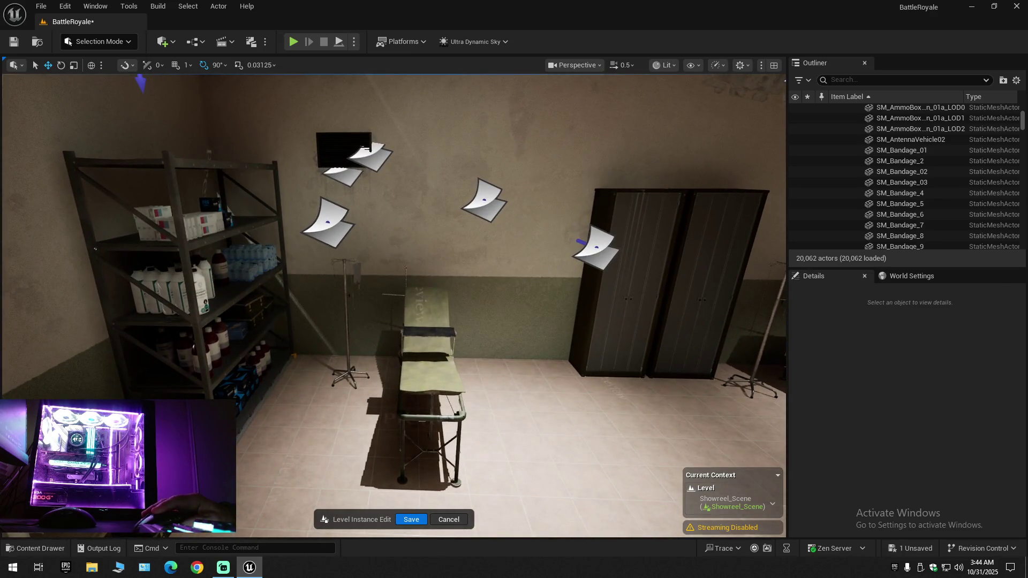
Slide the pair of lockers and their doors left along the wall
{"action": "left_click", "coordinate": [352, 289]}
{"action": "left_click", "coordinate": [431, 333], "text": "ctrl"}
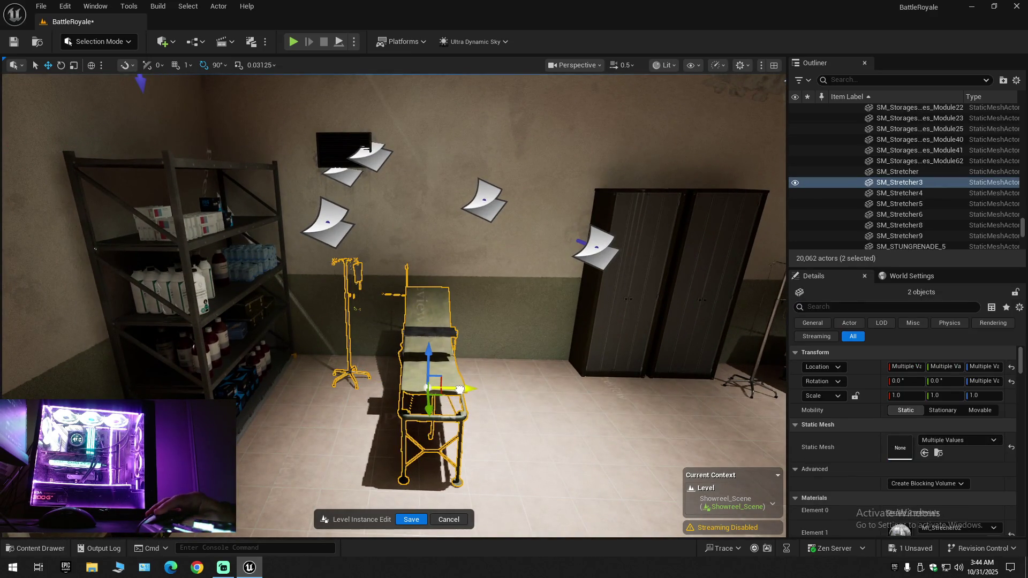
{"action": "left_click_drag", "start_coordinate": [459, 389], "coordinate": [557, 369]}
{"action": "mouse_move", "coordinate": [456, 344]}
{"action": "left_mouse_down"}
{"action": "mouse_move", "coordinate": [453, 327]}
{"action": "mouse_move", "coordinate": [456, 343]}
{"action": "left_mouse_up"}
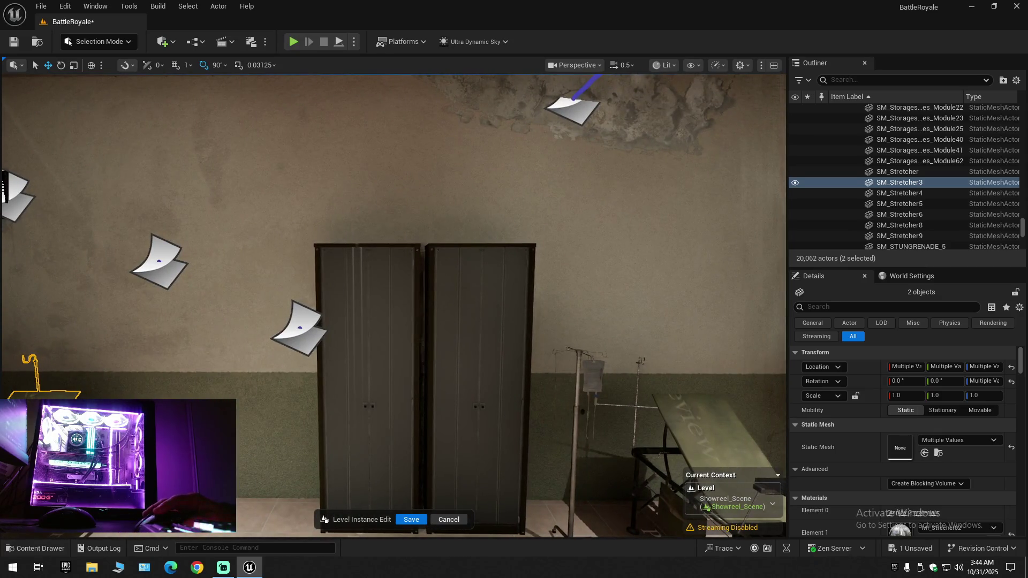
{"action": "left_click", "coordinate": [367, 290]}
{"action": "left_click", "coordinate": [394, 289], "text": "ctrl"}
{"action": "left_click", "coordinate": [459, 286], "text": "ctrl"}
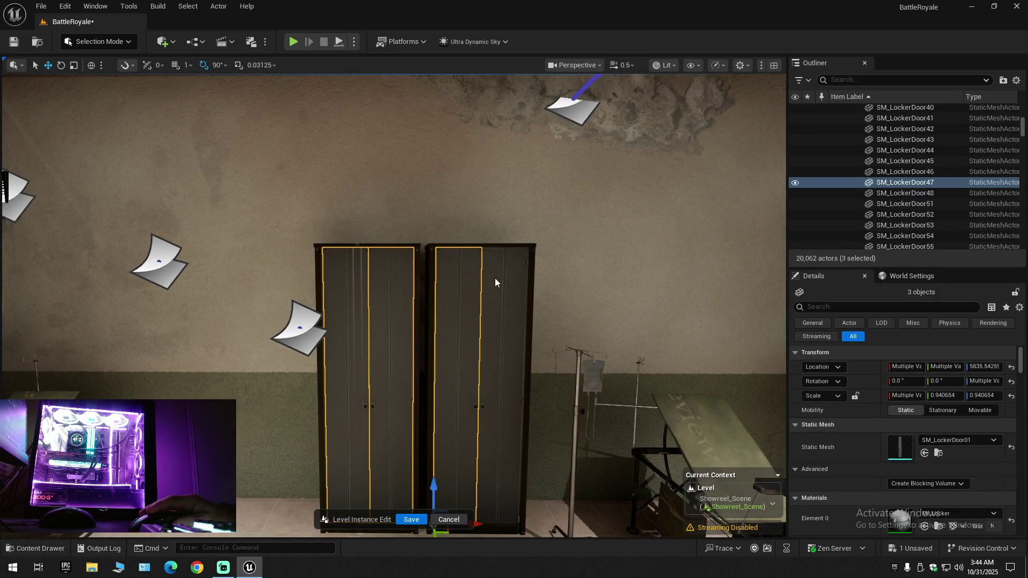
{"action": "left_click", "coordinate": [428, 249], "text": "ctrl"}
{"action": "left_click", "coordinate": [428, 301], "text": "ctrl"}
{"action": "scroll", "coordinate": [429, 300], "scroll_direction": "down", "scroll_amount": 5}
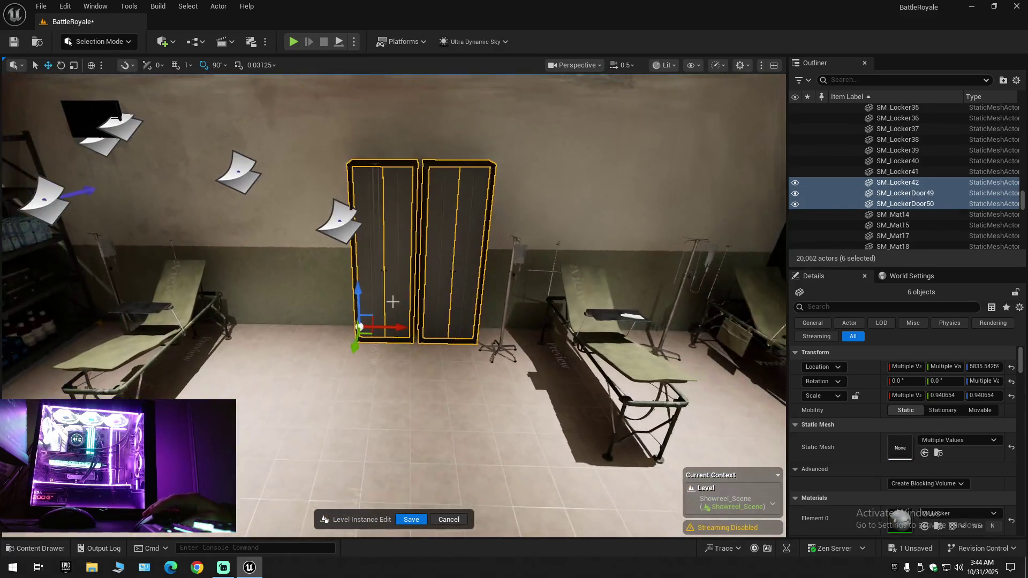
{"action": "left_click_drag", "start_coordinate": [394, 326], "coordinate": [351, 324]}
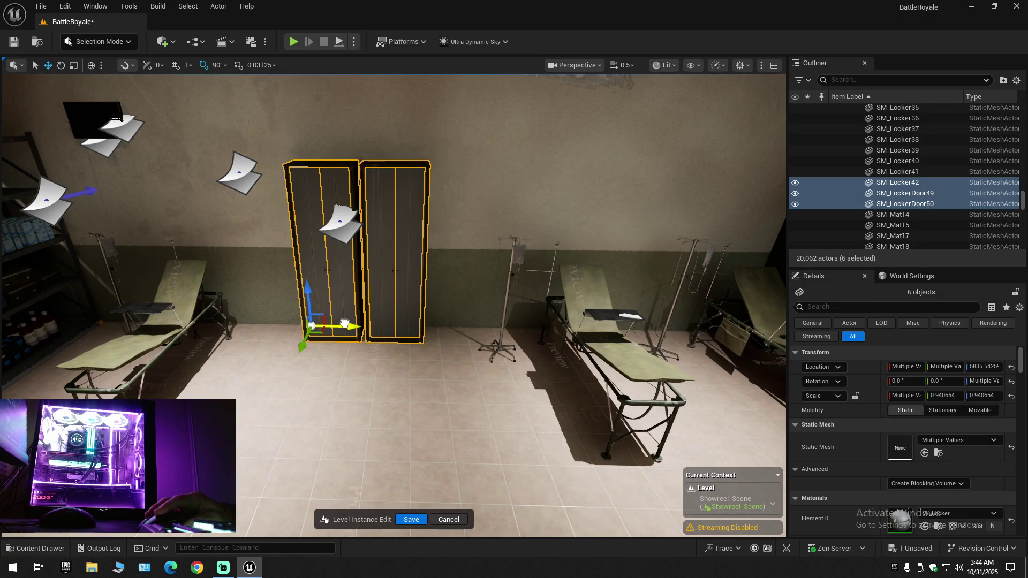
Shift the middle stretcher and its IV stand to the left
{"action": "left_click_drag", "start_coordinate": [417, 317], "coordinate": [360, 246]}
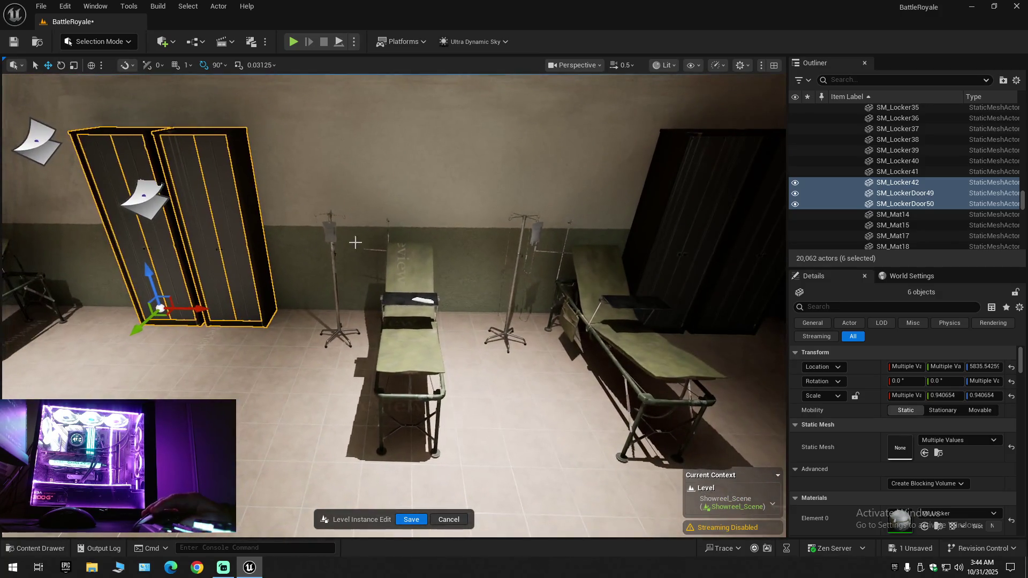
{"action": "left_click", "coordinate": [331, 278]}
{"action": "left_click", "coordinate": [410, 282], "text": "ctrl"}
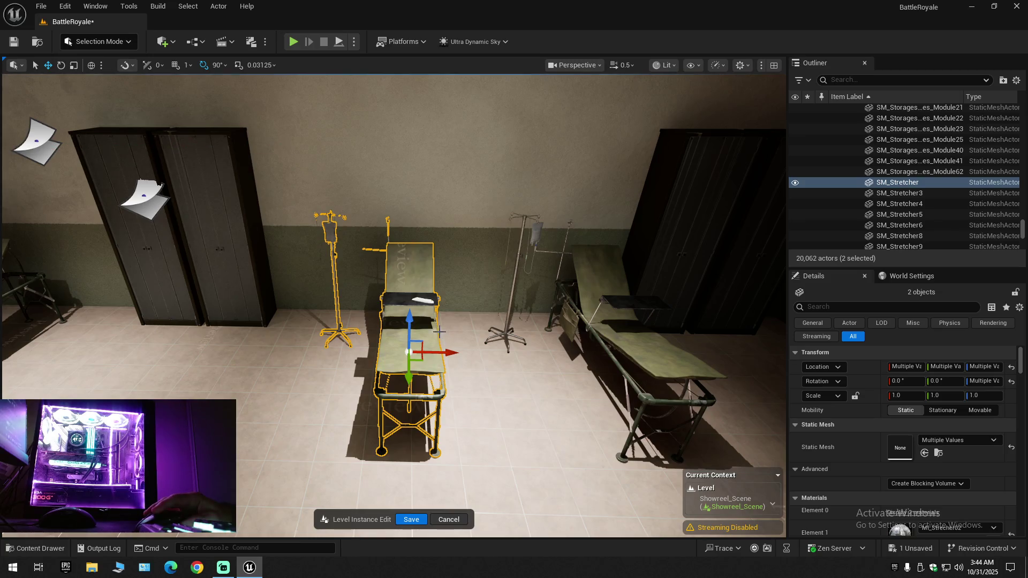
{"action": "left_click_drag", "start_coordinate": [459, 301], "coordinate": [422, 299]}
{"action": "mouse_move", "coordinate": [483, 321]}
{"action": "left_mouse_down"}
{"action": "mouse_move", "coordinate": [397, 321]}
{"action": "mouse_move", "coordinate": [463, 310]}
{"action": "mouse_move", "coordinate": [430, 309]}
{"action": "left_mouse_up"}
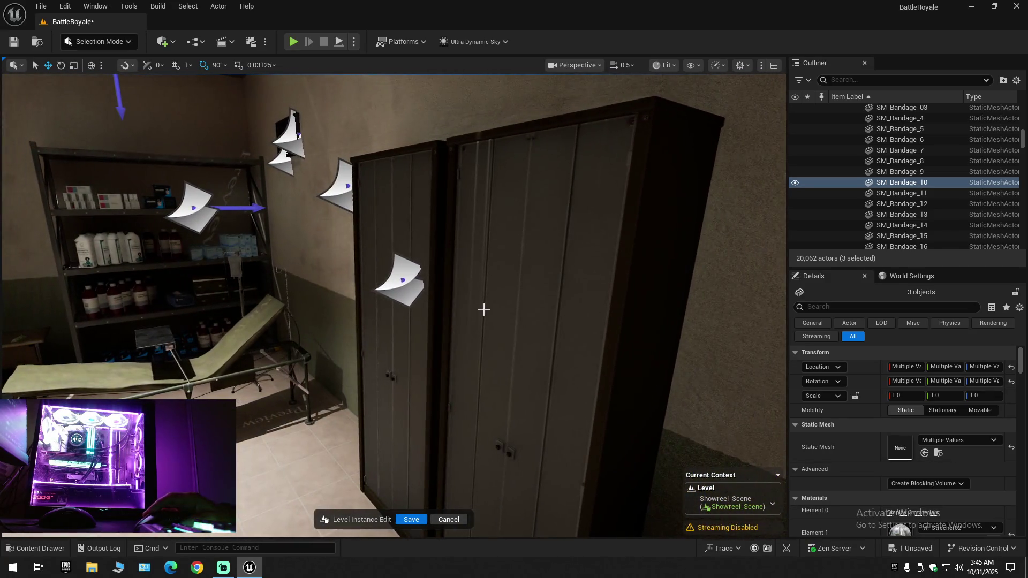
Hide one locker together with both of its doors via the Outliner
{"action": "left_click", "coordinate": [423, 249]}
{"action": "key", "text": "e"}
{"action": "mouse_move", "coordinate": [422, 249]}
{"action": "left_mouse_down"}
{"action": "mouse_move", "coordinate": [487, 249]}
{"action": "mouse_move", "coordinate": [380, 246]}
{"action": "left_mouse_up"}
{"action": "left_click", "coordinate": [380, 245], "text": "ctrl"}
{"action": "left_click", "coordinate": [354, 225], "text": "ctrl"}
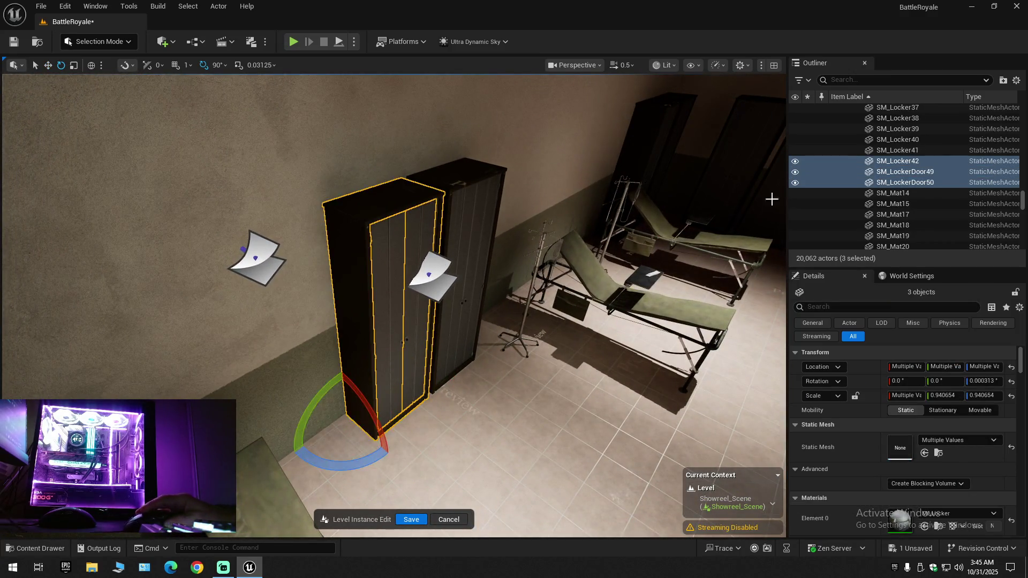
{"action": "left_click", "coordinate": [796, 161]}
Delete the wall decal MI_CP_Decal18, leaving 20,061 actors
{"action": "left_click", "coordinate": [430, 282]}
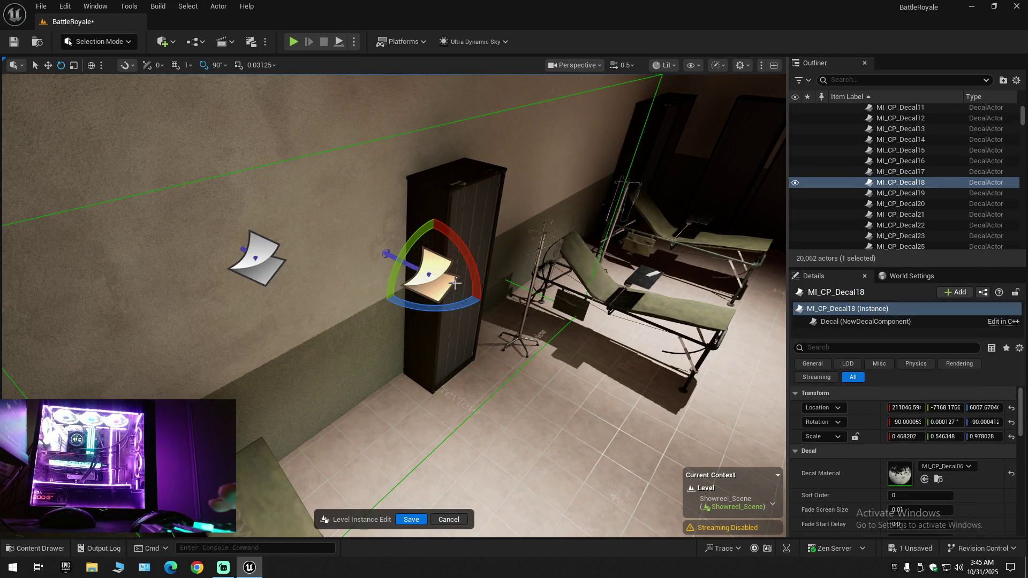
{"action": "key", "text": "Delete"}
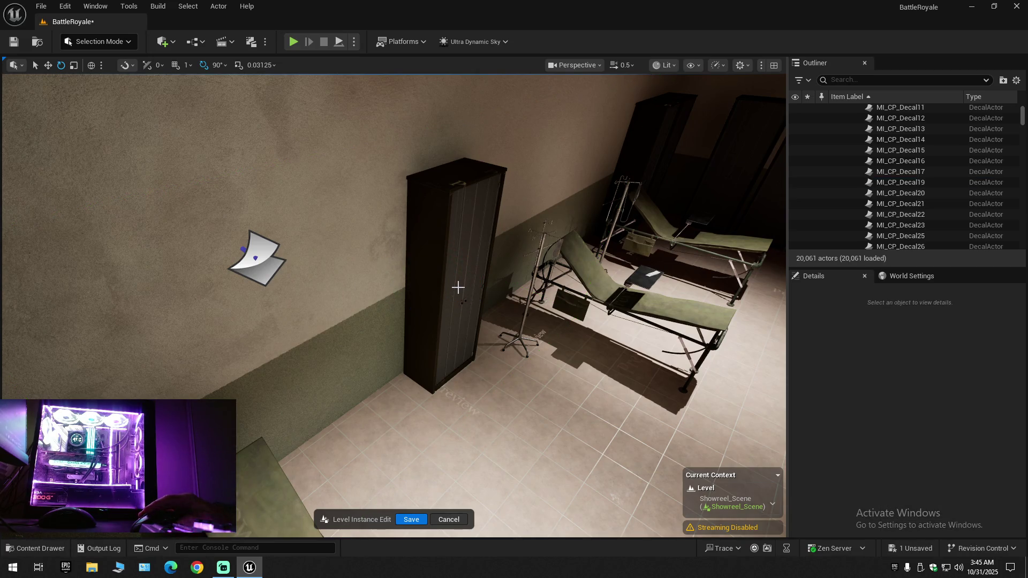
{"action": "key", "text": "ctrl+z"}
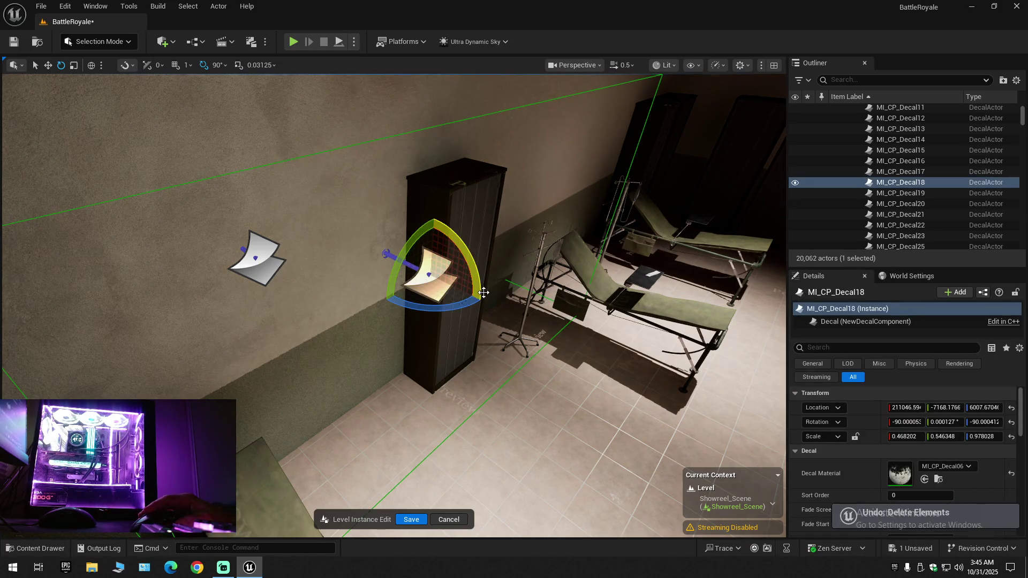
{"action": "mouse_move", "coordinate": [481, 293]}
{"action": "left_mouse_down"}
{"action": "mouse_move", "coordinate": [429, 279]}
{"action": "mouse_move", "coordinate": [483, 306]}
{"action": "left_mouse_up"}
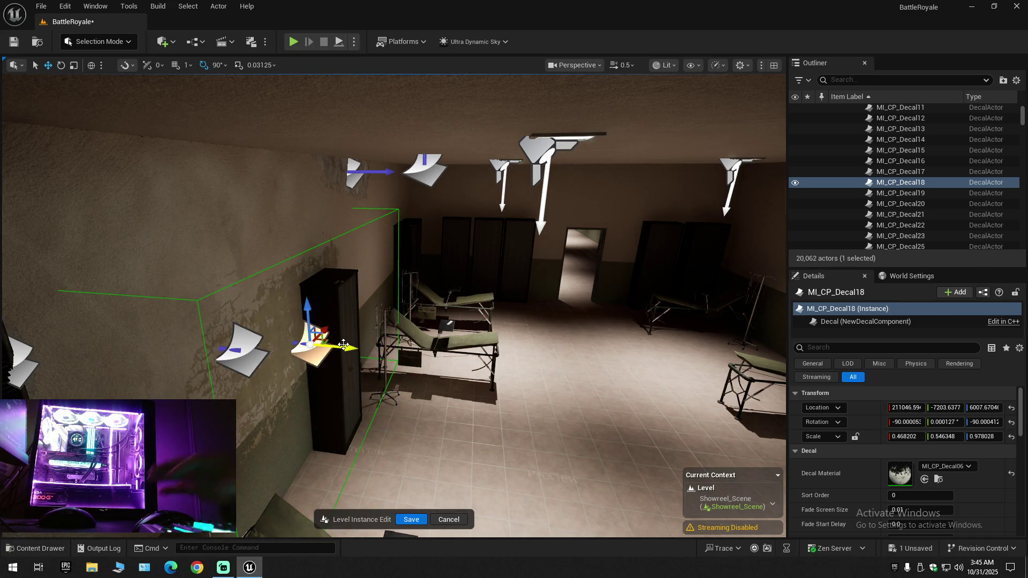
{"action": "key", "text": "Delete"}
{"action": "mouse_move", "coordinate": [482, 305]}
{"action": "left_mouse_down"}
{"action": "mouse_move", "coordinate": [434, 281]}
{"action": "mouse_move", "coordinate": [475, 342]}
{"action": "left_mouse_up"}
Shift the wooden bench slightly along the X axis with the move gizmo
{"action": "key", "text": "w"}
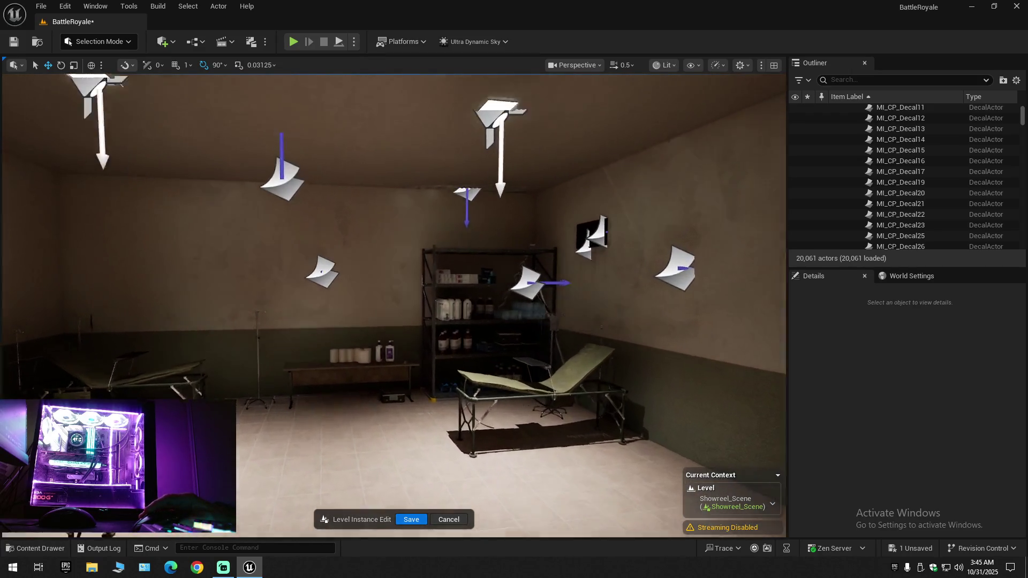
{"action": "key", "text": "w"}
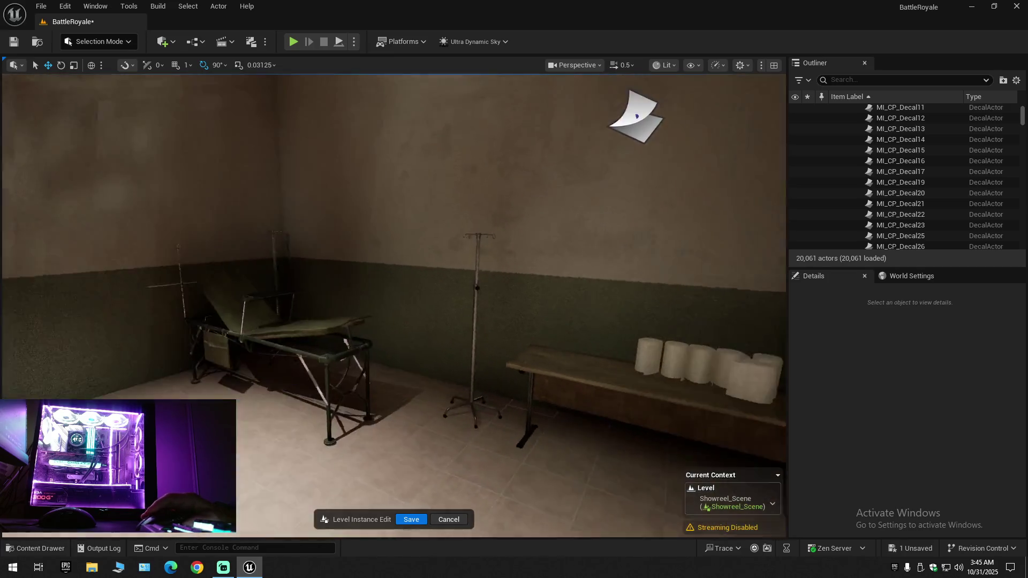
{"action": "scroll", "coordinate": [395, 305], "scroll_direction": "down", "scroll_amount": 1}
{"action": "key", "text": "w"}
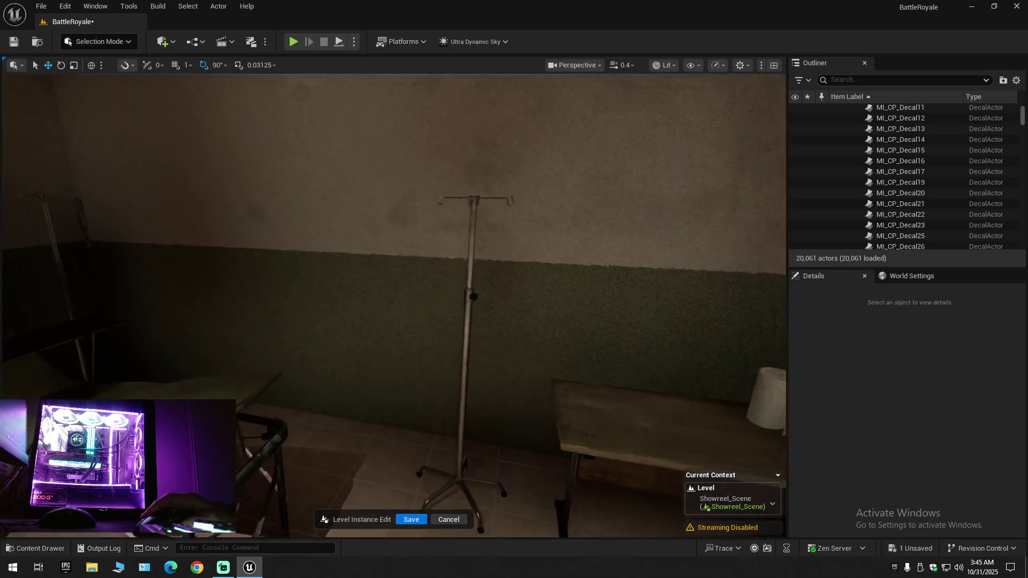
{"action": "left_click", "coordinate": [469, 359]}
{"action": "key", "text": "w"}
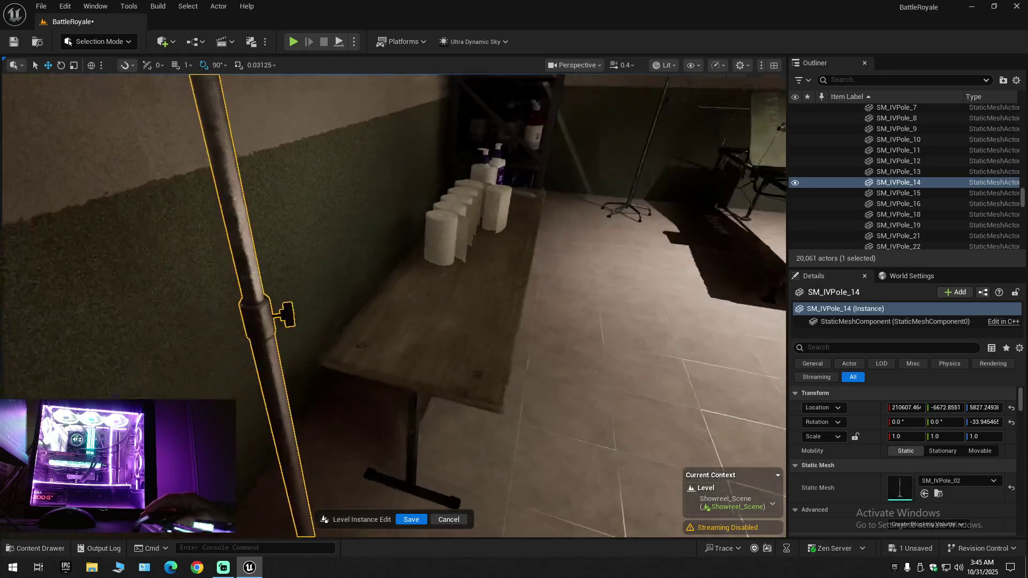
{"action": "key", "text": "s"}
{"action": "left_click", "coordinate": [437, 372]}
{"action": "mouse_move", "coordinate": [454, 322]}
{"action": "left_mouse_down"}
{"action": "mouse_move", "coordinate": [404, 321]}
{"action": "mouse_move", "coordinate": [425, 331]}
{"action": "mouse_move", "coordinate": [406, 335]}
{"action": "left_mouse_up"}
Select the bandage rolls and bottles on the shelf and frame the view on them
{"action": "left_click_drag", "start_coordinate": [476, 332], "coordinate": [387, 336]}
{"action": "left_click", "coordinate": [298, 327]}
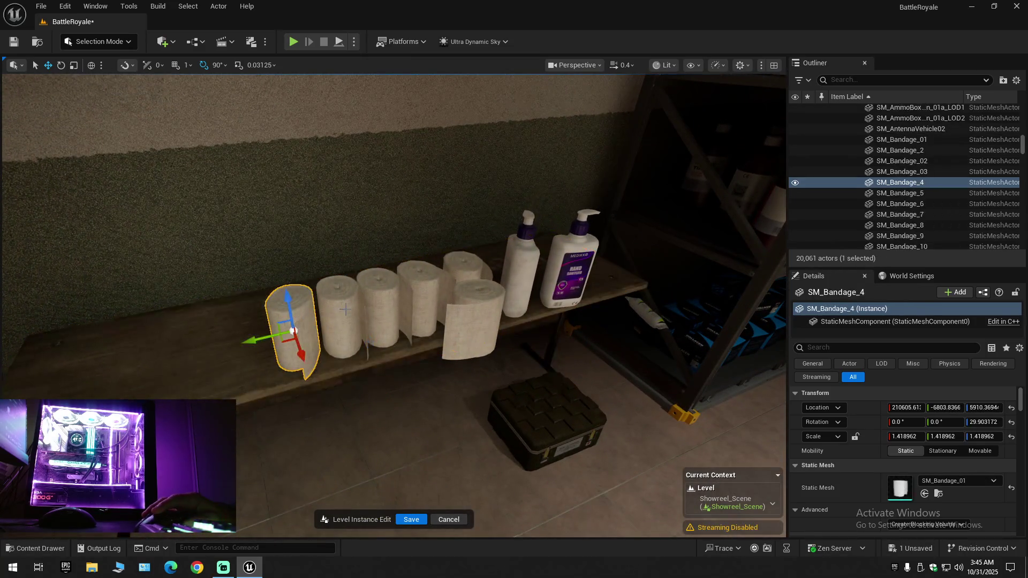
{"action": "left_click", "coordinate": [346, 310], "text": "ctrl"}
{"action": "left_click", "coordinate": [378, 298], "text": "ctrl"}
{"action": "left_click", "coordinate": [429, 282], "text": "ctrl"}
{"action": "left_click", "coordinate": [474, 324], "text": "ctrl"}
{"action": "left_click", "coordinate": [522, 268], "text": "ctrl"}
{"action": "left_click", "coordinate": [570, 273], "text": "ctrl"}
{"action": "key", "text": "f"}
{"action": "mouse_move", "coordinate": [592, 288]}
{"action": "left_mouse_down"}
{"action": "mouse_move", "coordinate": [375, 417]}
{"action": "mouse_move", "coordinate": [413, 232]}
{"action": "mouse_move", "coordinate": [327, 238]}
{"action": "mouse_move", "coordinate": [349, 239]}
{"action": "mouse_move", "coordinate": [289, 337]}
{"action": "left_mouse_up"}
Select the black supply case on the floor, then the IV pole beside the bed
{"action": "left_click", "coordinate": [306, 367]}
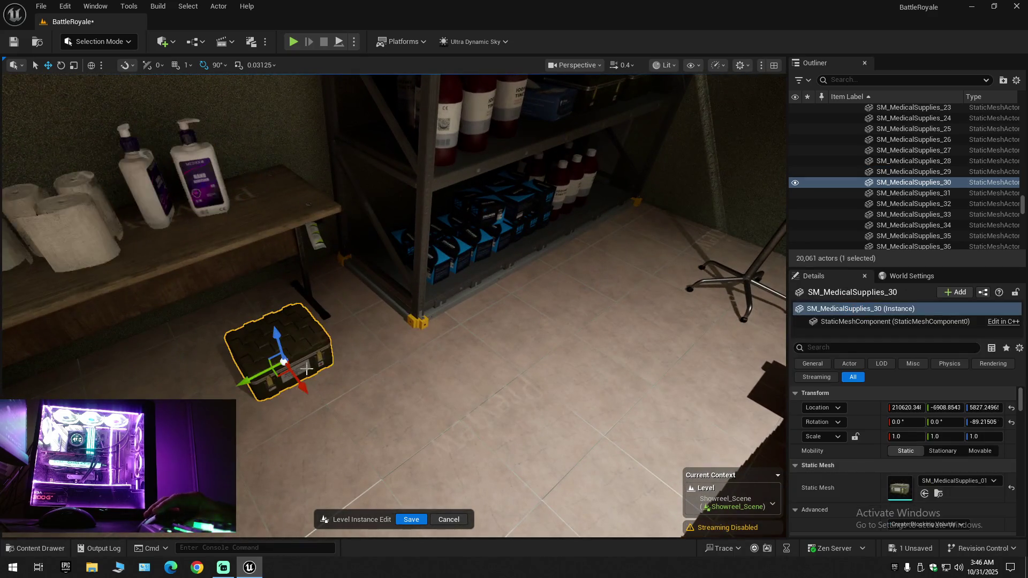
{"action": "mouse_move", "coordinate": [373, 330]}
{"action": "left_mouse_down"}
{"action": "mouse_move", "coordinate": [370, 343]}
{"action": "mouse_move", "coordinate": [375, 321]}
{"action": "mouse_move", "coordinate": [373, 330]}
{"action": "left_mouse_up"}
{"action": "left_click_drag", "start_coordinate": [398, 253], "coordinate": [412, 264]}
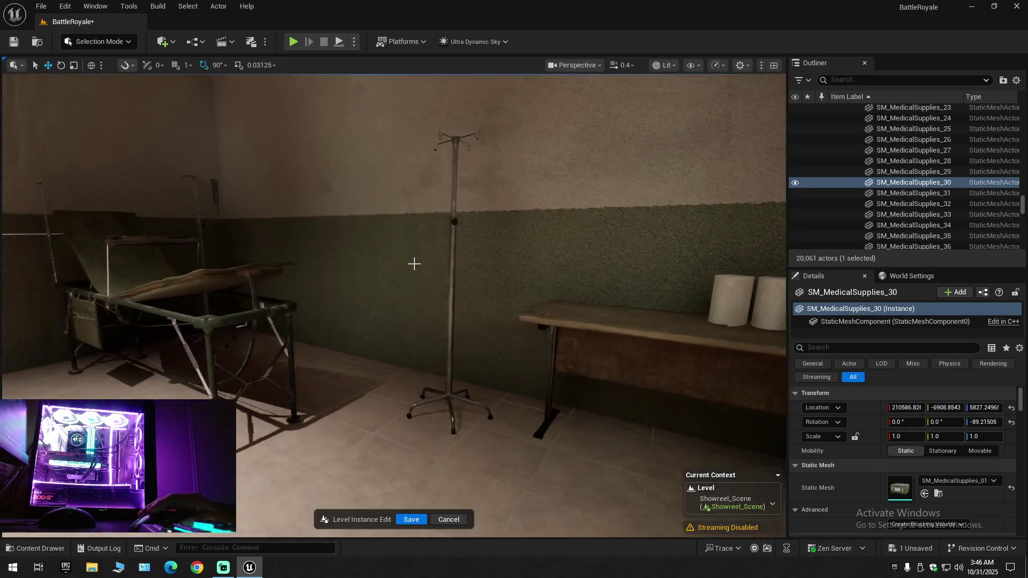
{"action": "left_click", "coordinate": [451, 274]}
{"action": "mouse_move", "coordinate": [453, 306]}
{"action": "left_mouse_down"}
{"action": "mouse_move", "coordinate": [464, 427]}
{"action": "mouse_move", "coordinate": [536, 417]}
{"action": "mouse_move", "coordinate": [482, 420]}
{"action": "mouse_move", "coordinate": [476, 375]}
{"action": "mouse_move", "coordinate": [451, 332]}
{"action": "left_mouse_up"}
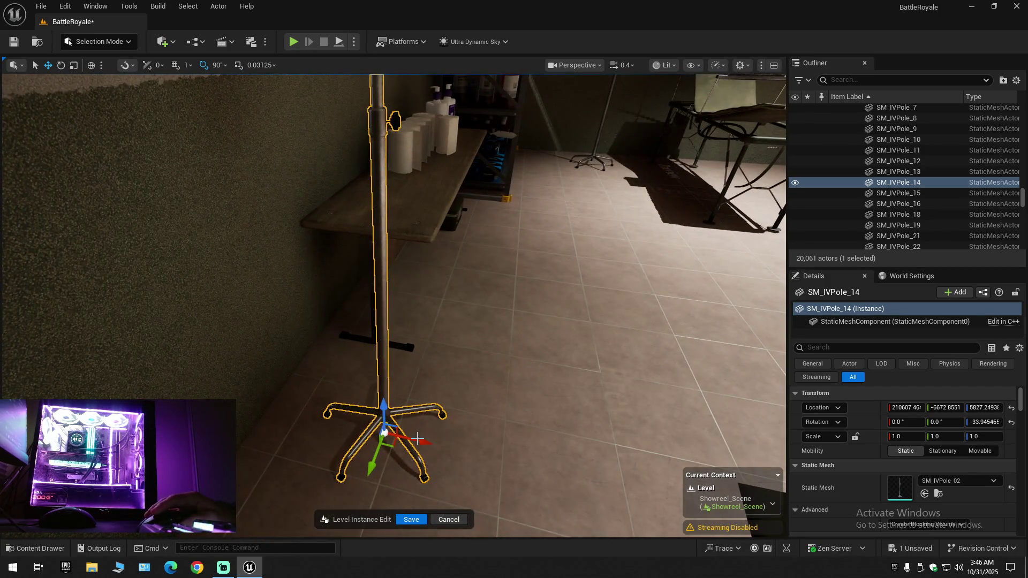
{"action": "mouse_move", "coordinate": [423, 409]}
{"action": "left_mouse_down"}
{"action": "mouse_move", "coordinate": [445, 407]}
{"action": "mouse_move", "coordinate": [413, 407]}
{"action": "left_mouse_up"}
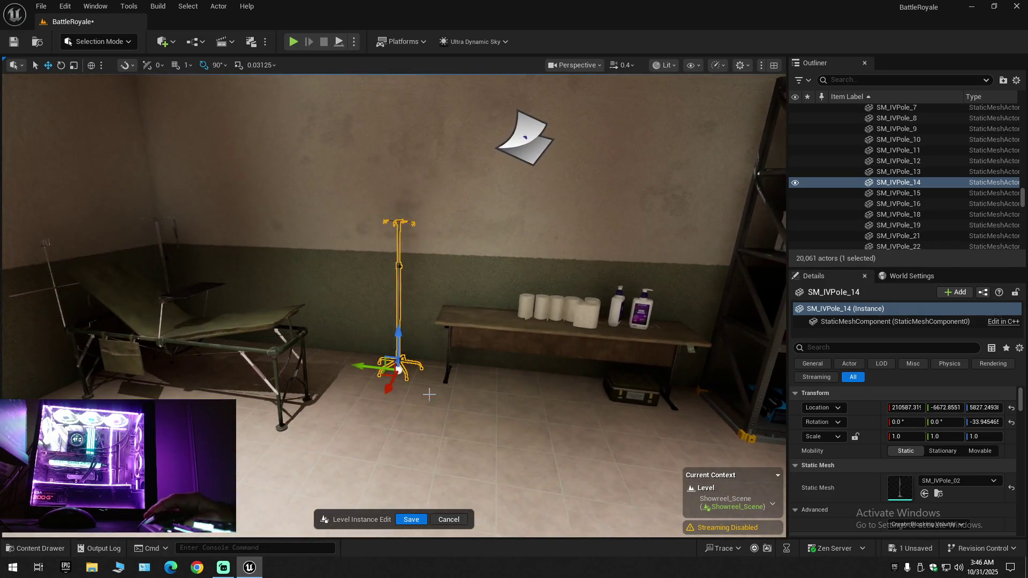
Collapse the whole Outliner tree and fly through the medical room
{"action": "left_click", "coordinate": [1018, 82]}
{"action": "left_click", "coordinate": [943, 128]}
{"action": "mouse_move", "coordinate": [412, 407]}
{"action": "left_mouse_down"}
{"action": "mouse_move", "coordinate": [244, 405]}
{"action": "mouse_move", "coordinate": [669, 261]}
{"action": "left_mouse_up"}
{"action": "scroll", "coordinate": [268, 404], "scroll_direction": "down", "scroll_amount": 3}
{"action": "scroll", "coordinate": [251, 405], "scroll_direction": "up", "scroll_amount": 1}
Hide and re-show the Showreel_Scene level instance, then collapse the Outliner tree
{"action": "left_click", "coordinate": [842, 120]}
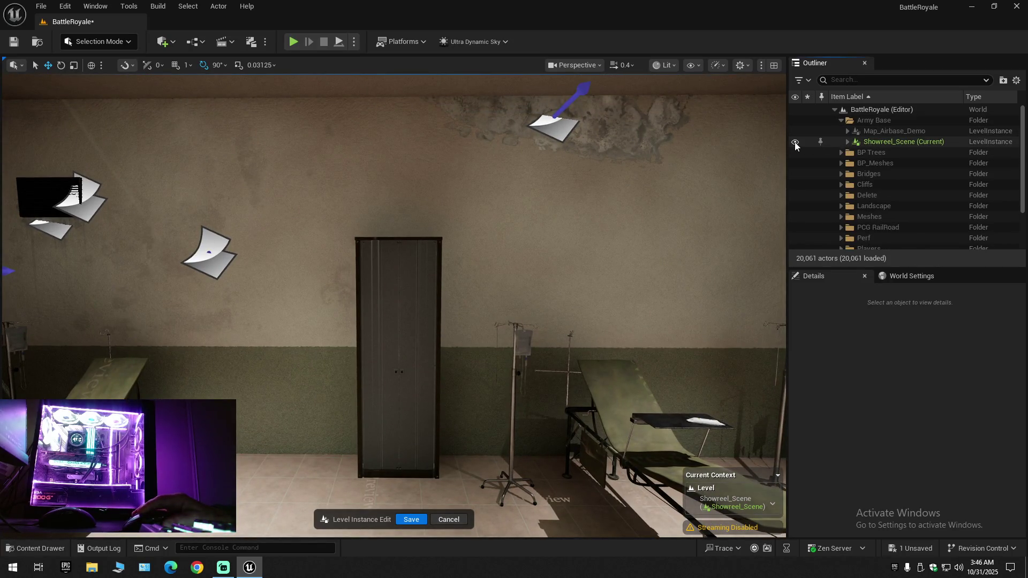
{"action": "left_click", "coordinate": [794, 142]}
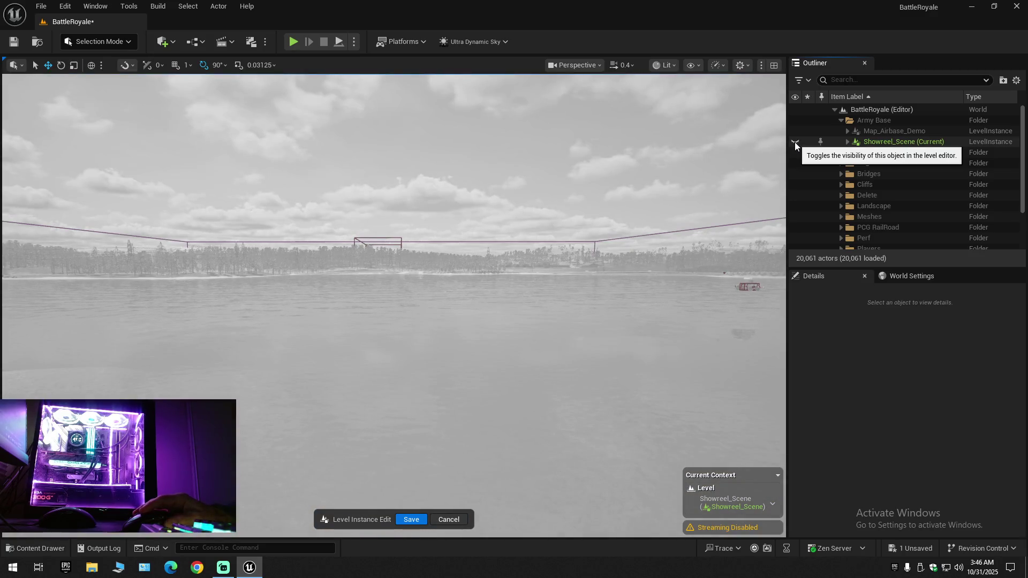
{"action": "left_click", "coordinate": [795, 143]}
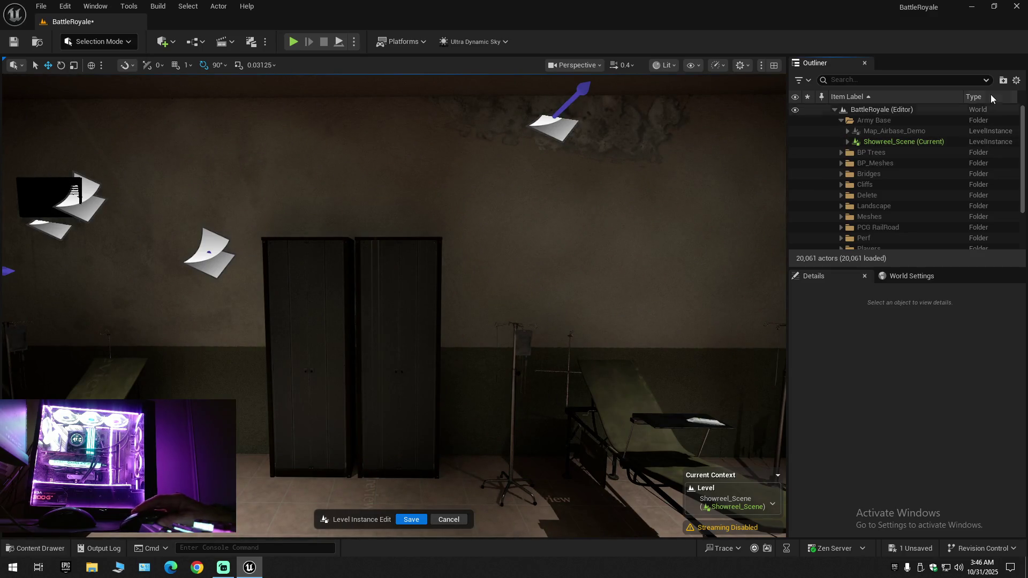
{"action": "left_click", "coordinate": [1016, 80]}
{"action": "left_click", "coordinate": [939, 132]}
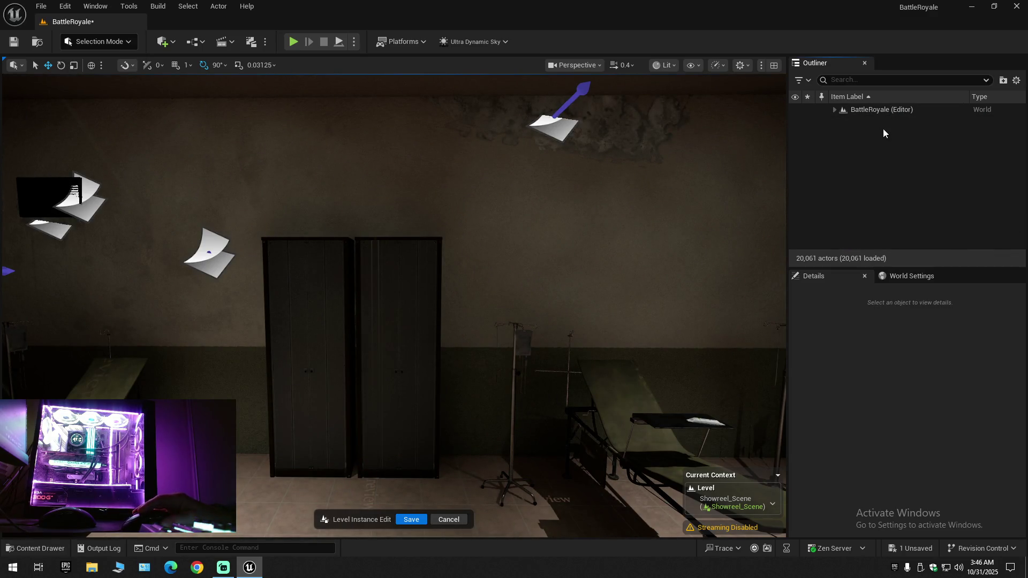
{"action": "left_click", "coordinate": [834, 109]}
Save the Showreel_Scene map, the current level and all changed files
{"action": "left_click", "coordinate": [14, 42]}
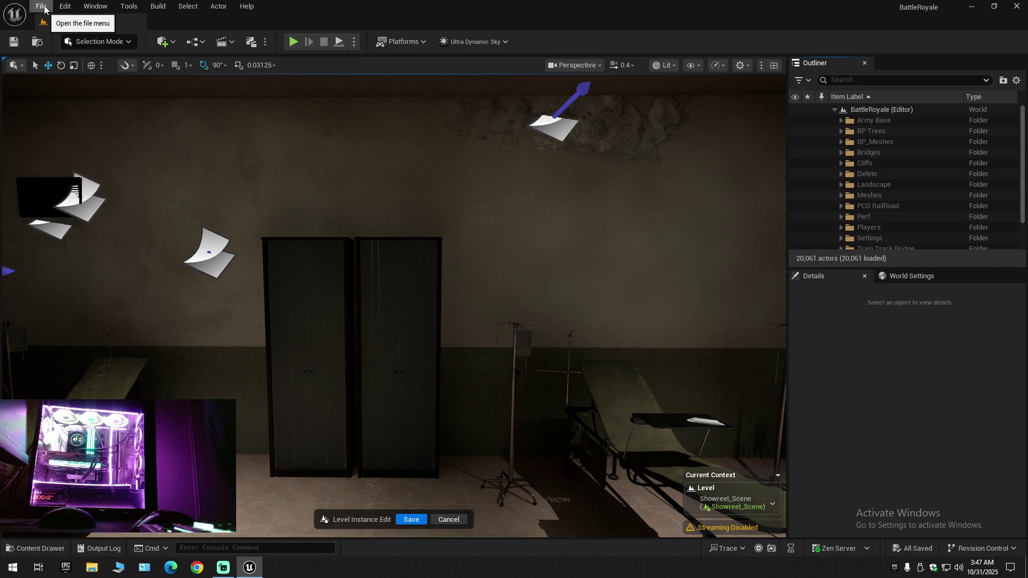
{"action": "left_click", "coordinate": [44, 9]}
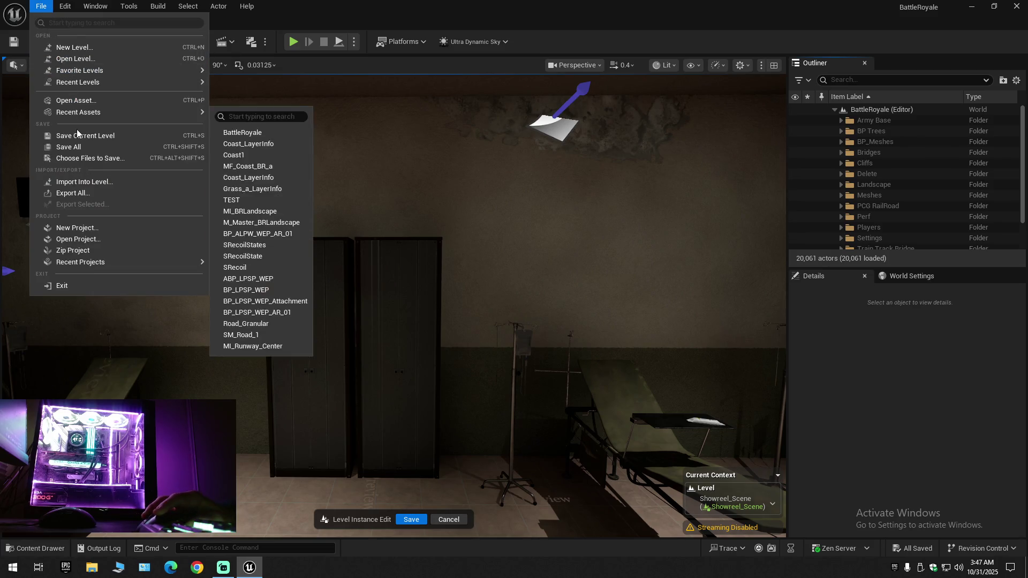
{"action": "left_click", "coordinate": [80, 134]}
{"action": "left_click", "coordinate": [42, 6]}
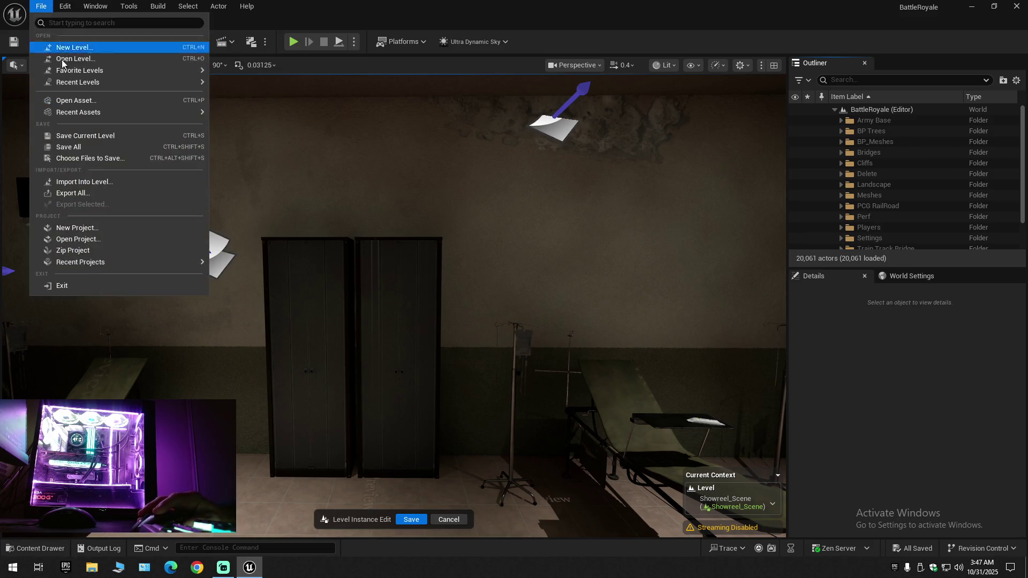
{"action": "left_click", "coordinate": [74, 147]}
Select three boxes on the medicine shelf and collapse the Outliner tree
{"action": "mouse_move", "coordinate": [364, 295]}
{"action": "left_mouse_down"}
{"action": "mouse_move", "coordinate": [343, 300]}
{"action": "mouse_move", "coordinate": [338, 289]}
{"action": "mouse_move", "coordinate": [353, 274]}
{"action": "mouse_move", "coordinate": [374, 275]}
{"action": "mouse_move", "coordinate": [362, 268]}
{"action": "left_mouse_up"}
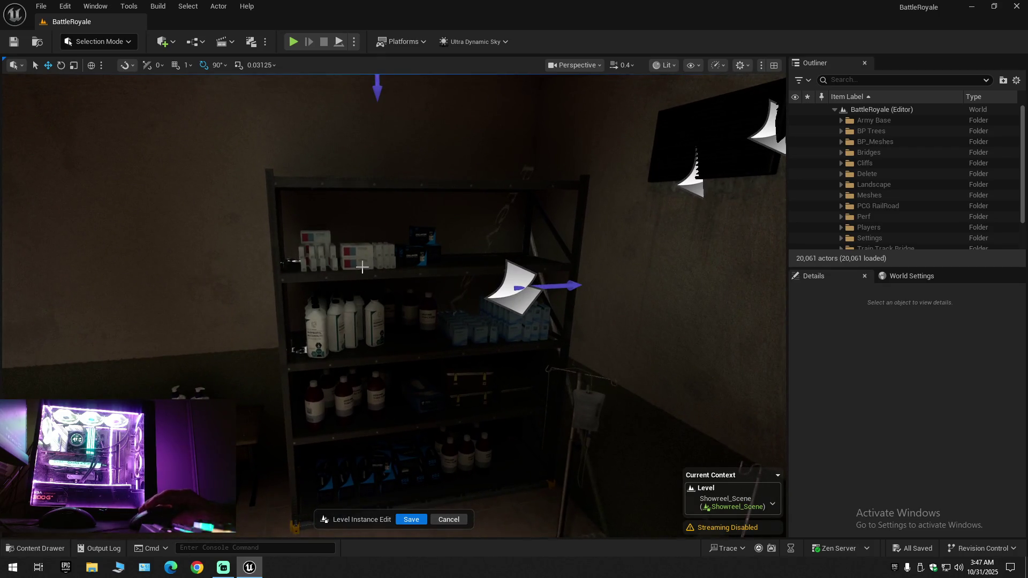
{"action": "left_click", "coordinate": [351, 266]}
{"action": "left_click", "coordinate": [346, 260]}
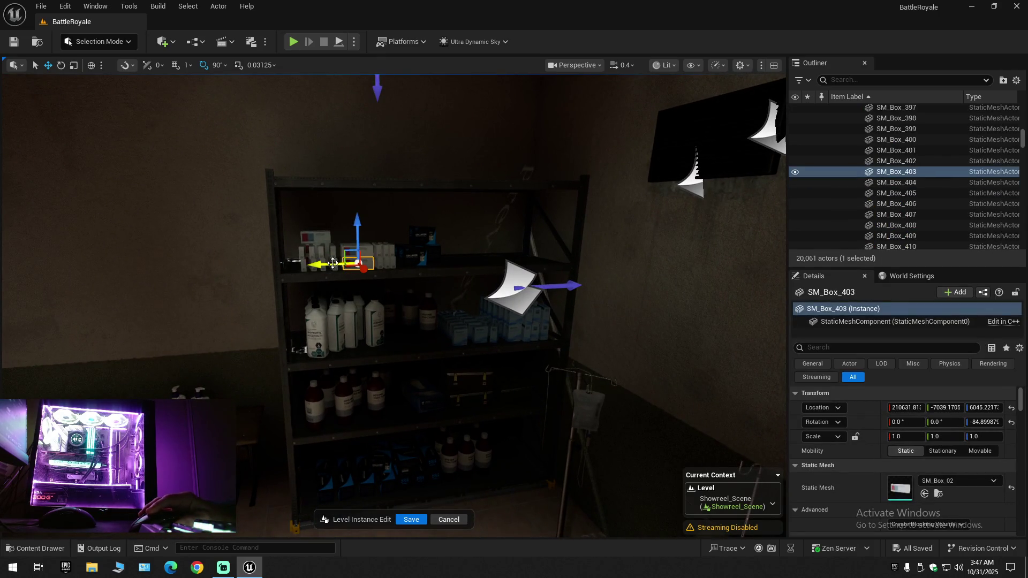
{"action": "left_click", "coordinate": [333, 259]}
{"action": "mouse_move", "coordinate": [392, 320]}
{"action": "left_mouse_down"}
{"action": "mouse_move", "coordinate": [367, 322]}
{"action": "mouse_move", "coordinate": [521, 284]}
{"action": "left_mouse_up"}
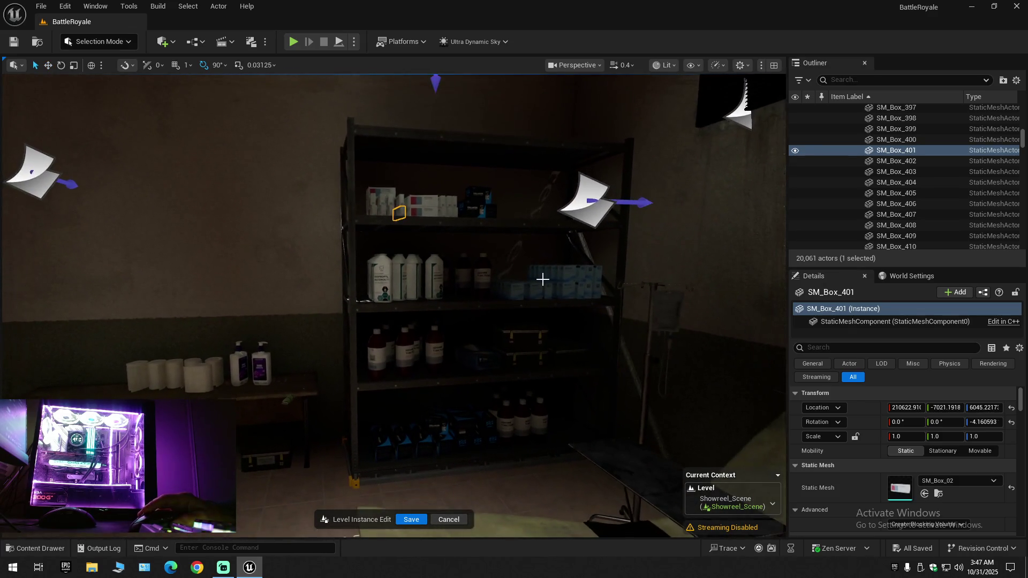
{"action": "left_click", "coordinate": [1017, 80]}
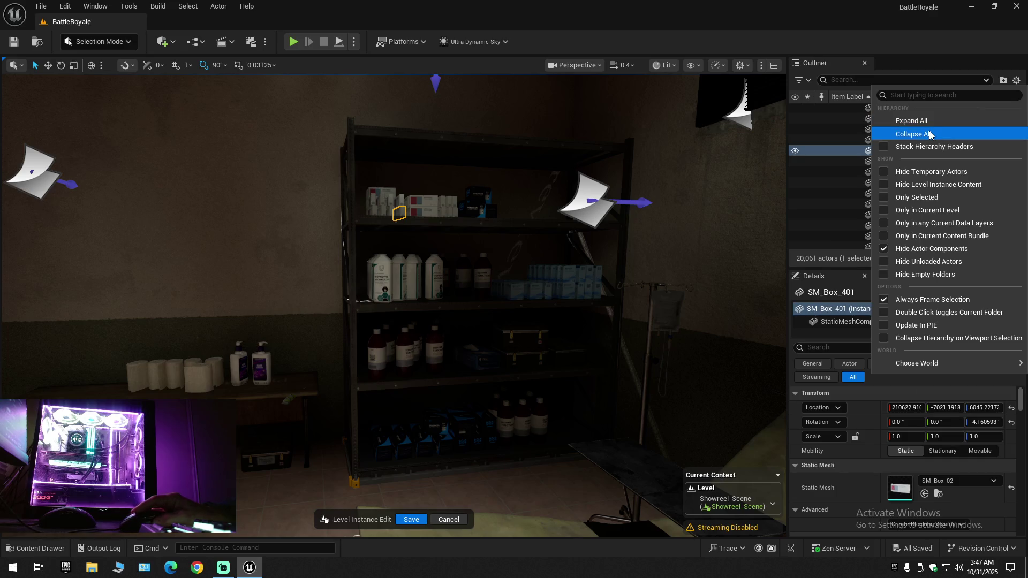
{"action": "left_click", "coordinate": [866, 133]}
Select a bandage roll on the shelf, switching the gizmo to rotate and then scale
{"action": "mouse_move", "coordinate": [745, 160]}
{"action": "left_mouse_down"}
{"action": "mouse_move", "coordinate": [536, 160]}
{"action": "mouse_move", "coordinate": [648, 161]}
{"action": "mouse_move", "coordinate": [675, 156]}
{"action": "mouse_move", "coordinate": [686, 134]}
{"action": "mouse_move", "coordinate": [572, 234]}
{"action": "left_mouse_up"}
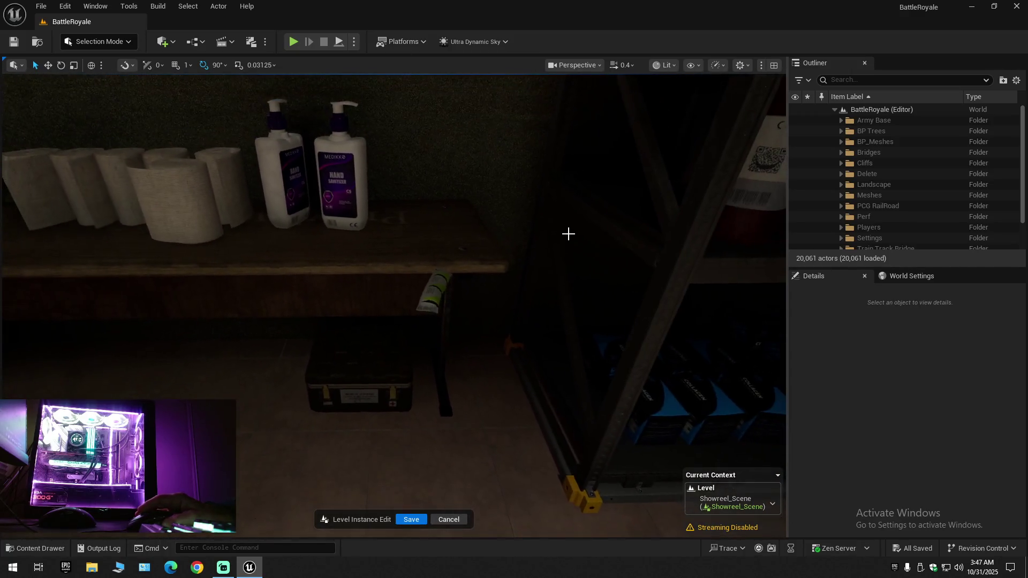
{"action": "left_click", "coordinate": [433, 280]}
{"action": "key", "text": "e"}
{"action": "mouse_move", "coordinate": [471, 288]}
{"action": "left_mouse_down"}
{"action": "mouse_move", "coordinate": [471, 257]}
{"action": "mouse_move", "coordinate": [480, 292]}
{"action": "left_mouse_up"}
{"action": "key", "text": "r"}
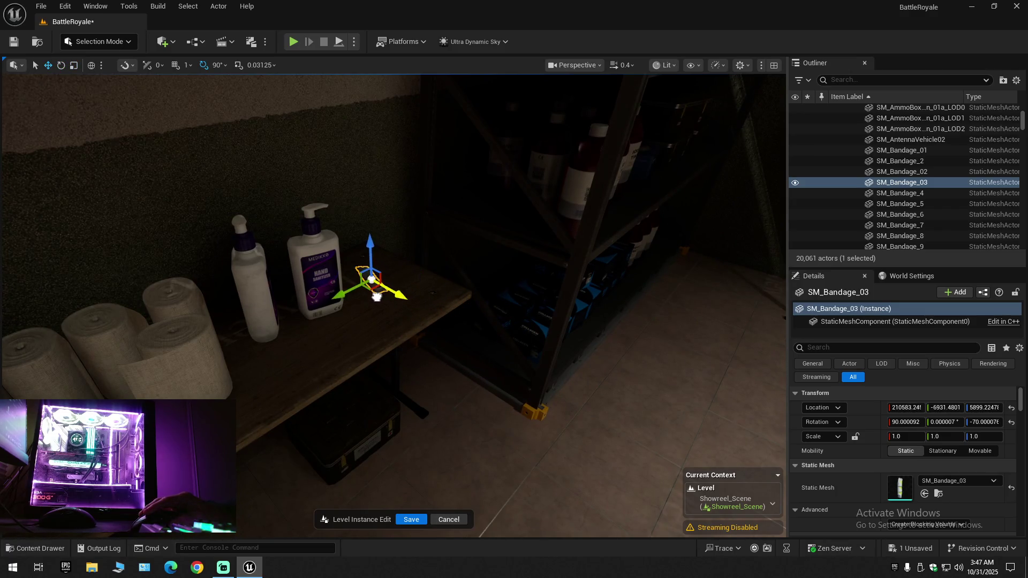
{"action": "mouse_move", "coordinate": [441, 310]}
{"action": "left_mouse_down"}
{"action": "mouse_move", "coordinate": [429, 364]}
{"action": "mouse_move", "coordinate": [418, 321]}
{"action": "mouse_move", "coordinate": [442, 310]}
{"action": "mouse_move", "coordinate": [437, 276]}
{"action": "mouse_move", "coordinate": [319, 367]}
{"action": "left_mouse_up"}
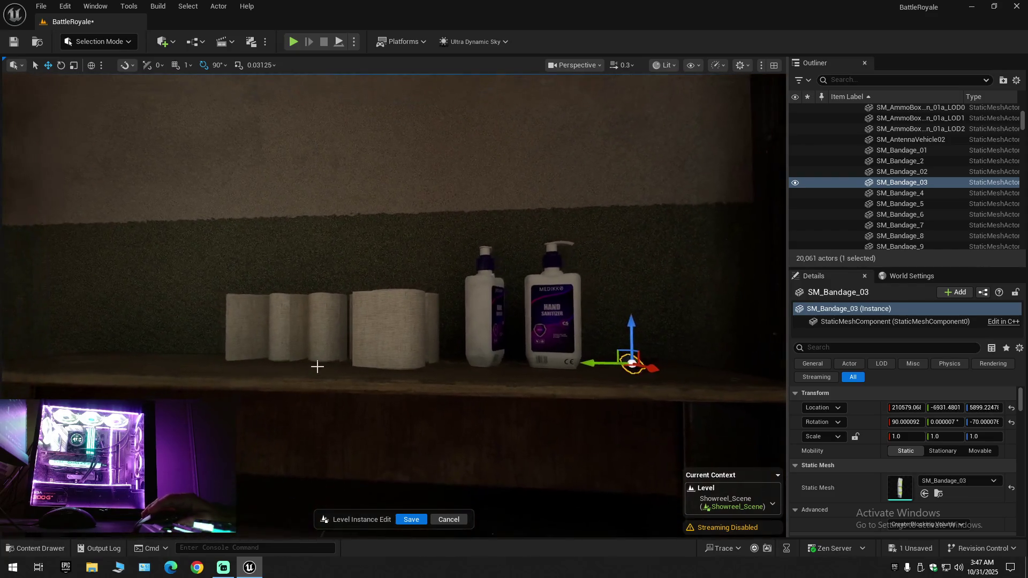
Select the five bandage rolls, sanitizer bottle and small shelf item, then collapse the Outliner
{"action": "left_click", "coordinate": [266, 326]}
{"action": "left_click", "coordinate": [297, 320], "text": "ctrl"}
{"action": "left_click", "coordinate": [328, 321], "text": "ctrl"}
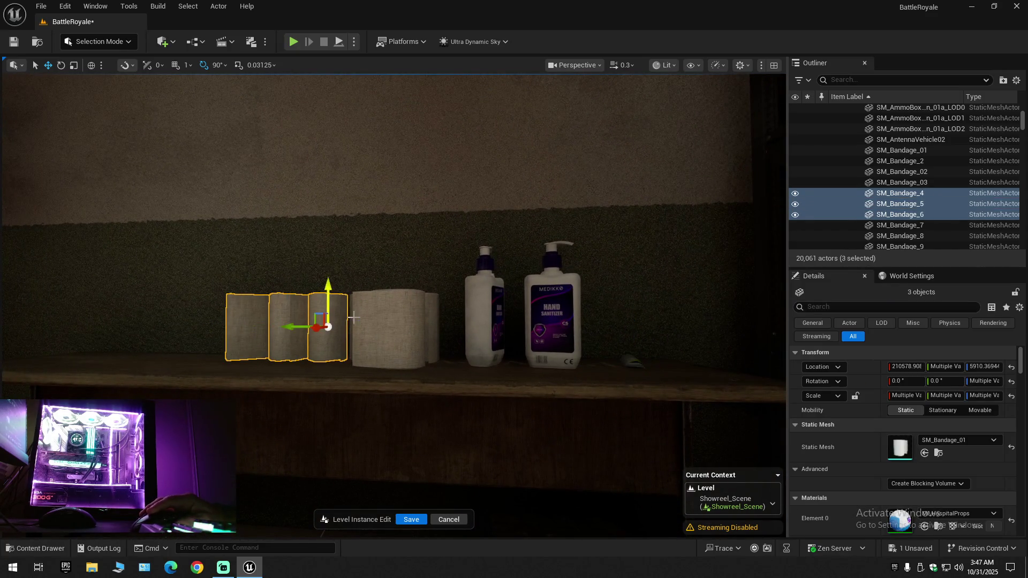
{"action": "left_click", "coordinate": [423, 316], "text": "ctrl"}
{"action": "left_click", "coordinate": [434, 316], "text": "ctrl"}
{"action": "left_click", "coordinate": [490, 316], "text": "ctrl"}
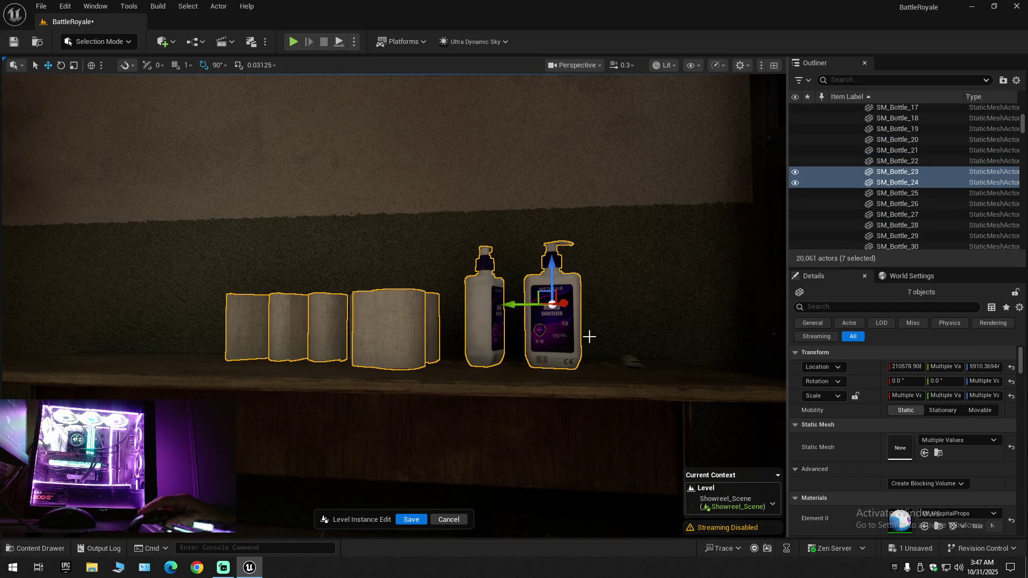
{"action": "left_click", "coordinate": [634, 360], "text": "ctrl"}
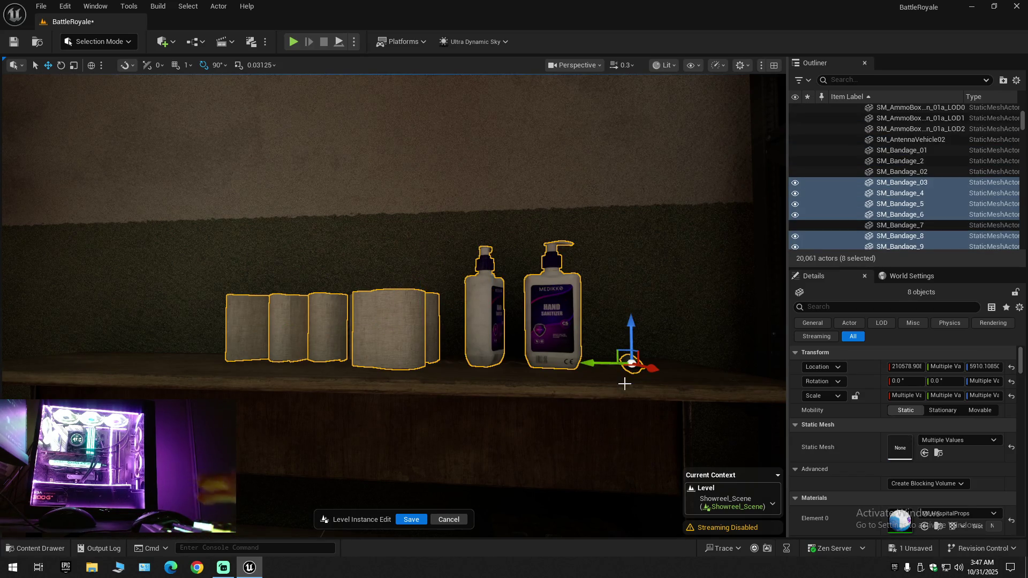
{"action": "left_click", "coordinate": [1017, 80]}
{"action": "left_click", "coordinate": [920, 133]}
{"action": "left_click", "coordinate": [835, 112]}
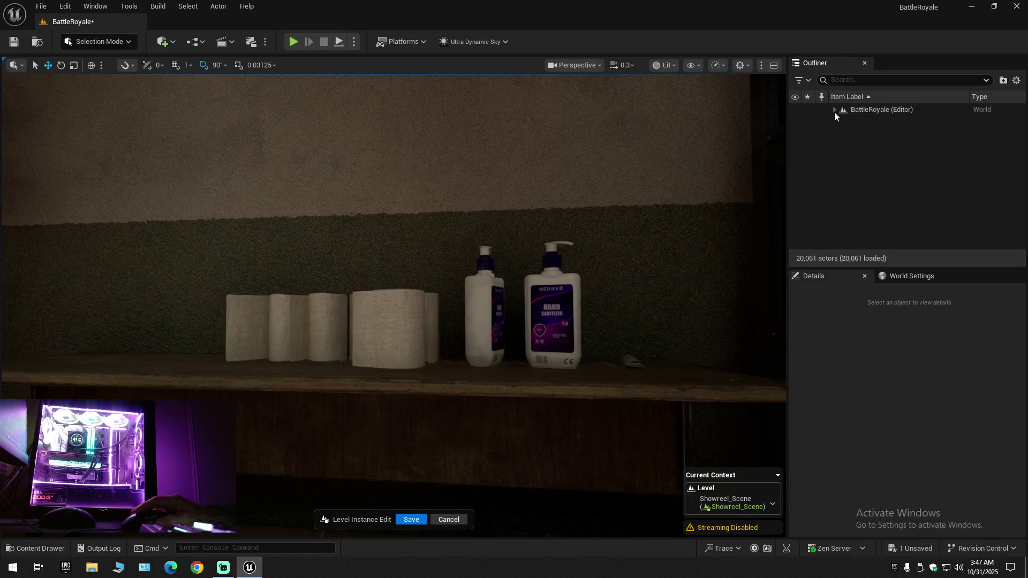
Save the BattleRoyale level with the toolbar Save icon and File > Save All
{"action": "left_click", "coordinate": [835, 110]}
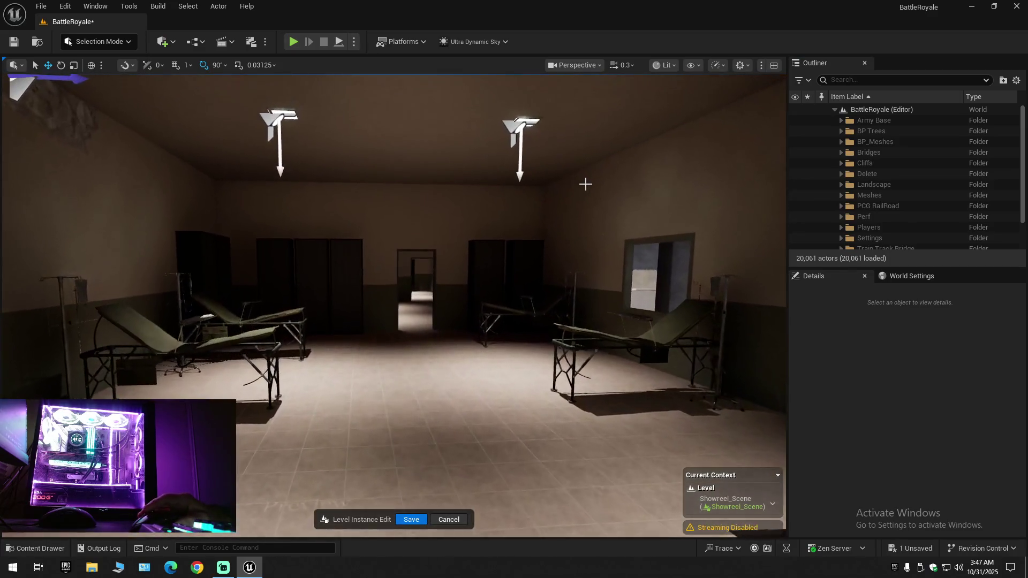
{"action": "left_click", "coordinate": [12, 43]}
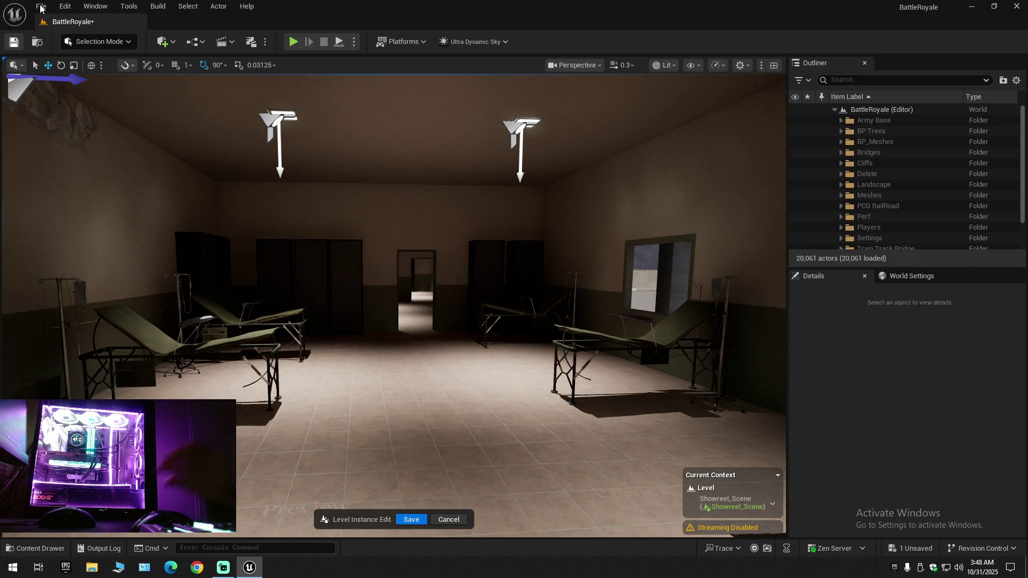
{"action": "left_click", "coordinate": [41, 7]}
{"action": "left_click", "coordinate": [83, 134]}
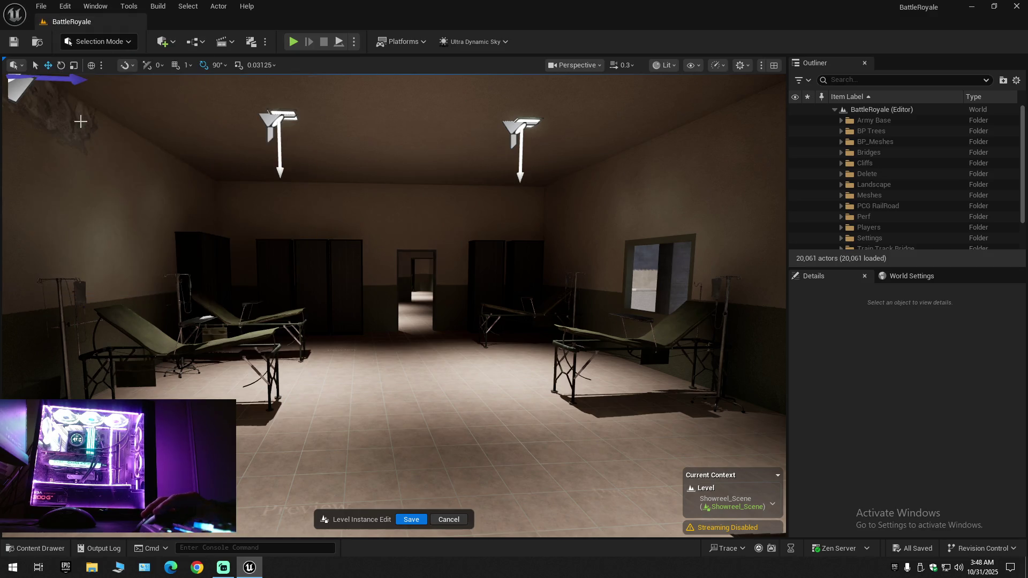
{"action": "left_click", "coordinate": [42, 5]}
{"action": "left_click", "coordinate": [85, 150]}
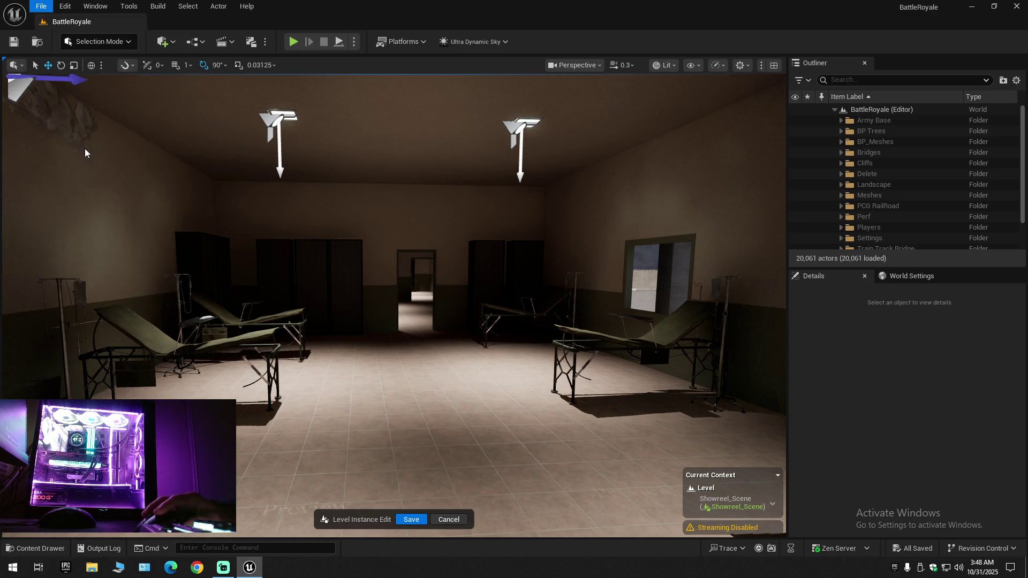
{"action": "mouse_move", "coordinate": [393, 305]}
{"action": "left_mouse_down"}
{"action": "mouse_move", "coordinate": [321, 305]}
{"action": "mouse_move", "coordinate": [289, 273]}
{"action": "mouse_move", "coordinate": [262, 267]}
{"action": "mouse_move", "coordinate": [241, 311]}
{"action": "mouse_move", "coordinate": [327, 268]}
{"action": "mouse_move", "coordinate": [327, 225]}
{"action": "mouse_move", "coordinate": [252, 182]}
{"action": "left_mouse_up"}
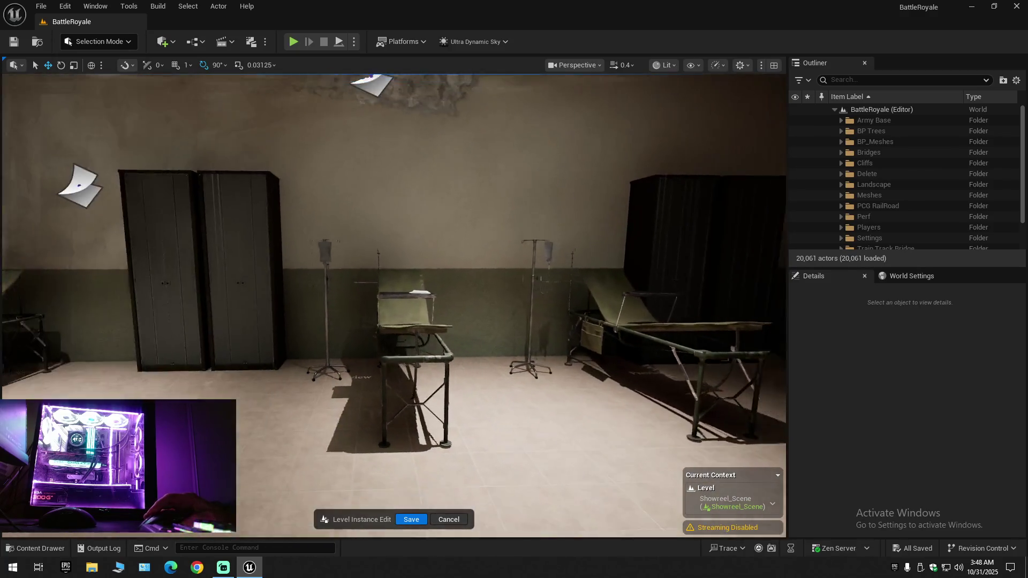
{"action": "scroll", "coordinate": [394, 305], "scroll_direction": "up", "scroll_amount": 1}
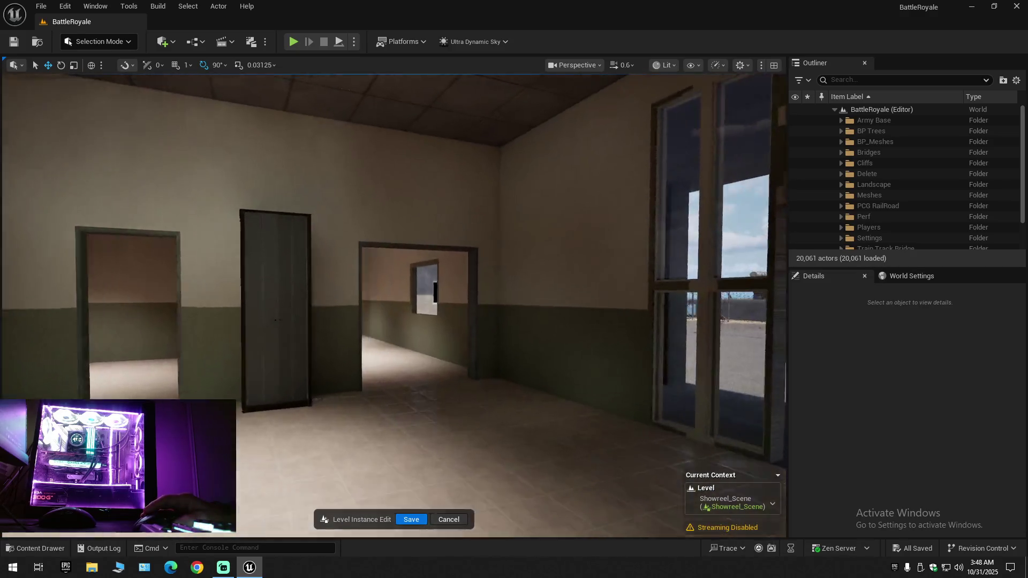
{"action": "scroll", "coordinate": [393, 306], "scroll_direction": "down", "scroll_amount": 1}
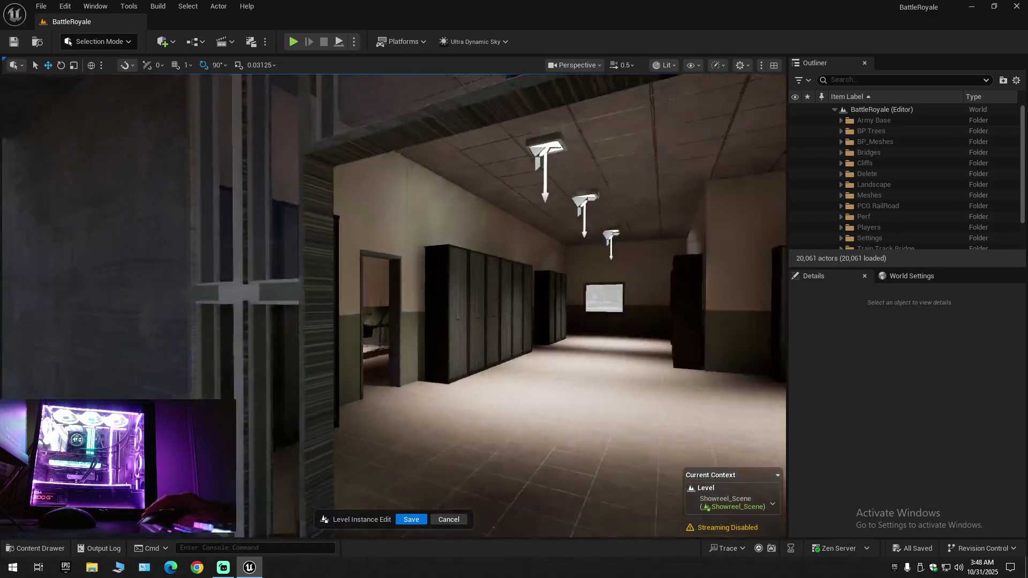
{"action": "scroll", "coordinate": [394, 305], "scroll_direction": "up", "scroll_amount": 1}
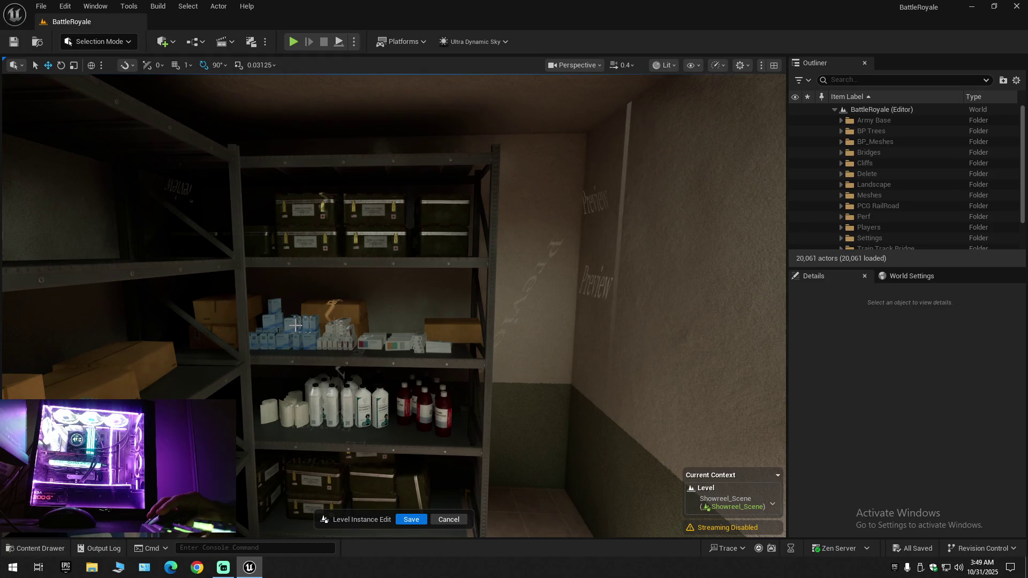
{"action": "left_click", "coordinate": [295, 326]}
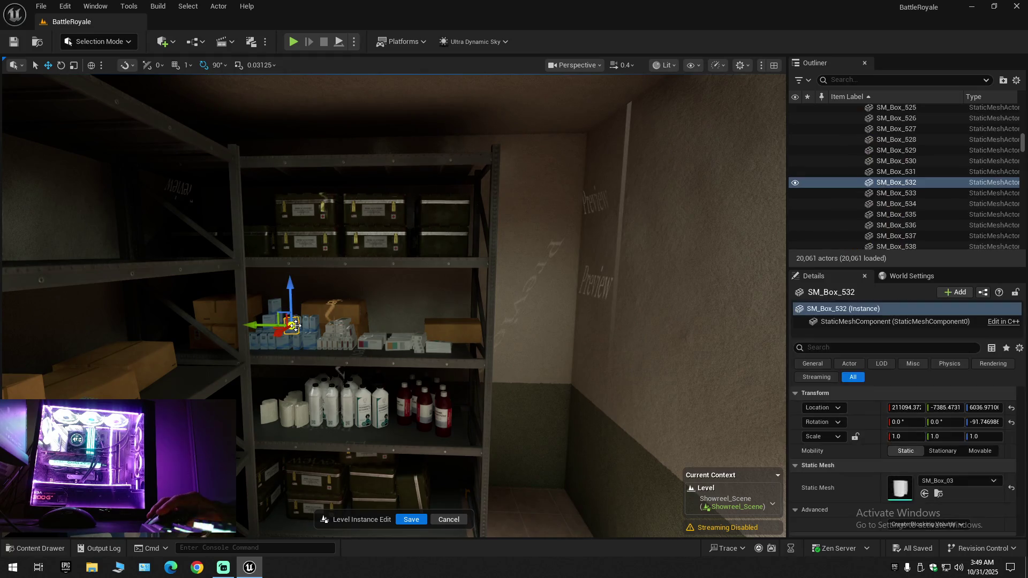
{"action": "left_click", "coordinate": [317, 322]}
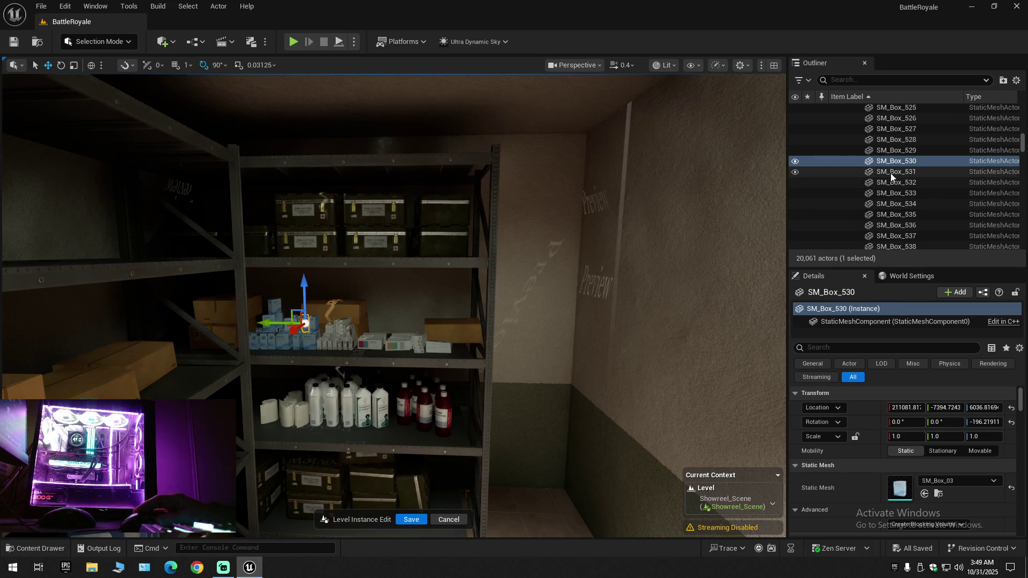
{"action": "scroll", "coordinate": [912, 204], "scroll_direction": "down", "scroll_amount": 4}
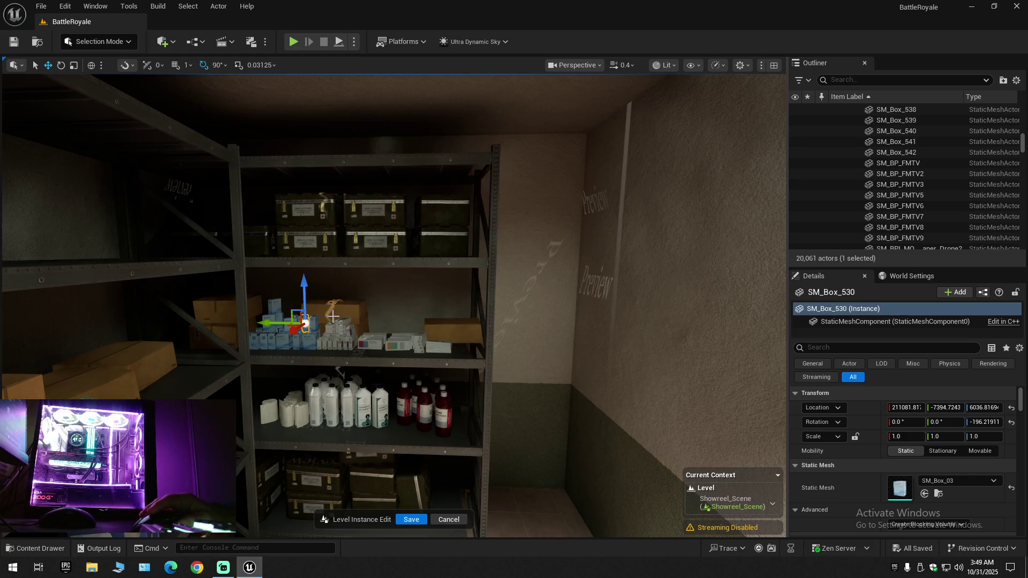
{"action": "left_click", "coordinate": [310, 341]}
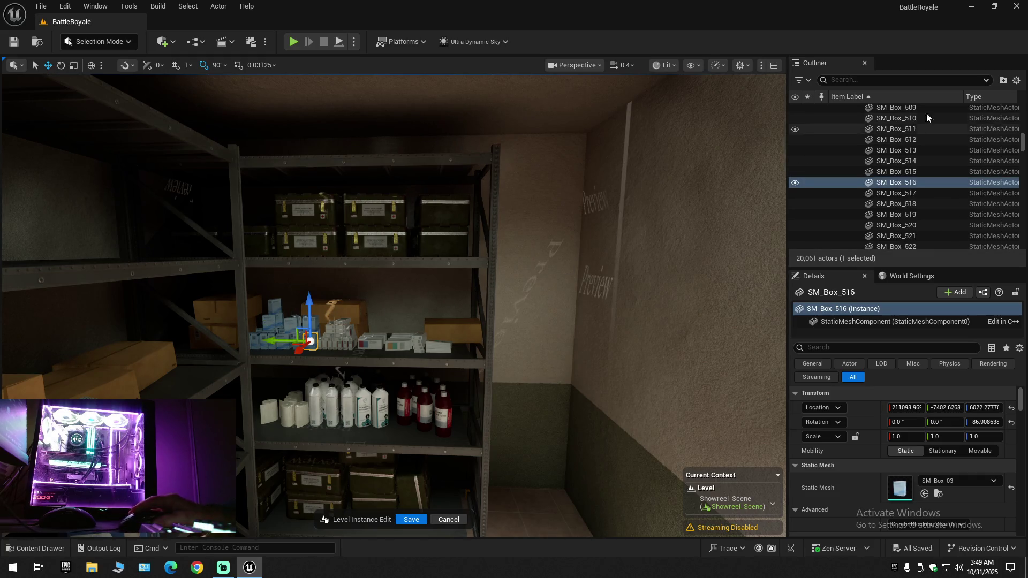
{"action": "left_click", "coordinate": [1016, 81]}
{"action": "left_click", "coordinate": [934, 134]}
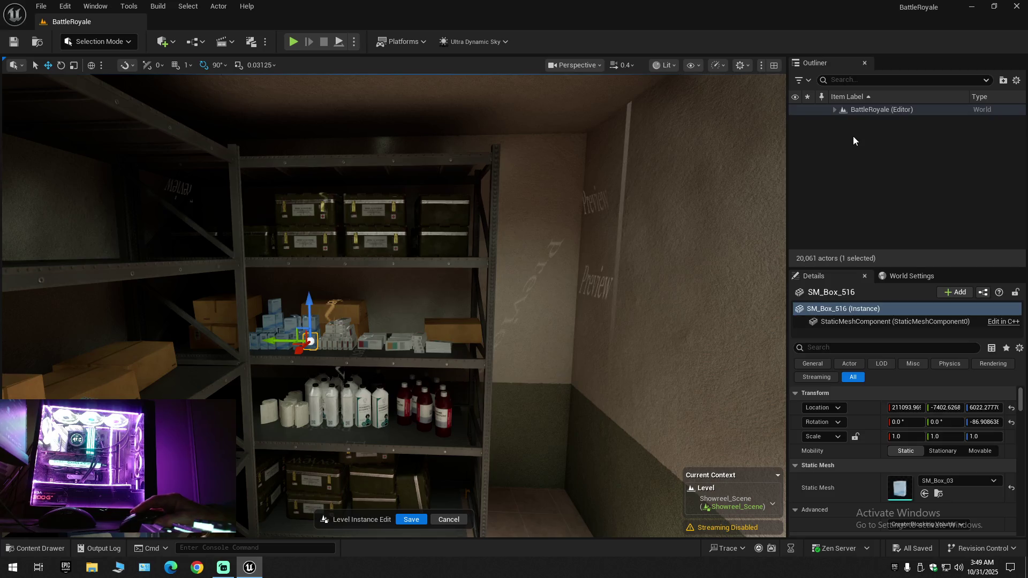
{"action": "left_click", "coordinate": [836, 110]}
{"action": "left_click", "coordinate": [836, 109]}
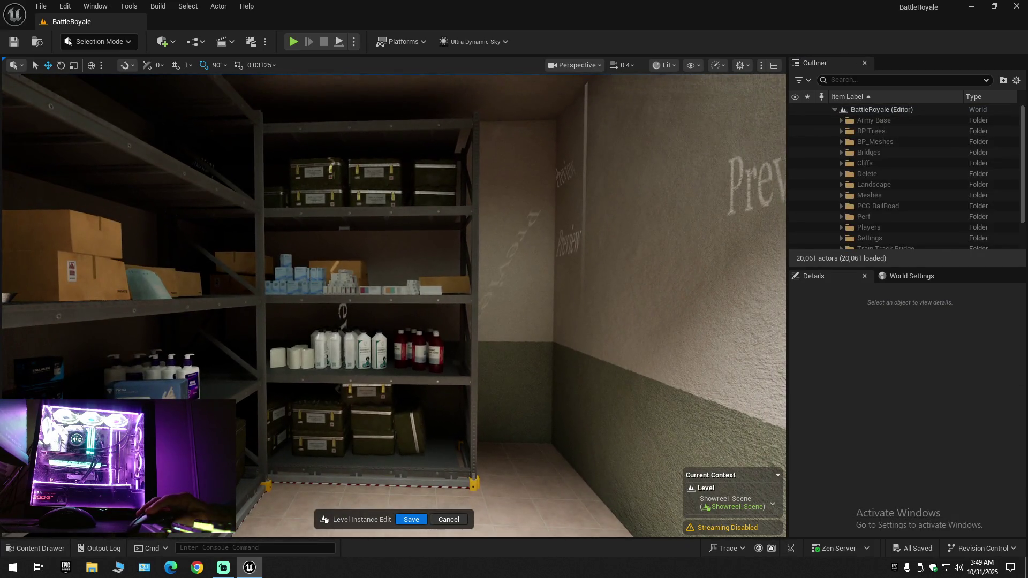
{"action": "left_click", "coordinate": [375, 202]}
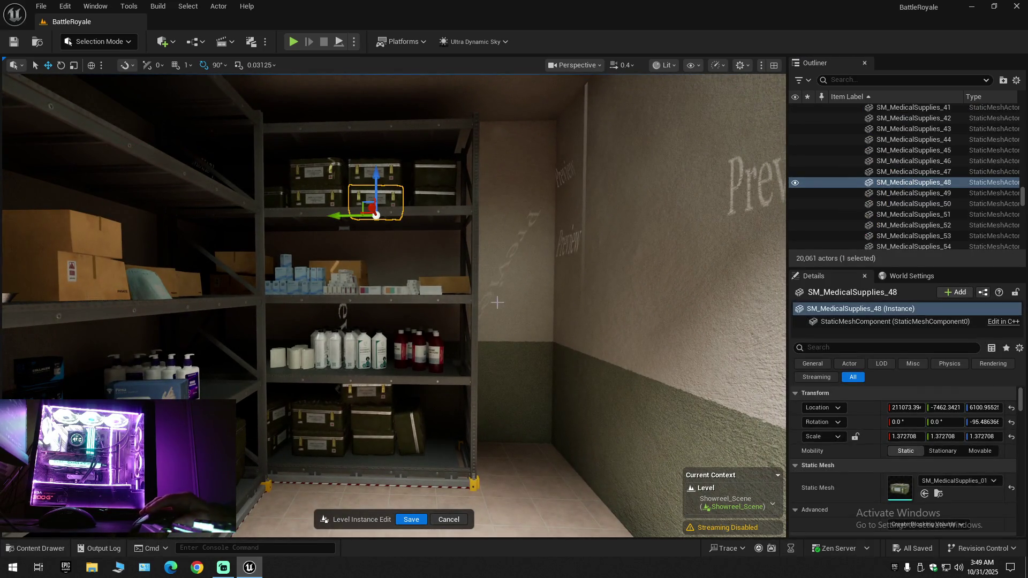
{"action": "left_click", "coordinate": [364, 353]}
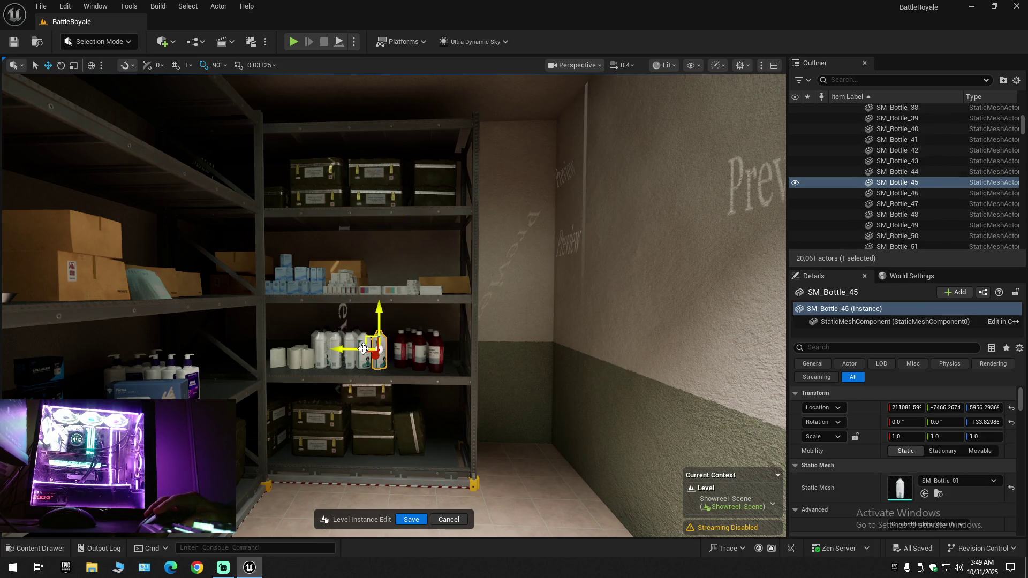
{"action": "left_click", "coordinate": [369, 415]}
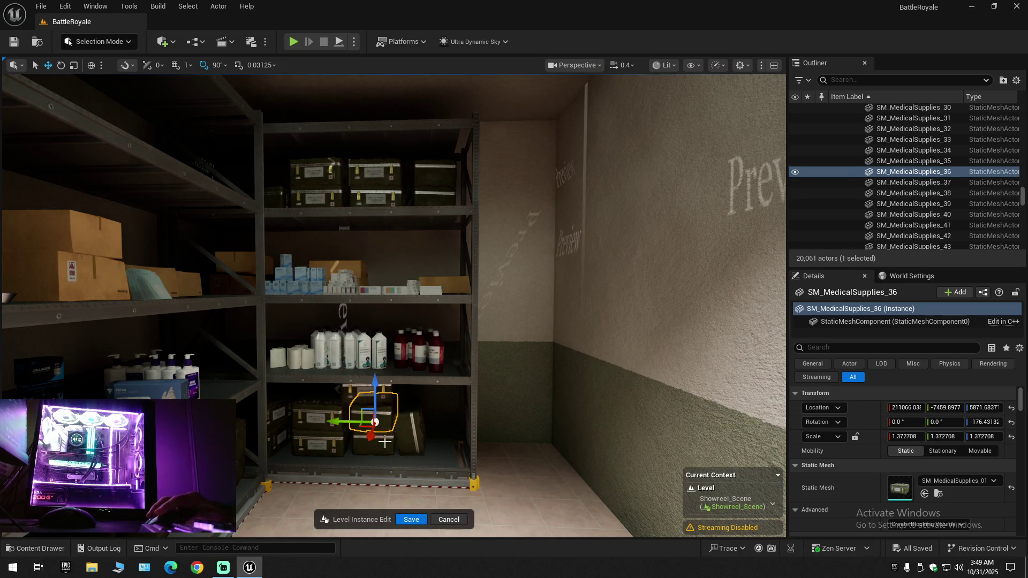
{"action": "left_click", "coordinate": [1017, 81]}
{"action": "left_click", "coordinate": [927, 133]}
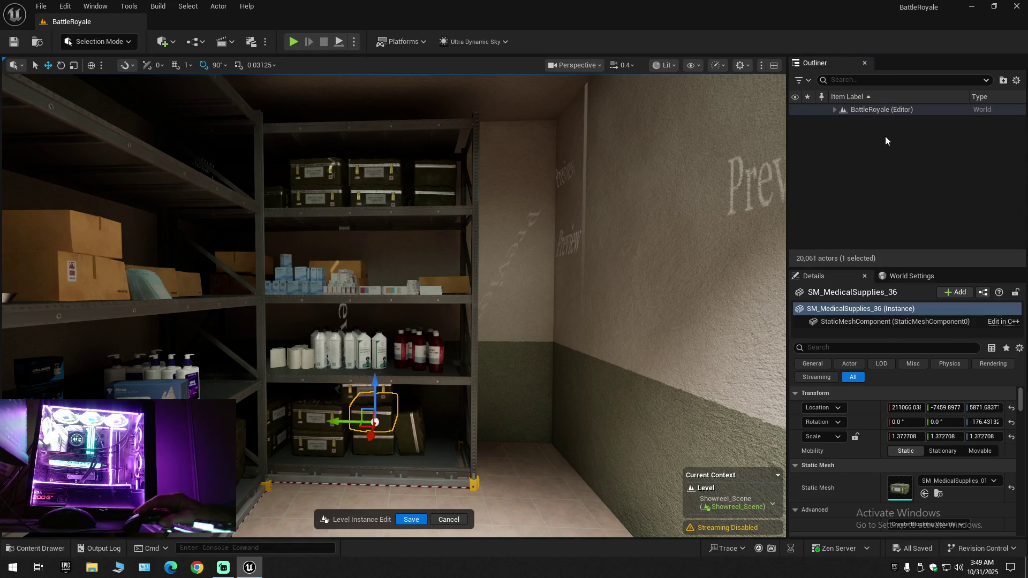
{"action": "left_click", "coordinate": [867, 140]}
{"action": "left_click", "coordinate": [834, 109]}
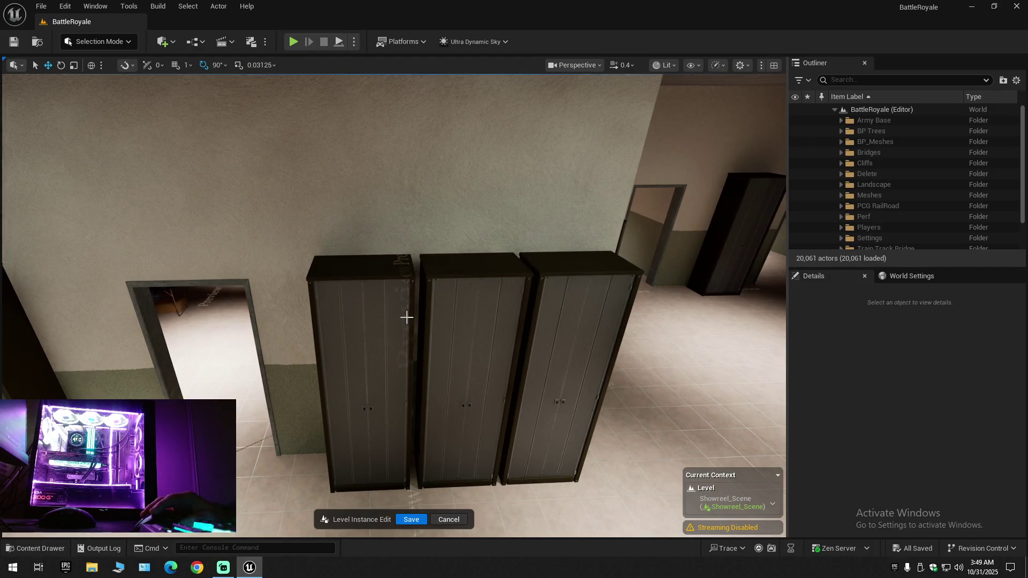
Delete the leftmost locker and slide the two remaining lockers left along the wall
{"action": "left_click", "coordinate": [399, 318]}
{"action": "left_click", "coordinate": [365, 316], "text": "ctrl"}
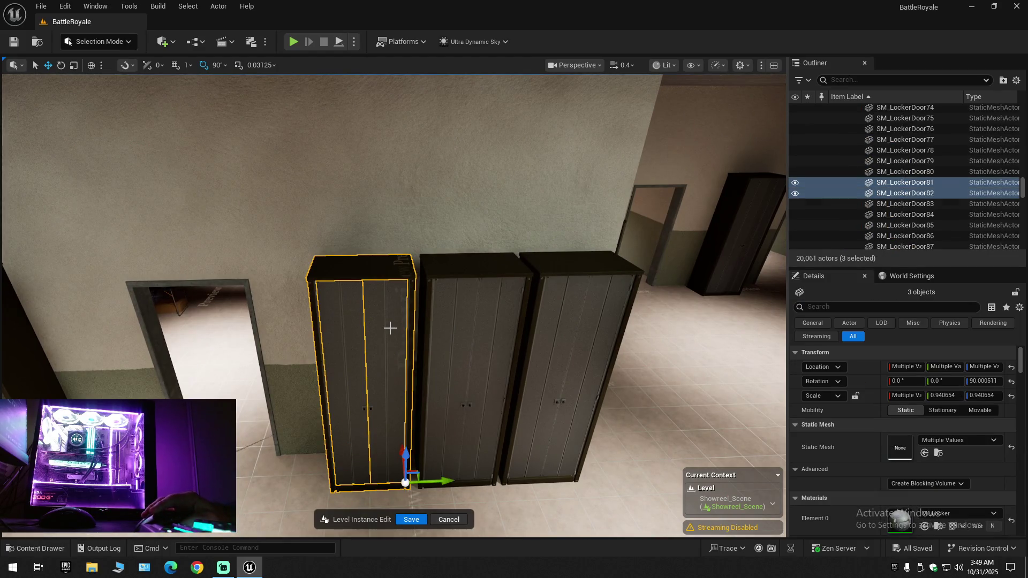
{"action": "key", "text": "Delete"}
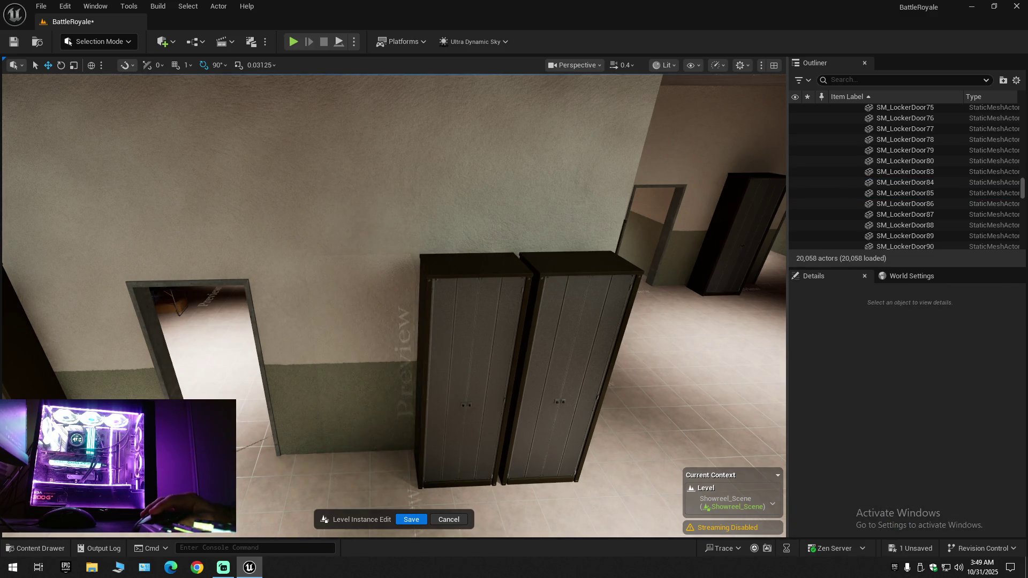
{"action": "left_click", "coordinate": [468, 317]}
{"action": "left_click", "coordinate": [498, 314], "text": "ctrl"}
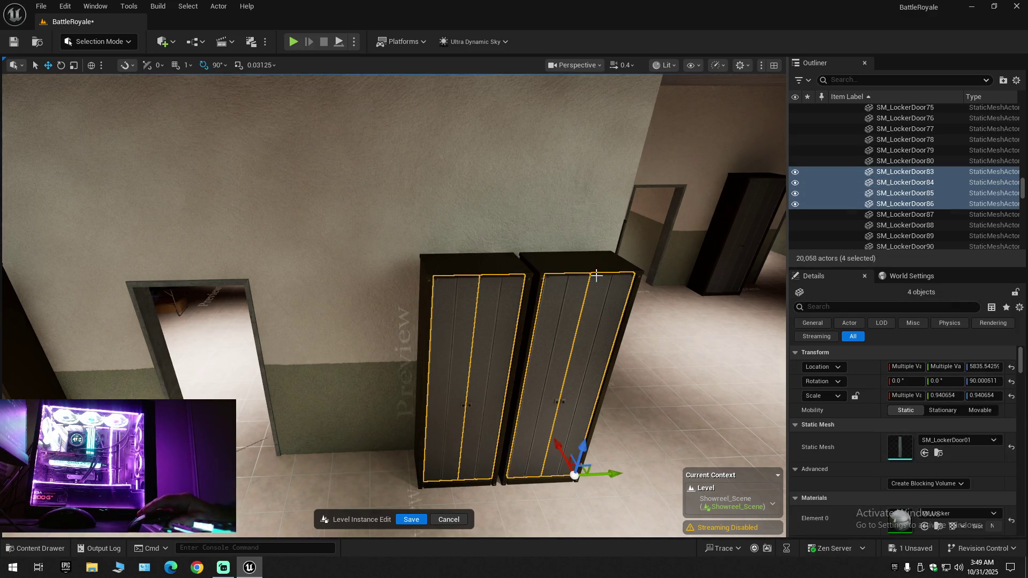
{"action": "left_click", "coordinate": [473, 264], "text": "ctrl"}
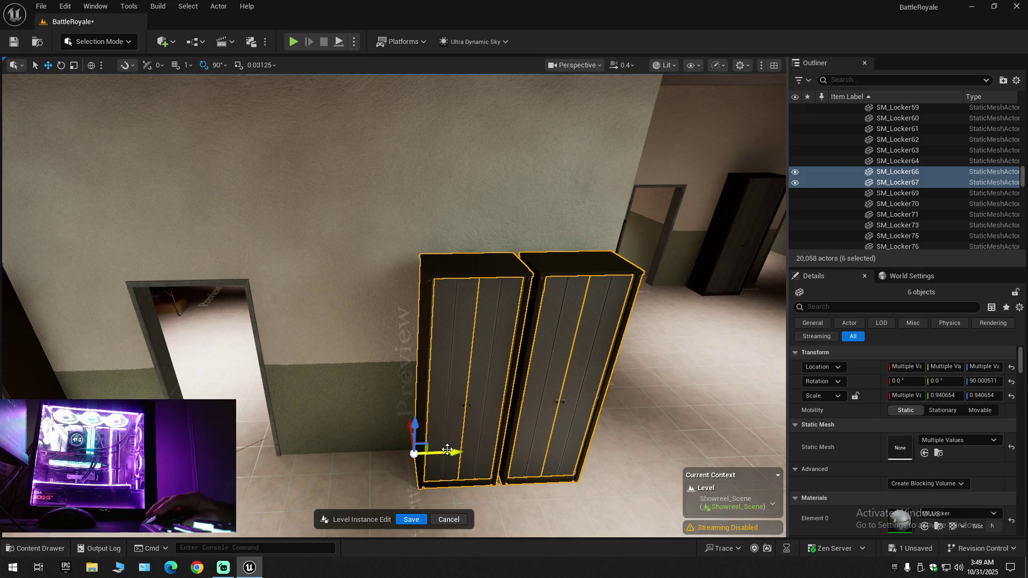
{"action": "left_click_drag", "start_coordinate": [447, 450], "coordinate": [382, 452]}
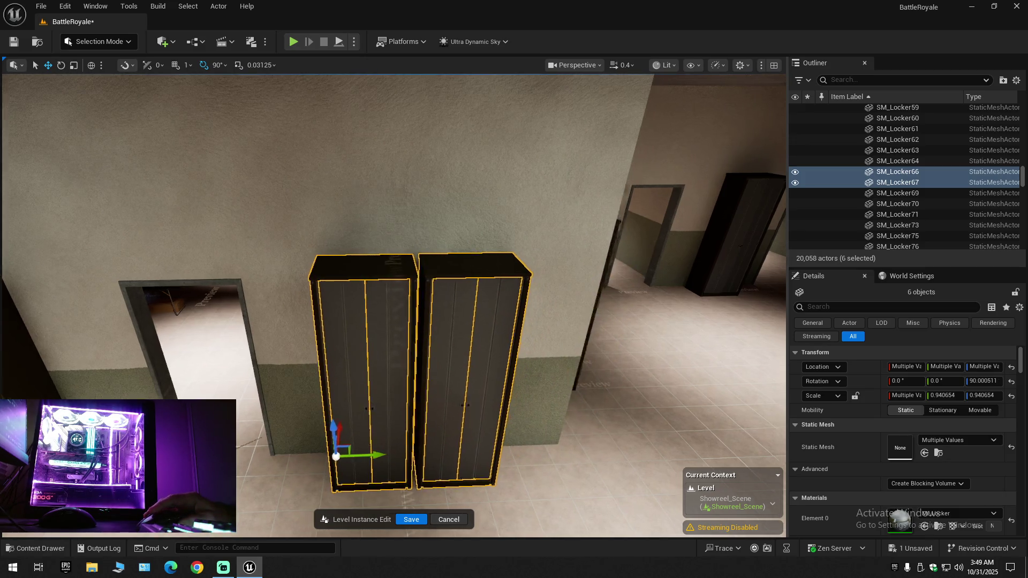
Delete the locker beside the doorway at the end of the locker hallway
{"action": "key", "text": "d"}
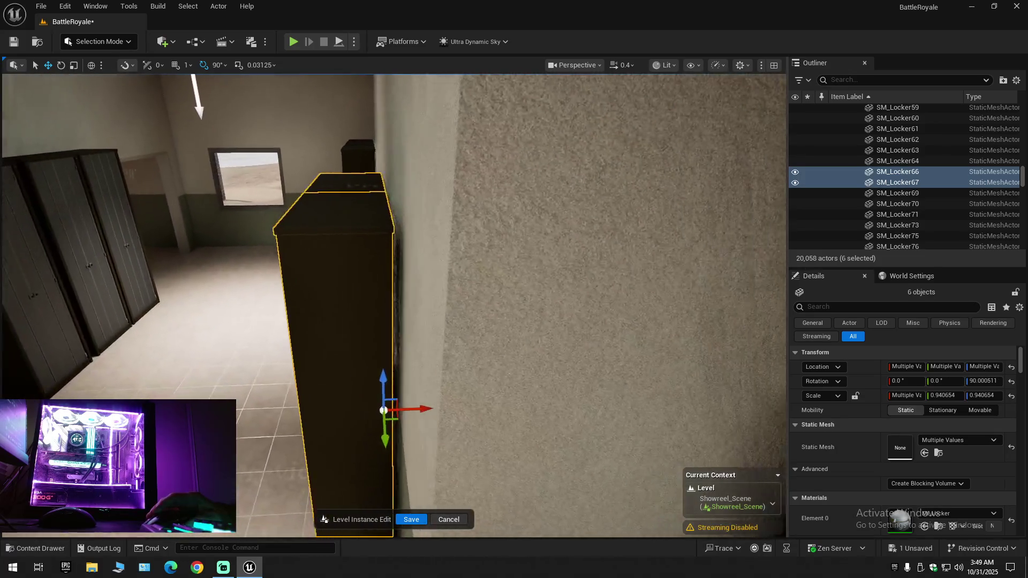
{"action": "key", "text": "a"}
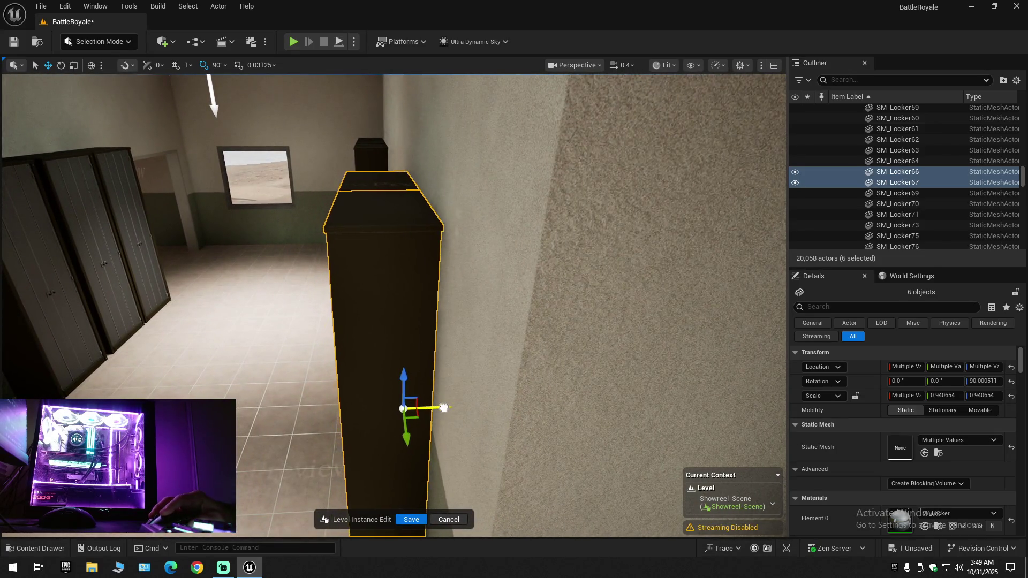
{"action": "key", "text": "a"}
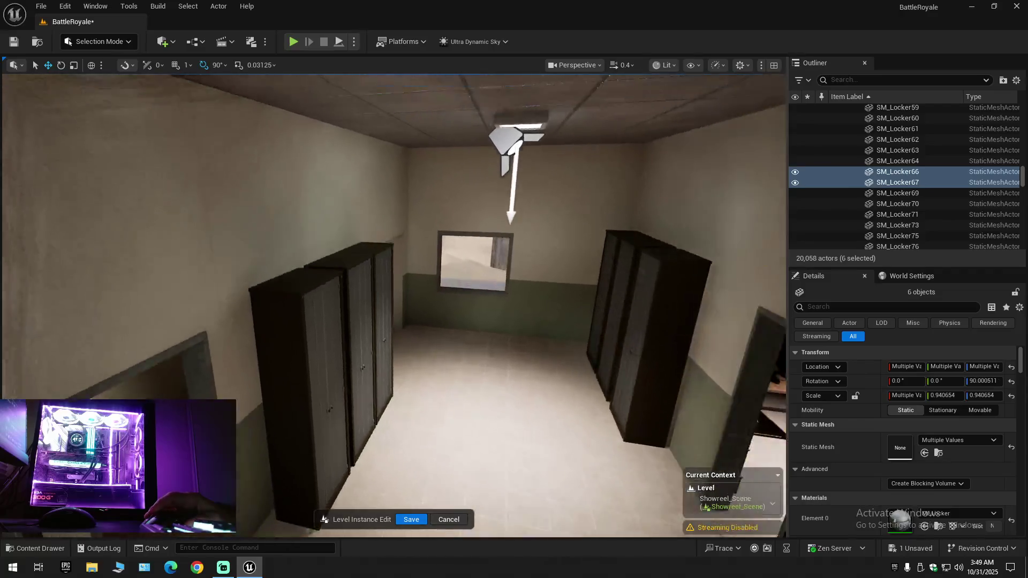
{"action": "key", "text": "s"}
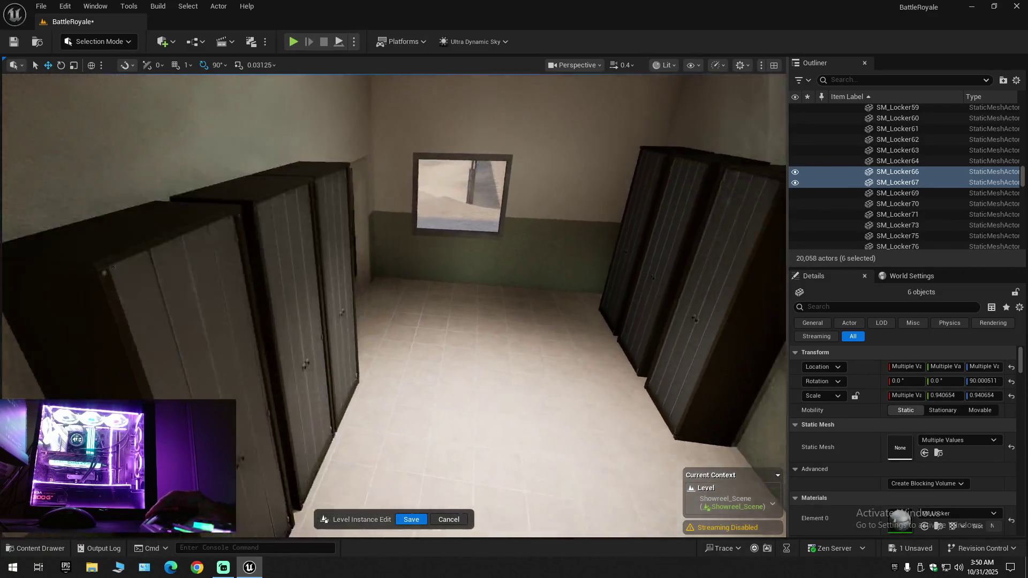
{"action": "key", "text": "w"}
{"action": "scroll", "coordinate": [395, 305], "scroll_direction": "up", "scroll_amount": 1}
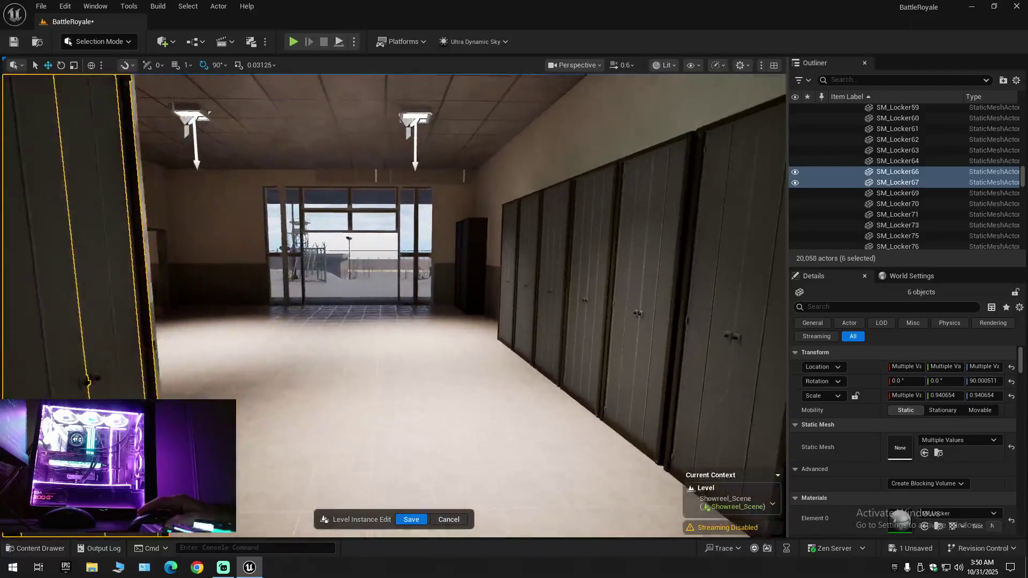
{"action": "key", "text": "w"}
{"action": "scroll", "coordinate": [395, 306], "scroll_direction": "down", "scroll_amount": 1}
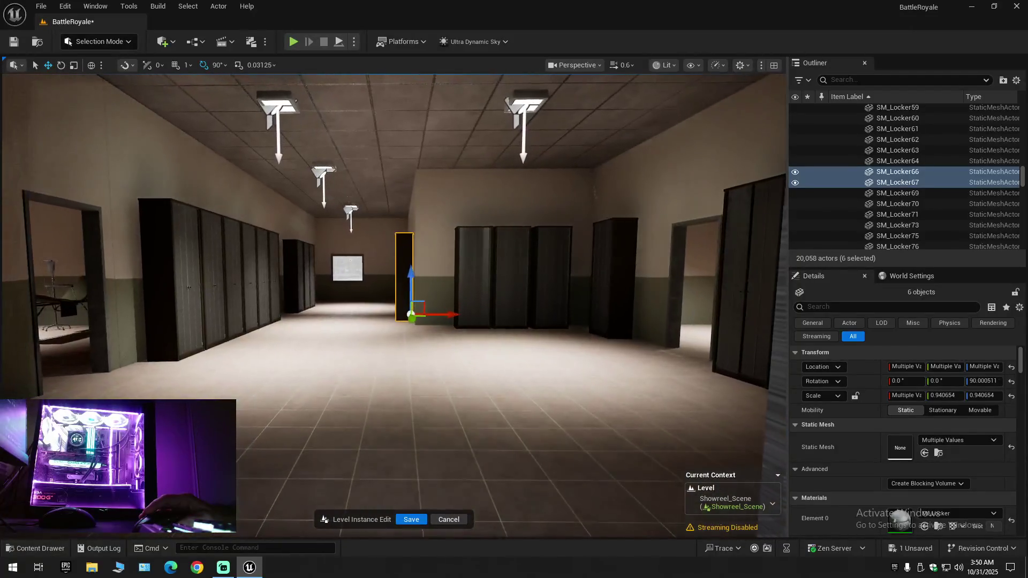
{"action": "key", "text": "w"}
{"action": "scroll", "coordinate": [396, 306], "scroll_direction": "down", "scroll_amount": 1}
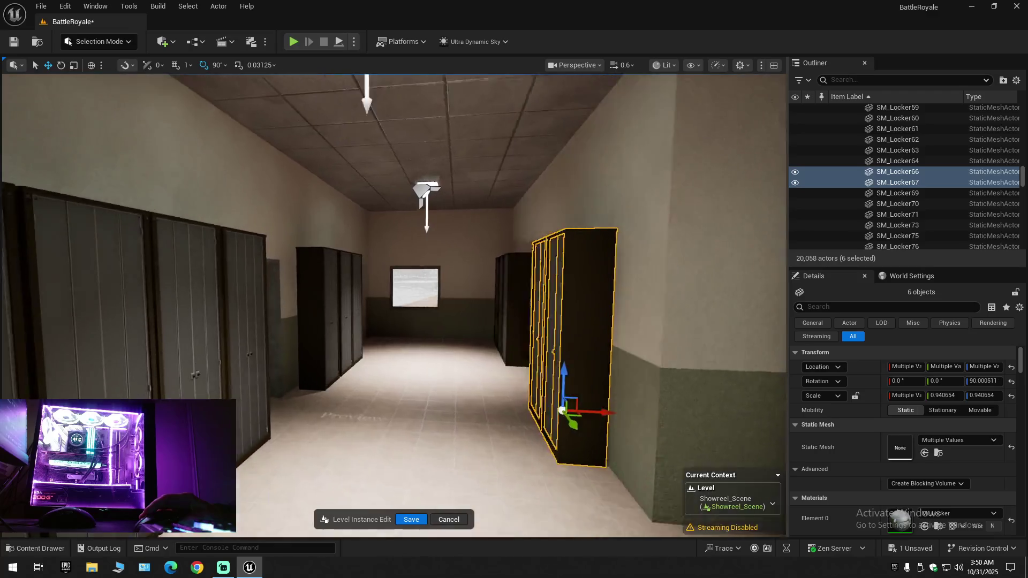
{"action": "key", "text": "w"}
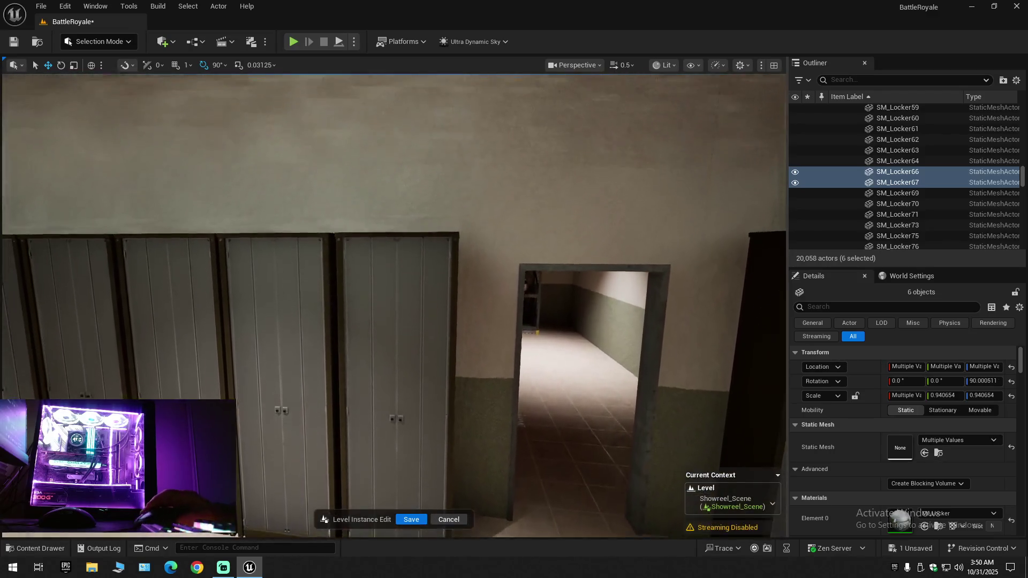
{"action": "left_click", "coordinate": [420, 282]}
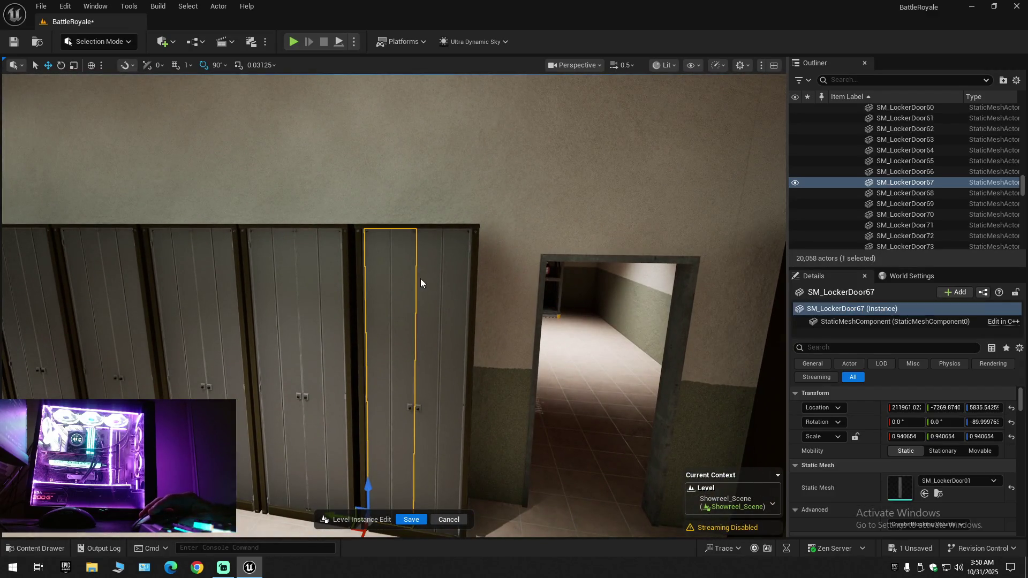
{"action": "left_click", "coordinate": [475, 234], "text": "ctrl"}
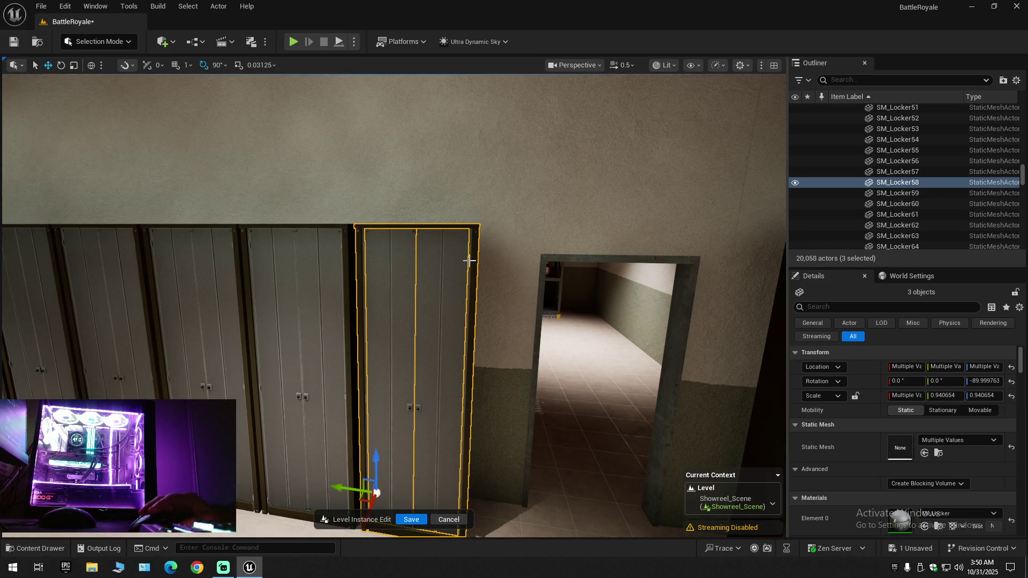
{"action": "key", "text": "Delete"}
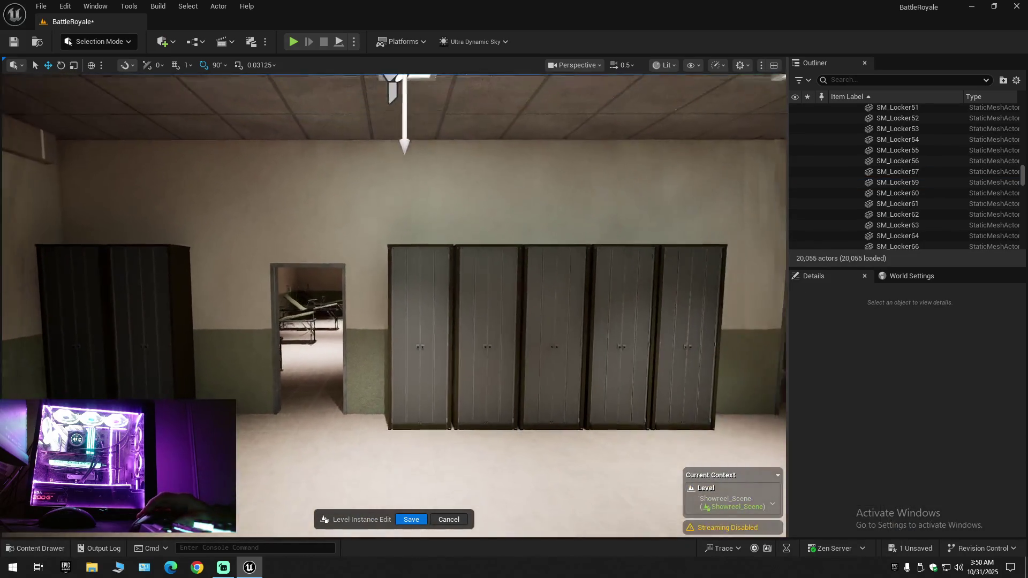
Select all doors and bodies of the five-locker row
{"action": "mouse_move", "coordinate": [411, 311]}
{"action": "left_mouse_down"}
{"action": "mouse_move", "coordinate": [411, 343]}
{"action": "mouse_move", "coordinate": [399, 348]}
{"action": "mouse_move", "coordinate": [411, 310]}
{"action": "left_mouse_up"}
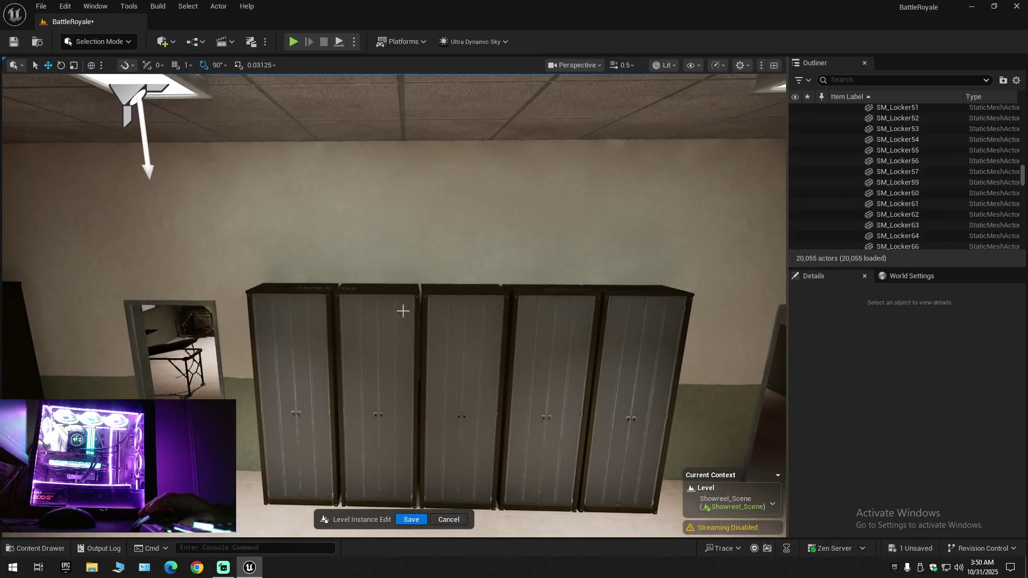
{"action": "left_click", "coordinate": [259, 313]}
{"action": "left_click", "coordinate": [300, 310], "text": "ctrl"}
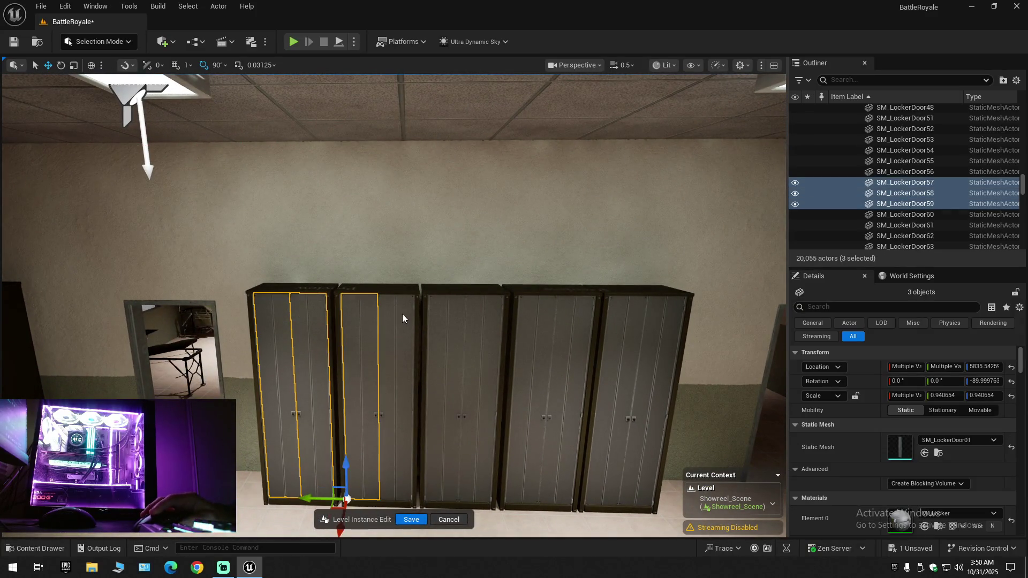
{"action": "left_click", "coordinate": [501, 321], "text": "ctrl"}
{"action": "left_click", "coordinate": [541, 319], "text": "ctrl"}
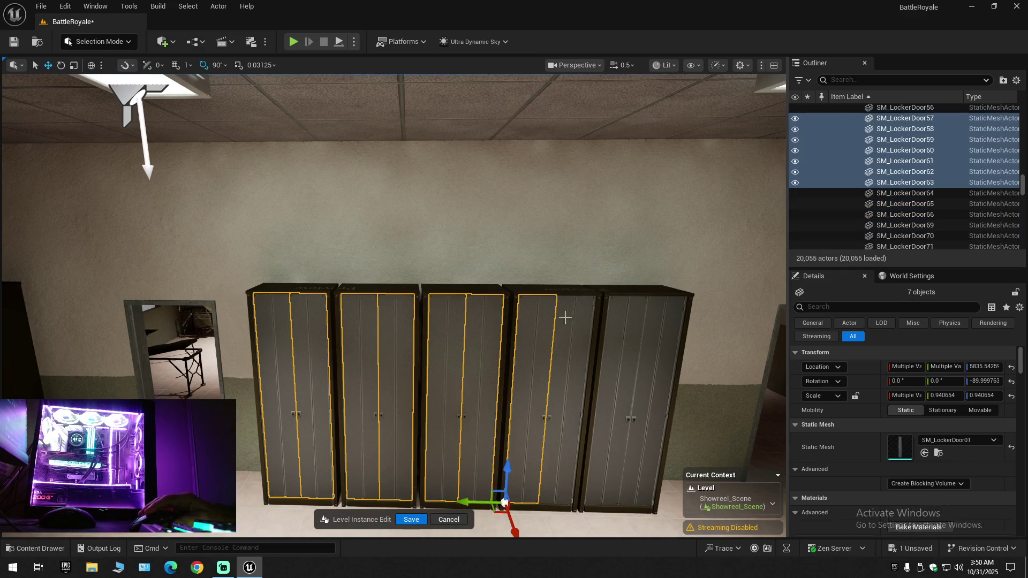
{"action": "left_click", "coordinate": [626, 320], "text": "ctrl"}
{"action": "left_click", "coordinate": [669, 322], "text": "ctrl"}
{"action": "left_click", "coordinate": [637, 292], "text": "ctrl"}
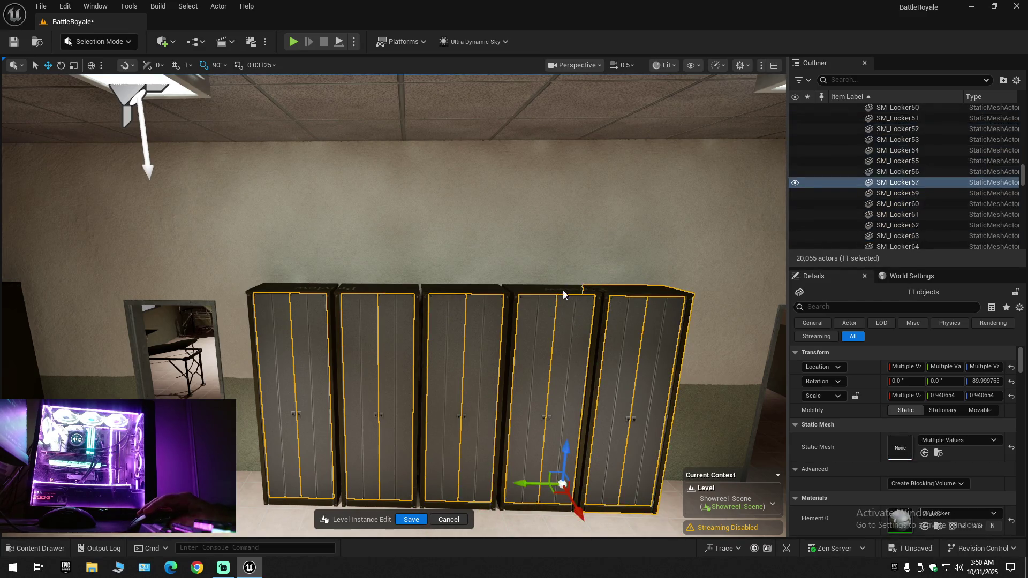
{"action": "left_click", "coordinate": [573, 290], "text": "ctrl"}
{"action": "left_click", "coordinate": [456, 288], "text": "ctrl"}
{"action": "left_click", "coordinate": [374, 288], "text": "ctrl"}
{"action": "left_click", "coordinate": [322, 300], "text": "ctrl"}
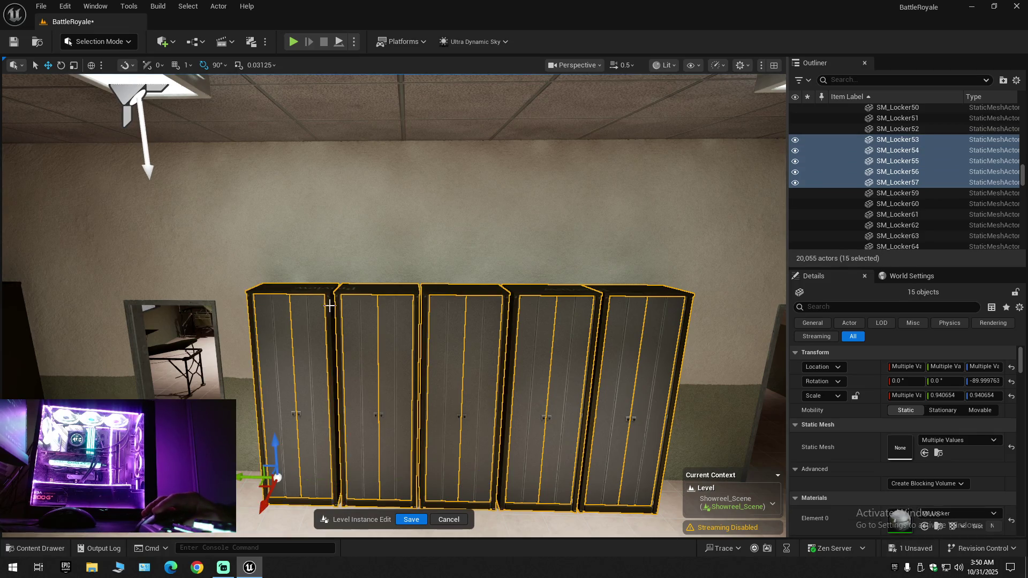
Slide the five lockers along the wall, then select the locker by the other doorway
{"action": "scroll", "coordinate": [394, 306], "scroll_direction": "down", "scroll_amount": 6}
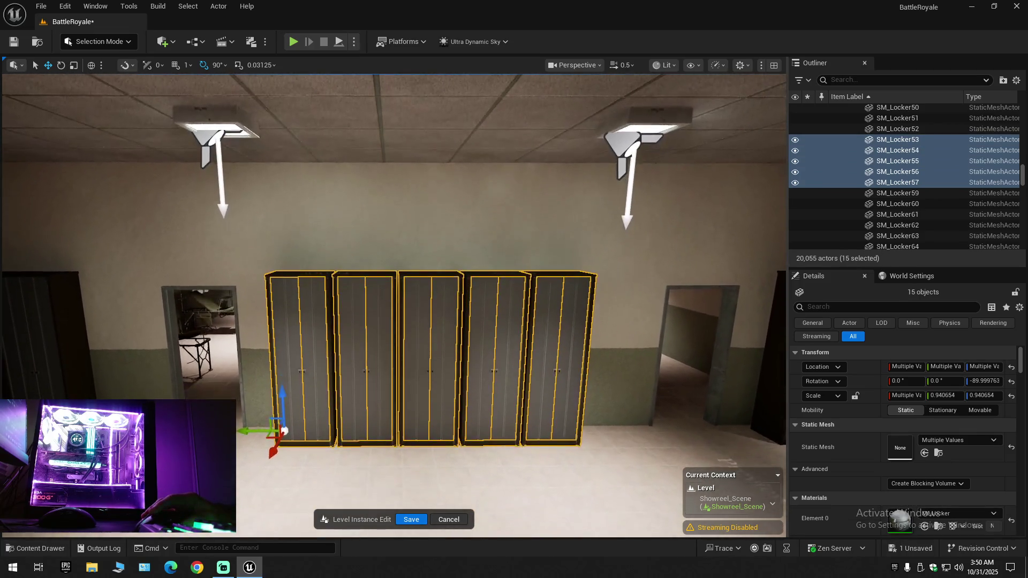
{"action": "left_click_drag", "start_coordinate": [375, 348], "coordinate": [364, 338]}
{"action": "mouse_move", "coordinate": [263, 438]}
{"action": "left_mouse_down"}
{"action": "mouse_move", "coordinate": [300, 423]}
{"action": "mouse_move", "coordinate": [263, 375]}
{"action": "left_mouse_up"}
{"action": "left_click_drag", "start_coordinate": [420, 471], "coordinate": [420, 442]}
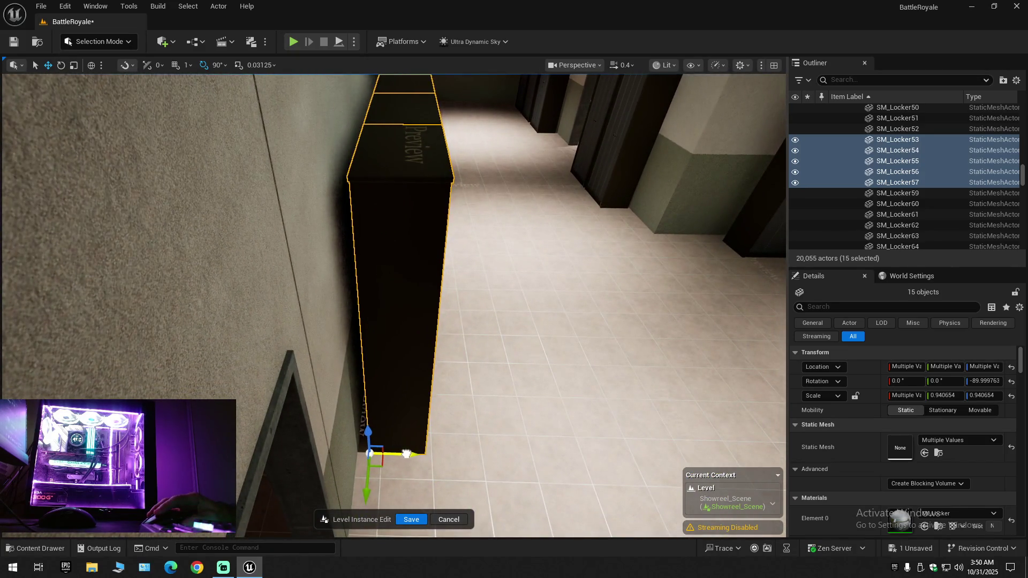
{"action": "mouse_move", "coordinate": [396, 454]}
{"action": "left_mouse_down"}
{"action": "mouse_move", "coordinate": [396, 429]}
{"action": "mouse_move", "coordinate": [407, 423]}
{"action": "mouse_move", "coordinate": [428, 423]}
{"action": "mouse_move", "coordinate": [429, 450]}
{"action": "left_mouse_up"}
{"action": "scroll", "coordinate": [407, 423], "scroll_direction": "up", "scroll_amount": 1}
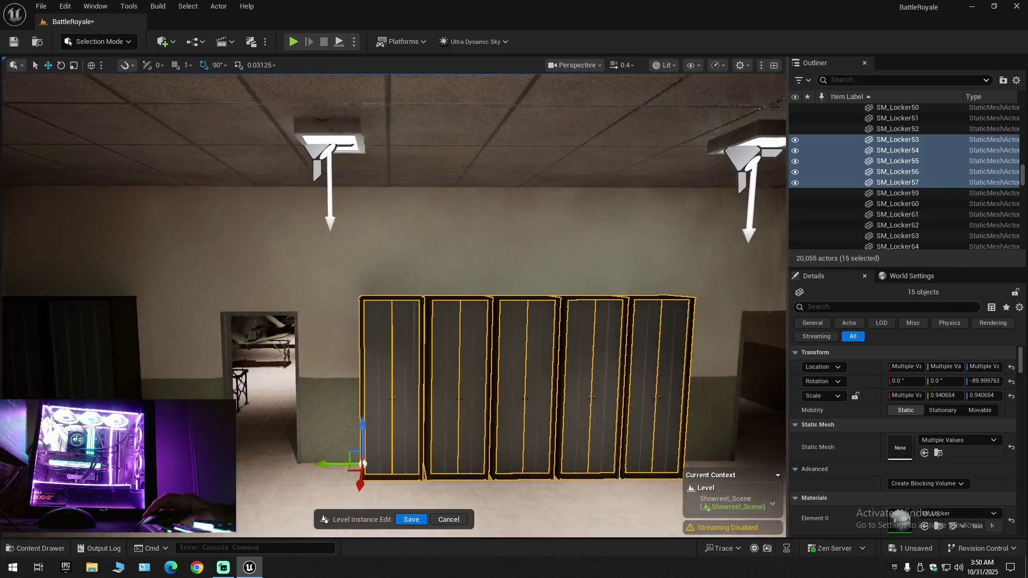
{"action": "mouse_move", "coordinate": [469, 393]}
{"action": "left_mouse_down"}
{"action": "mouse_move", "coordinate": [471, 413]}
{"action": "mouse_move", "coordinate": [468, 394]}
{"action": "left_mouse_up"}
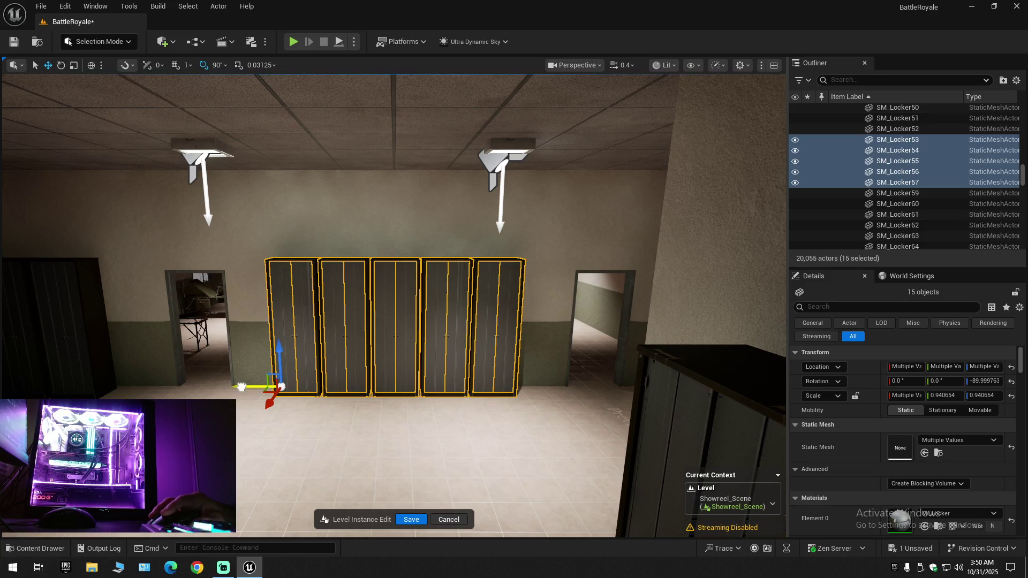
{"action": "mouse_move", "coordinate": [243, 388]}
{"action": "left_mouse_down"}
{"action": "mouse_move", "coordinate": [225, 396]}
{"action": "mouse_move", "coordinate": [241, 395]}
{"action": "mouse_move", "coordinate": [238, 356]}
{"action": "mouse_move", "coordinate": [274, 354]}
{"action": "mouse_move", "coordinate": [241, 356]}
{"action": "mouse_move", "coordinate": [242, 375]}
{"action": "left_mouse_up"}
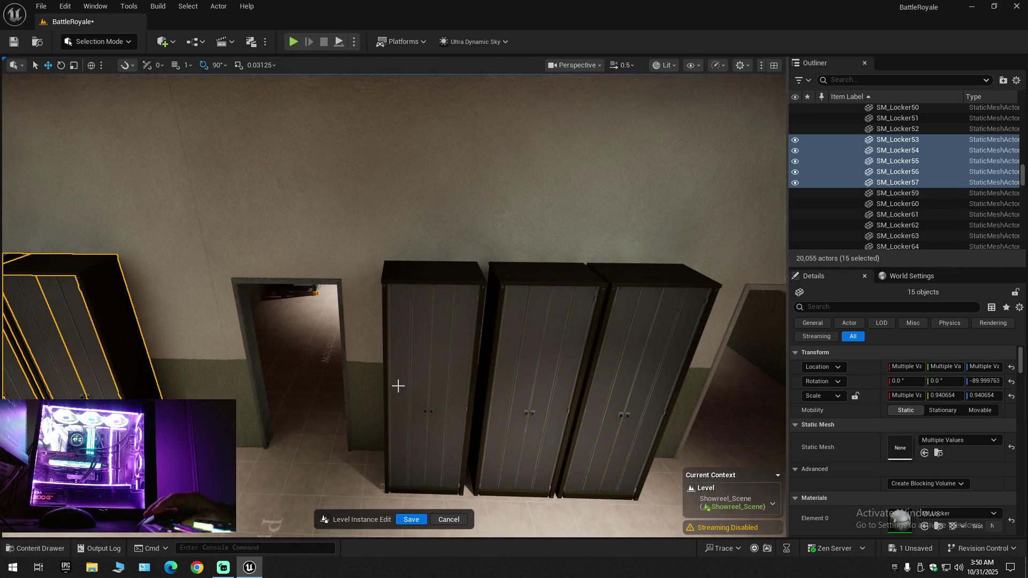
{"action": "left_click", "coordinate": [412, 348]}
Delete the doorway locker and slide the other two lockers left to close the gap
{"action": "left_click", "coordinate": [457, 322], "text": "ctrl"}
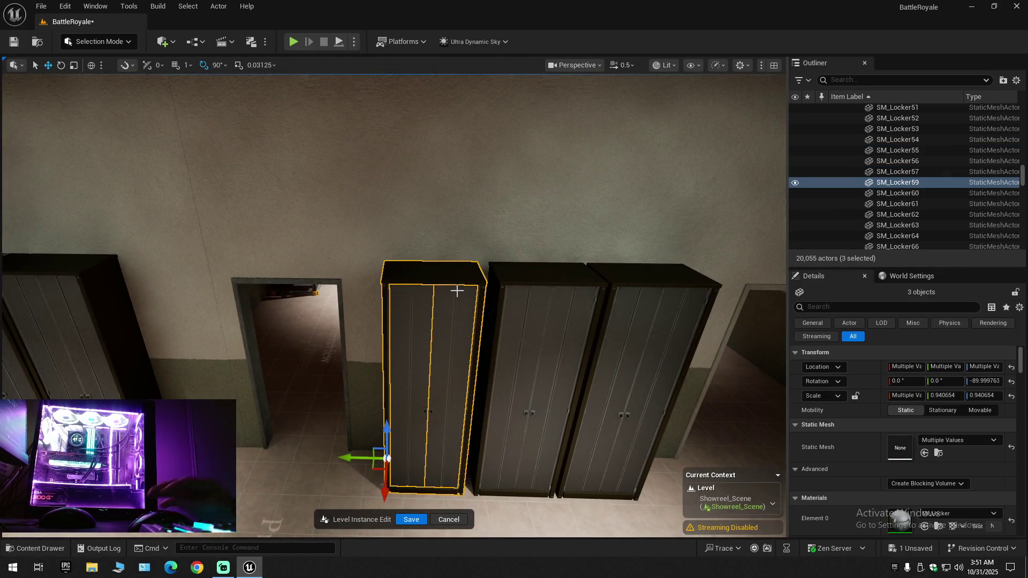
{"action": "key", "text": "Delete"}
{"action": "left_click", "coordinate": [546, 297]}
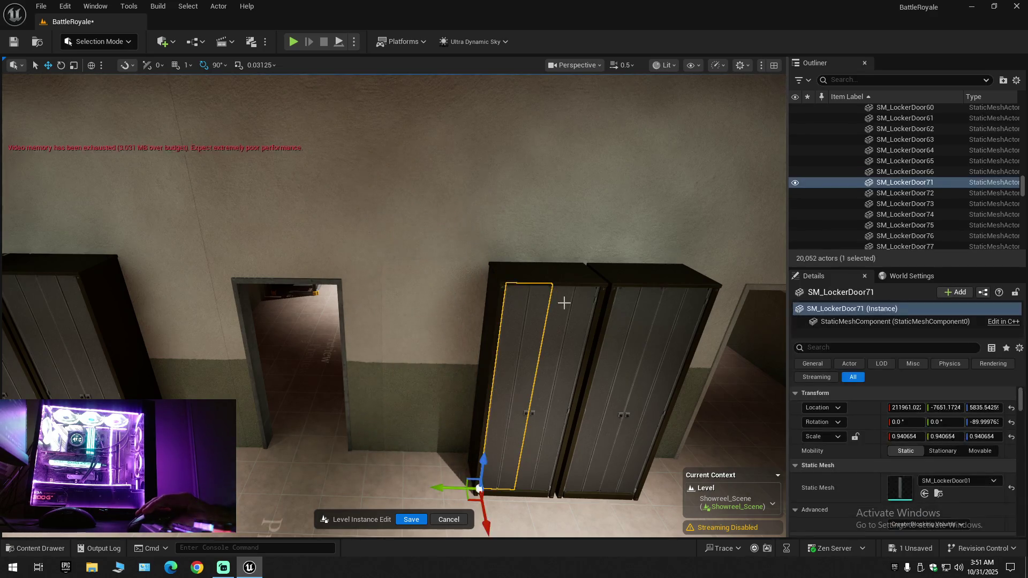
{"action": "left_click", "coordinate": [576, 302], "text": "ctrl"}
{"action": "left_click", "coordinate": [642, 309], "text": "ctrl"}
{"action": "left_click", "coordinate": [675, 273], "text": "ctrl"}
{"action": "left_click", "coordinate": [553, 275], "text": "ctrl"}
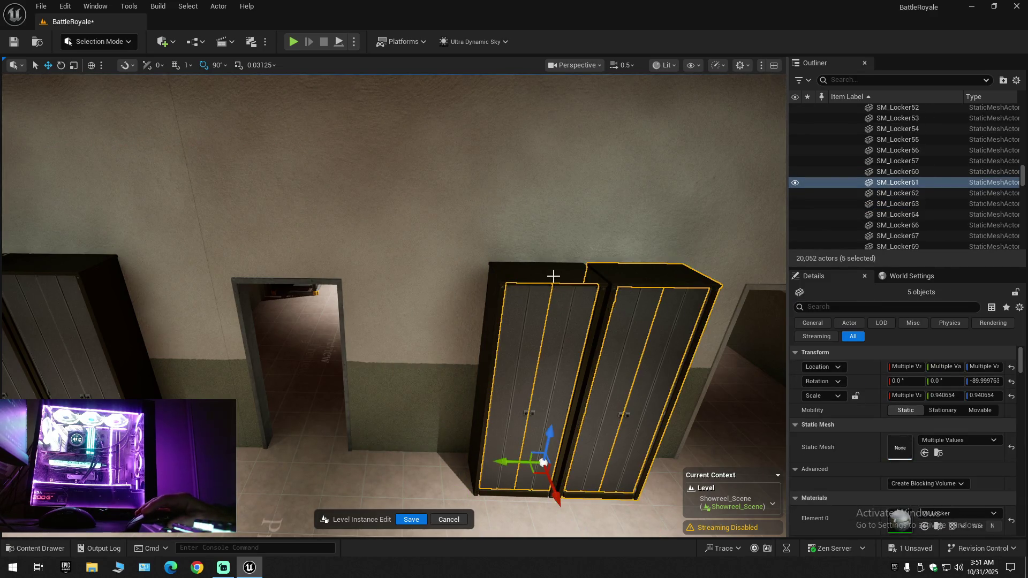
{"action": "left_click_drag", "start_coordinate": [445, 457], "coordinate": [397, 459]}
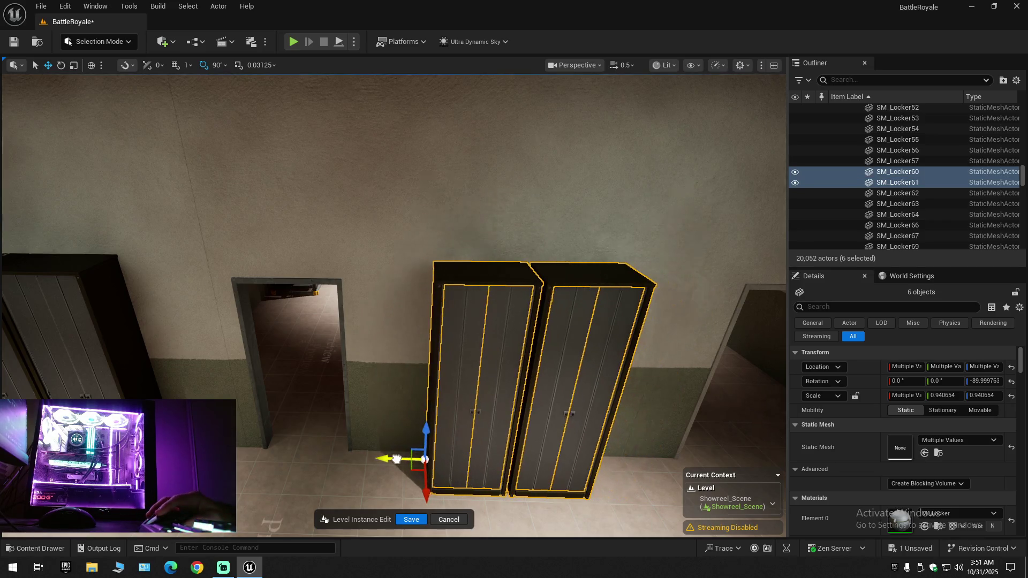
{"action": "mouse_move", "coordinate": [524, 446]}
{"action": "left_mouse_down"}
{"action": "mouse_move", "coordinate": [450, 426]}
{"action": "mouse_move", "coordinate": [458, 435]}
{"action": "left_mouse_up"}
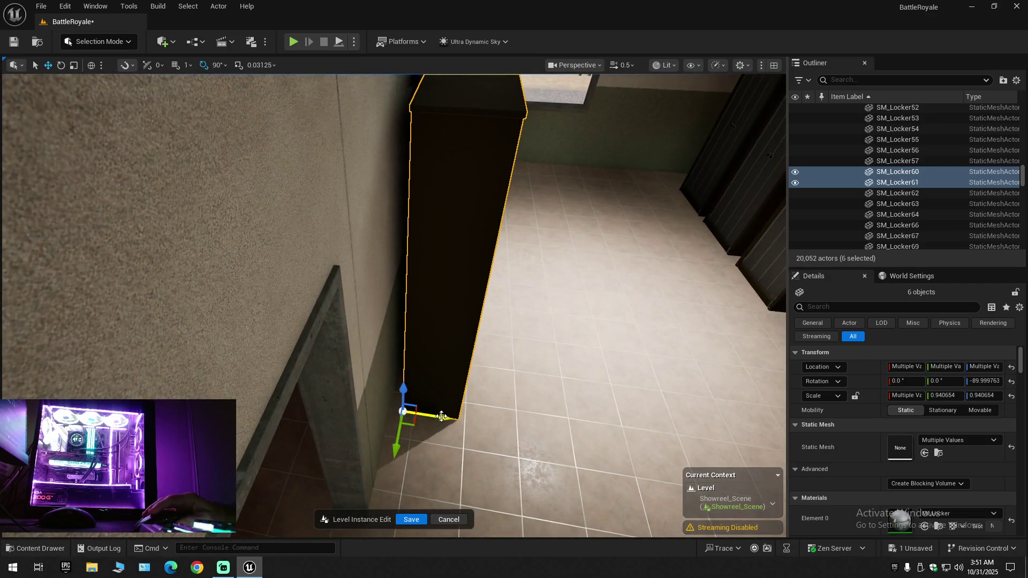
{"action": "mouse_move", "coordinate": [458, 435]}
{"action": "left_mouse_down"}
{"action": "mouse_move", "coordinate": [464, 429]}
{"action": "mouse_move", "coordinate": [433, 417]}
{"action": "mouse_move", "coordinate": [480, 399]}
{"action": "mouse_move", "coordinate": [462, 409]}
{"action": "mouse_move", "coordinate": [427, 388]}
{"action": "left_mouse_up"}
{"action": "scroll", "coordinate": [473, 402], "scroll_direction": "up", "scroll_amount": 2}
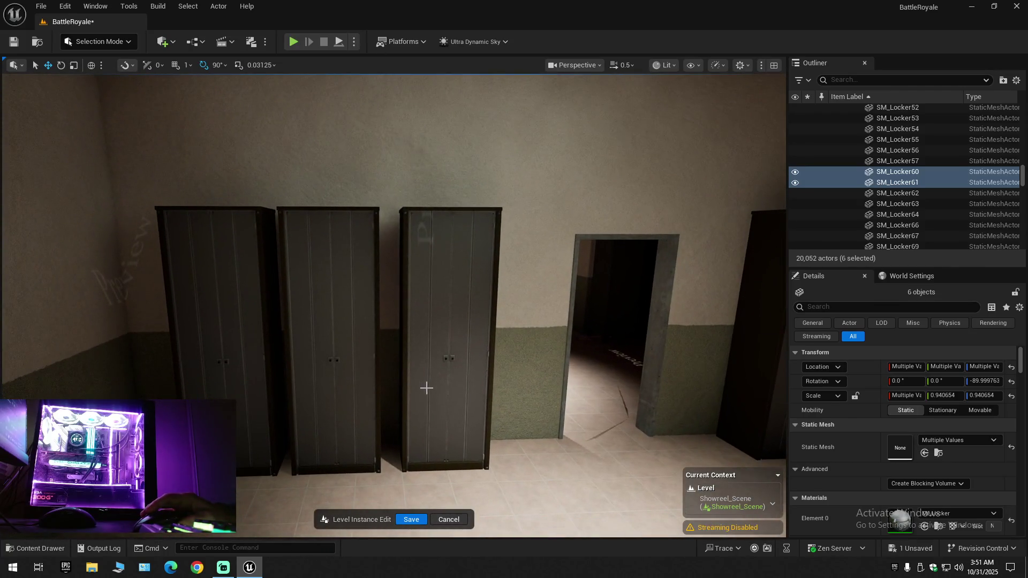
Select the doors and bodies of all three remaining lockers
{"action": "left_click", "coordinate": [416, 284]}
{"action": "left_click", "coordinate": [471, 276], "text": "ctrl"}
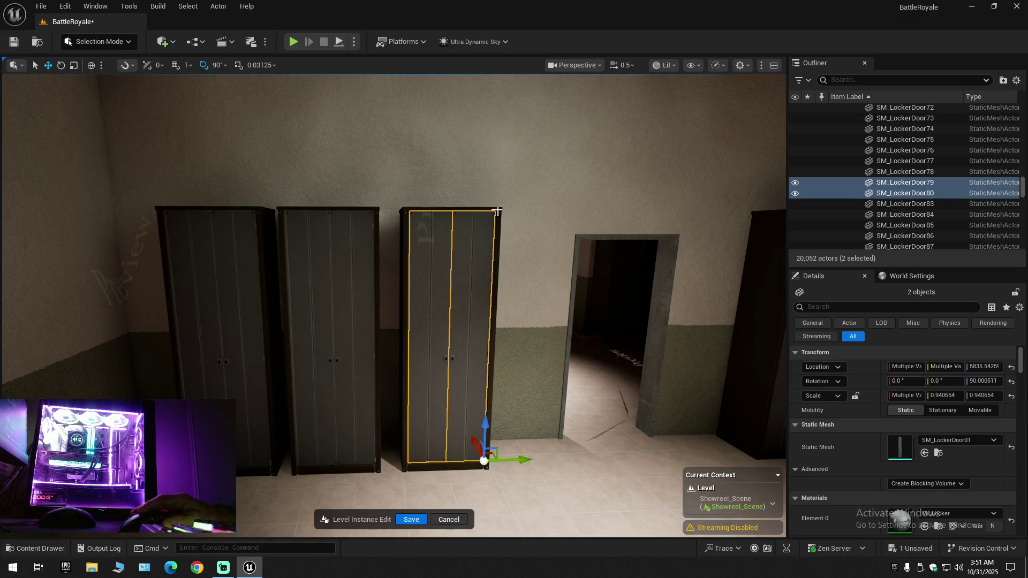
{"action": "left_click", "coordinate": [498, 212], "text": "ctrl"}
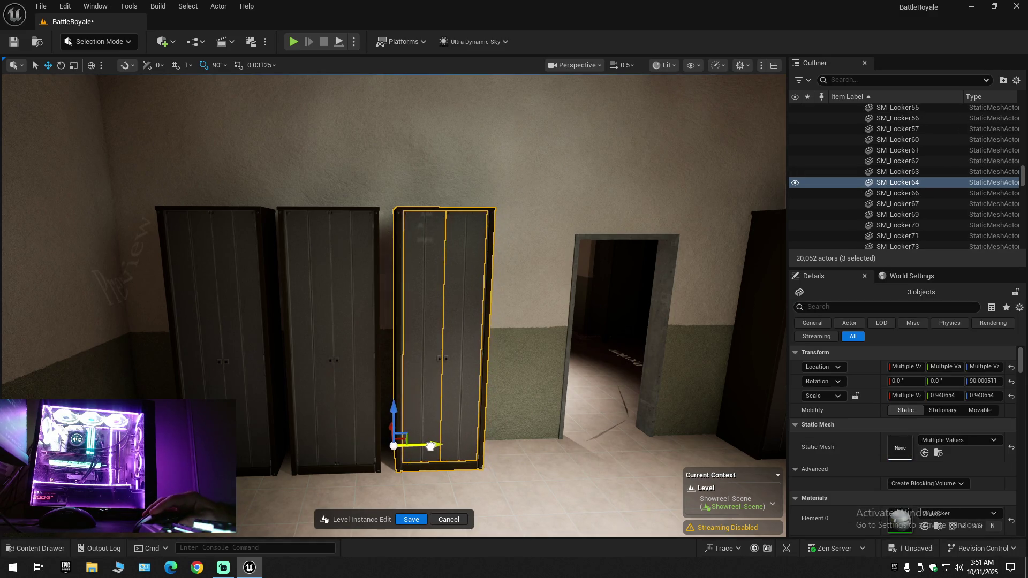
{"action": "scroll", "coordinate": [430, 446], "scroll_direction": "up", "scroll_amount": 5}
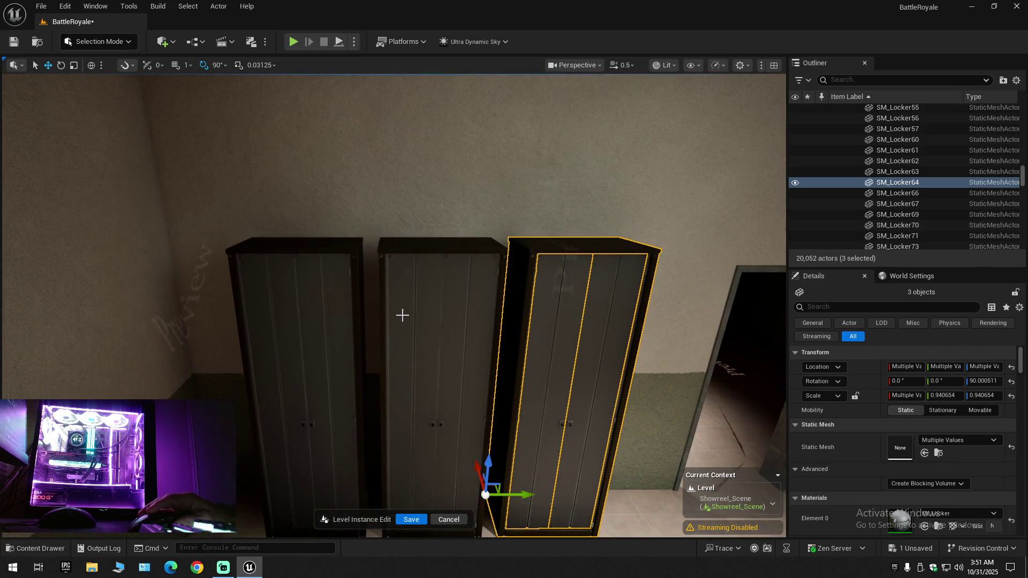
{"action": "left_click", "coordinate": [436, 312], "text": "ctrl"}
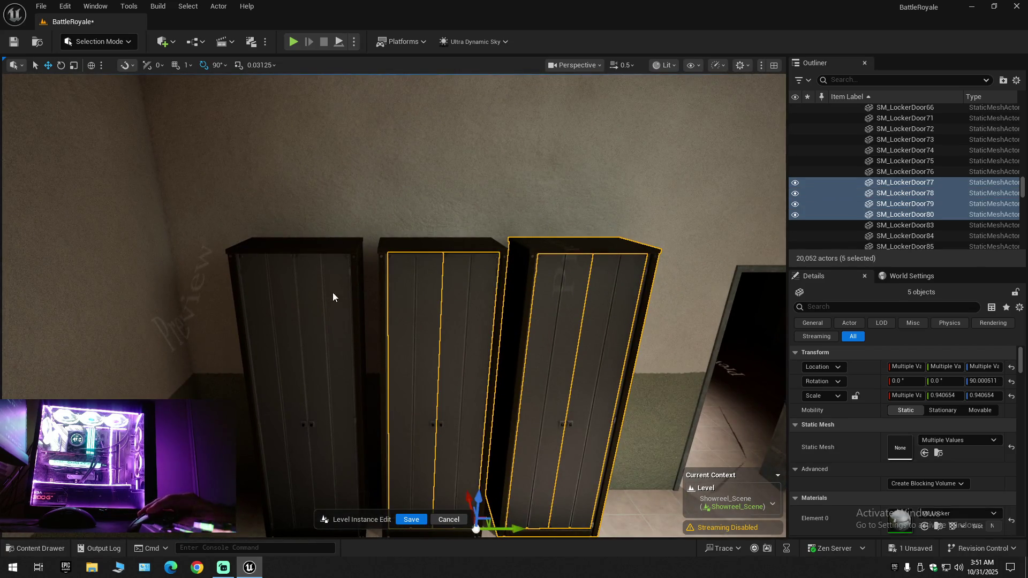
{"action": "left_click", "coordinate": [307, 252], "text": "ctrl"}
{"action": "left_click", "coordinate": [413, 252], "text": "ctrl"}
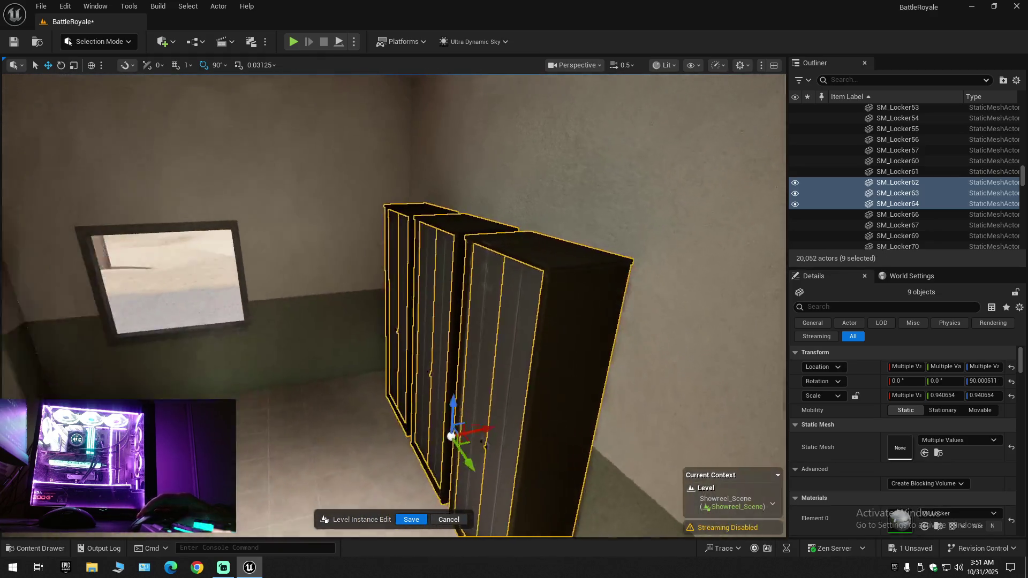
Slide the three lockers sideways along the wall with the Y arrow and review them
{"action": "left_click_drag", "start_coordinate": [463, 307], "coordinate": [463, 307]}
{"action": "left_click_drag", "start_coordinate": [448, 364], "coordinate": [492, 346]}
{"action": "scroll", "coordinate": [448, 363], "scroll_direction": "down", "scroll_amount": 1}
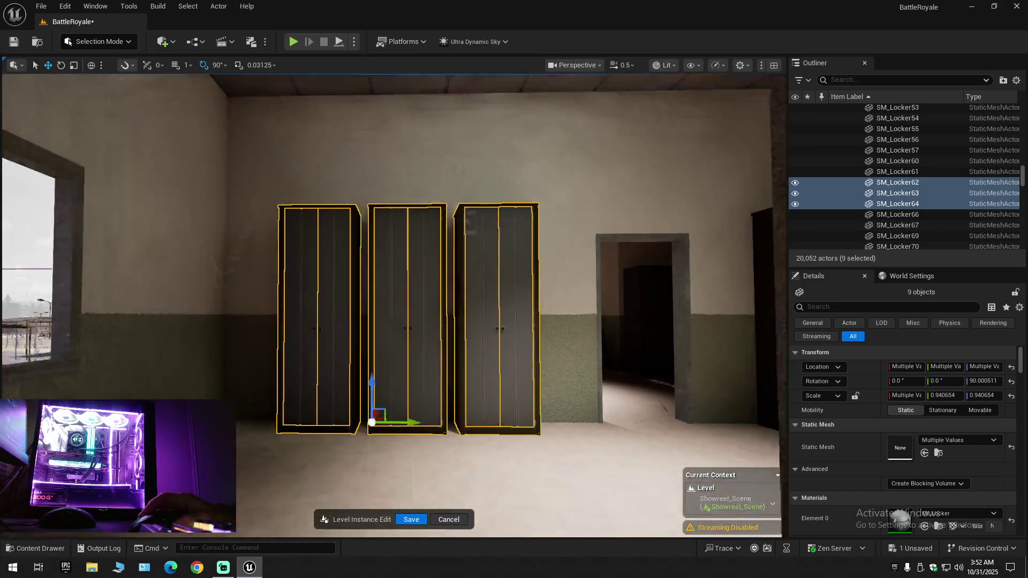
{"action": "key", "text": "s"}
{"action": "key", "text": "w"}
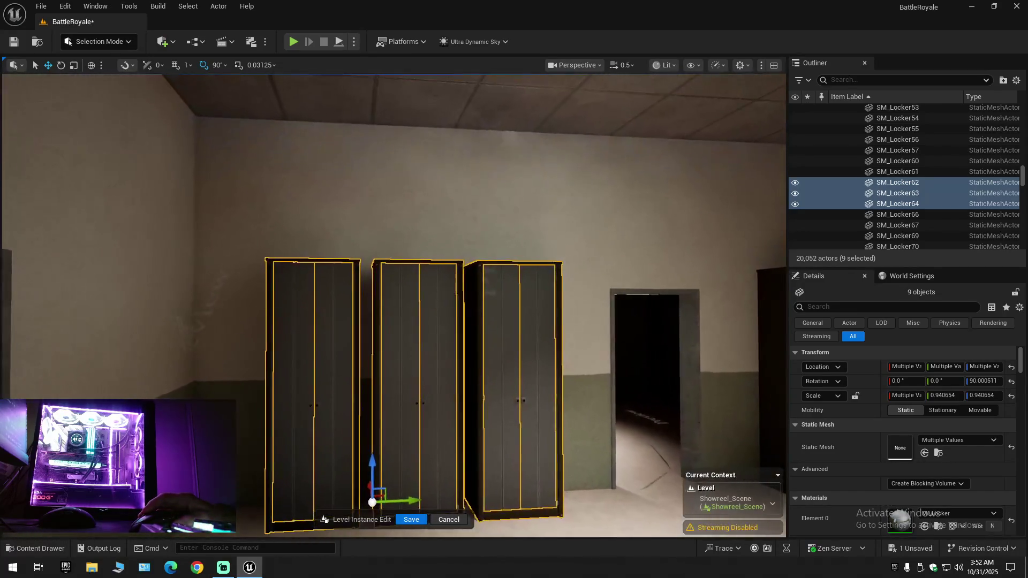
{"action": "key", "text": "d"}
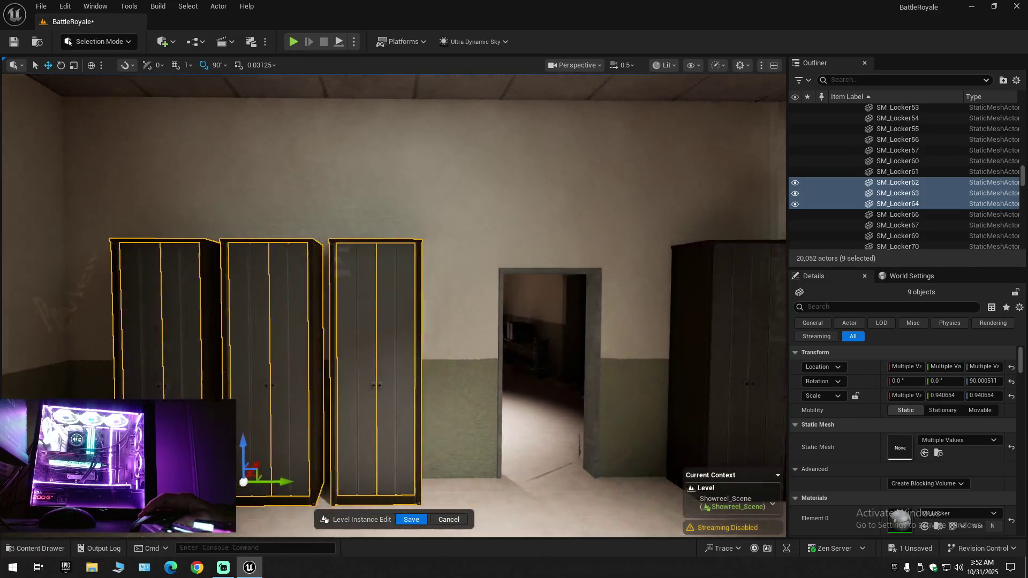
{"action": "key", "text": "s"}
{"action": "key", "text": "a"}
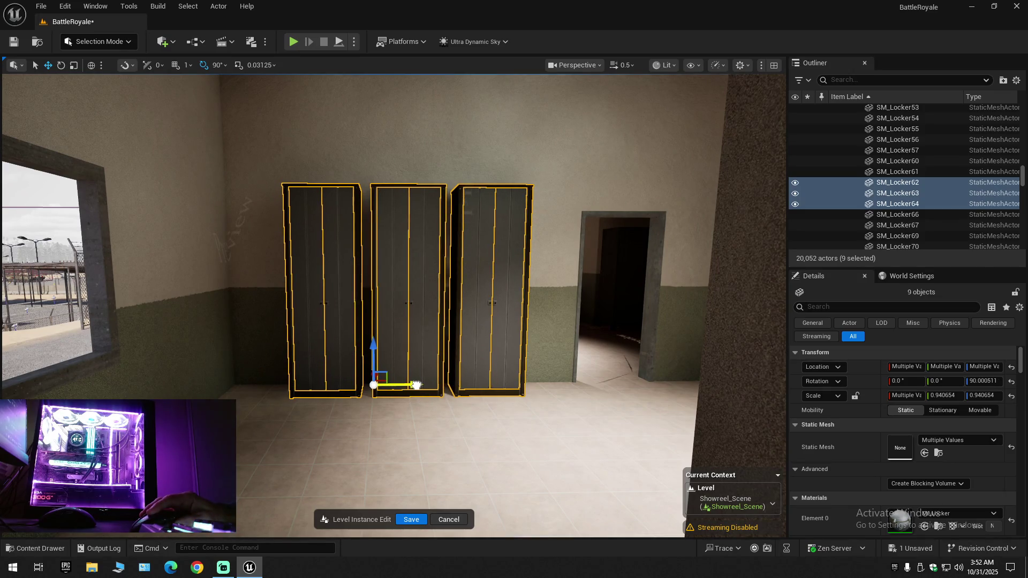
Delete the open locker door and two lockers beside the stairs
{"action": "key", "text": "w"}
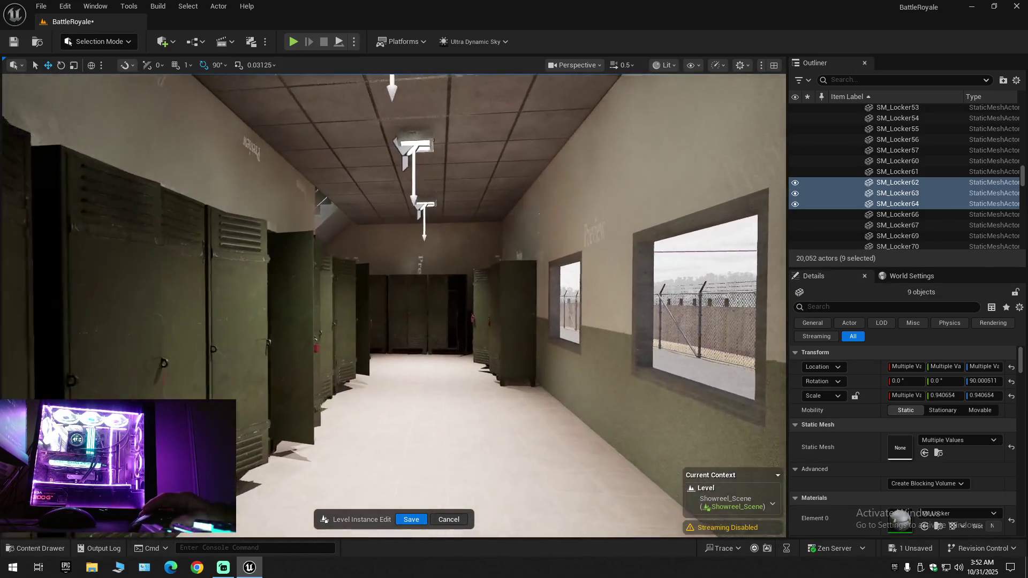
{"action": "key", "text": "w"}
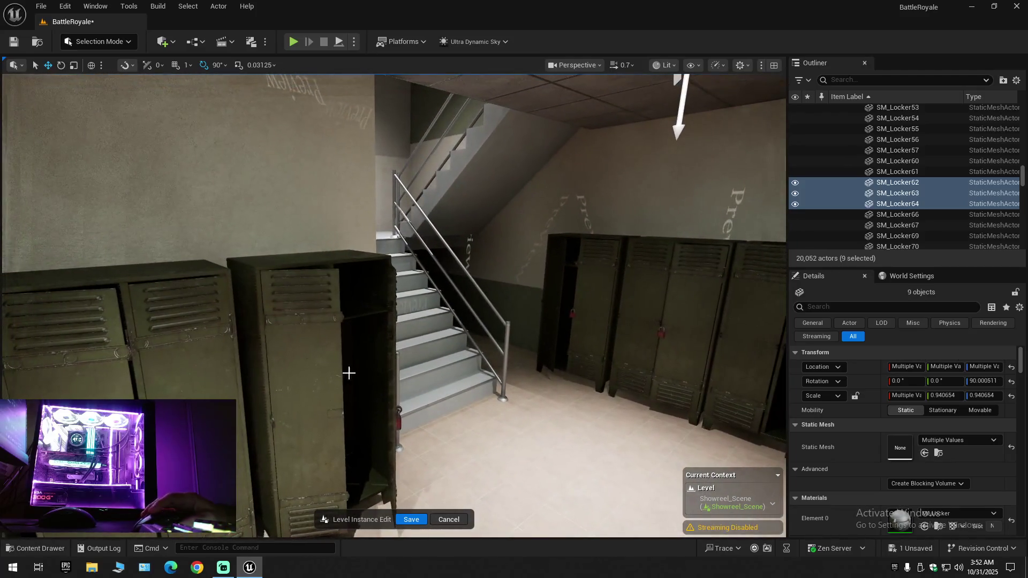
{"action": "left_click", "coordinate": [307, 335]}
{"action": "left_click", "coordinate": [352, 269], "text": "ctrl"}
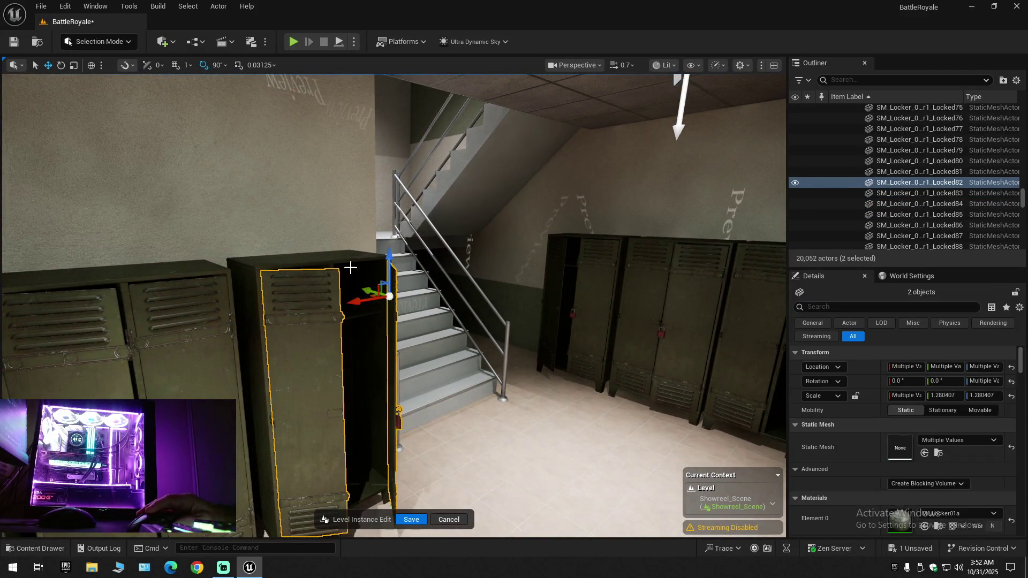
{"action": "left_click", "coordinate": [196, 306], "text": "ctrl"}
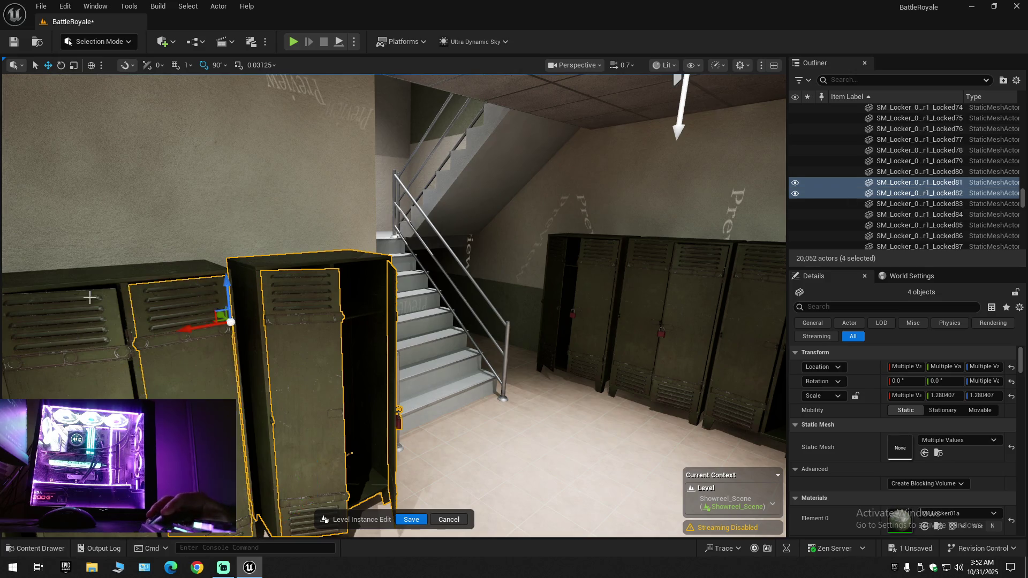
{"action": "key", "text": "Delete"}
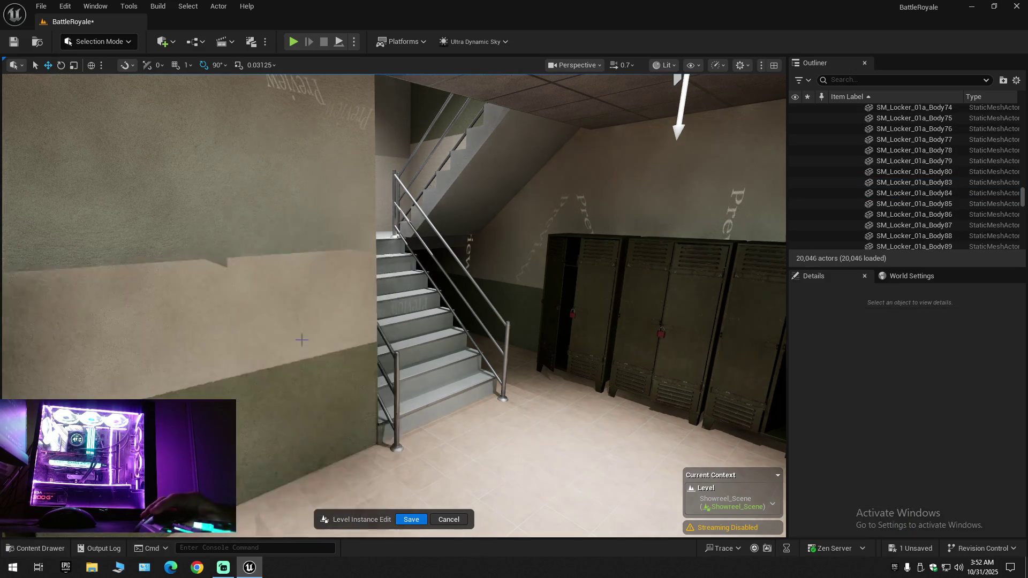
Delete the five locker parts across from the stairs
{"action": "left_click", "coordinate": [554, 290]}
{"action": "left_click", "coordinate": [590, 244], "text": "ctrl"}
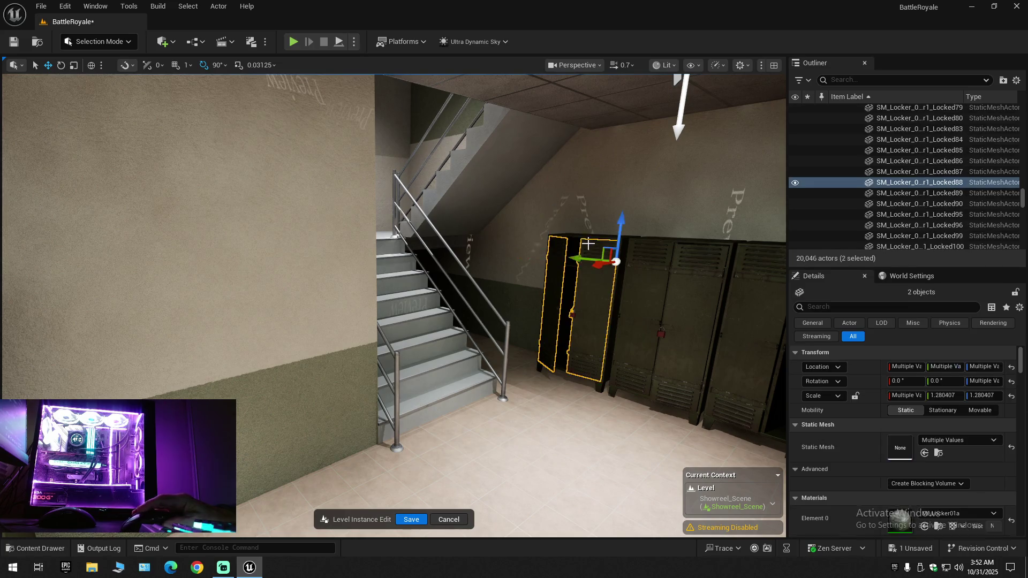
{"action": "left_click_drag", "start_coordinate": [636, 292], "coordinate": [572, 366]}
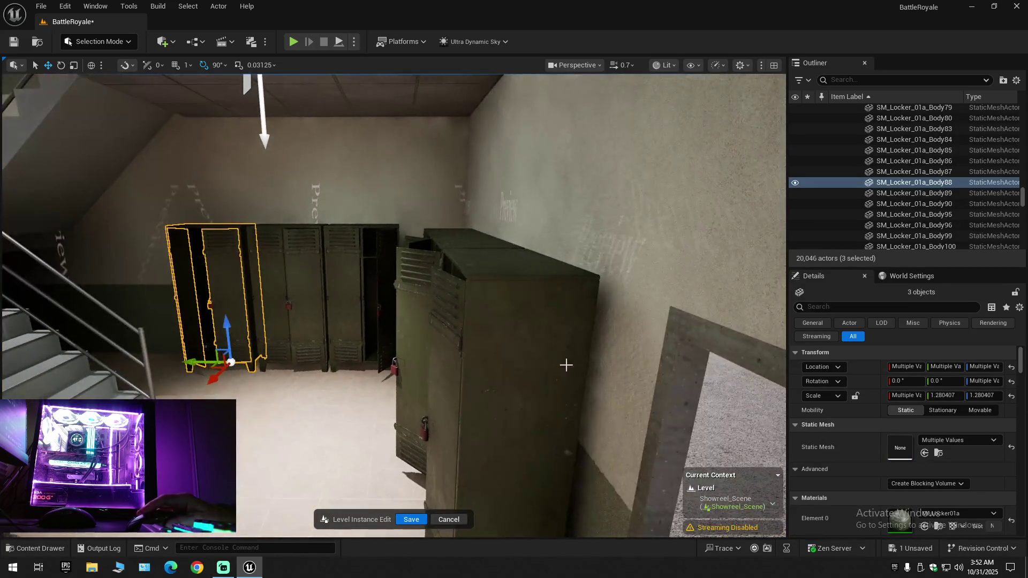
{"action": "left_click", "coordinate": [448, 292], "text": "ctrl"}
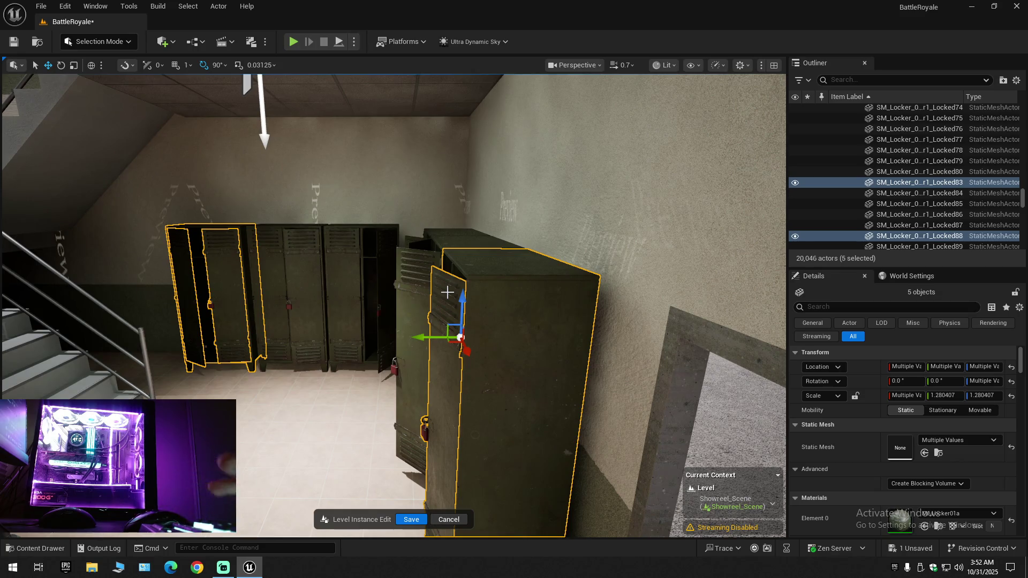
{"action": "key", "text": "Delete"}
Delete the leftover open locker door, then two more locker doors along the row
{"action": "mouse_move", "coordinate": [448, 292]}
{"action": "left_mouse_down"}
{"action": "mouse_move", "coordinate": [416, 342]}
{"action": "mouse_move", "coordinate": [466, 334]}
{"action": "mouse_move", "coordinate": [375, 338]}
{"action": "left_mouse_up"}
{"action": "left_click", "coordinate": [466, 334]}
{"action": "key", "text": "Delete"}
{"action": "left_click_drag", "start_coordinate": [367, 392], "coordinate": [439, 370]}
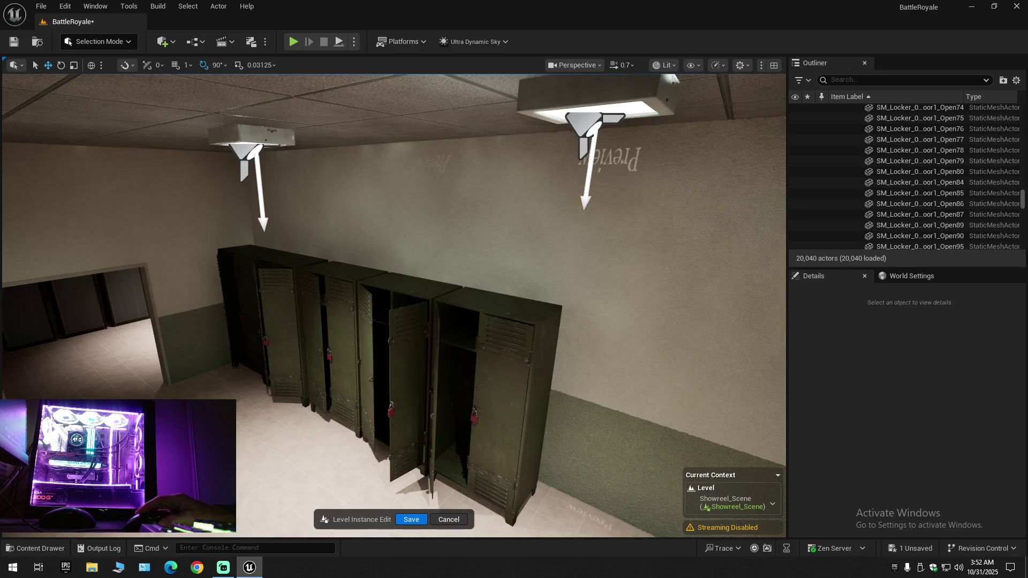
{"action": "left_click", "coordinate": [435, 343]}
{"action": "left_click", "coordinate": [490, 311], "text": "ctrl"}
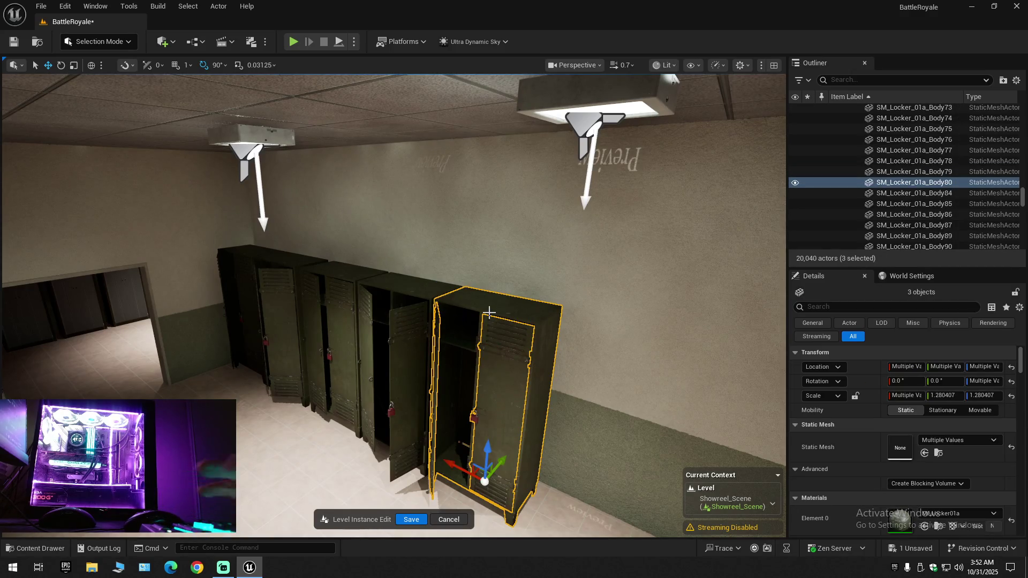
{"action": "key", "text": "Delete"}
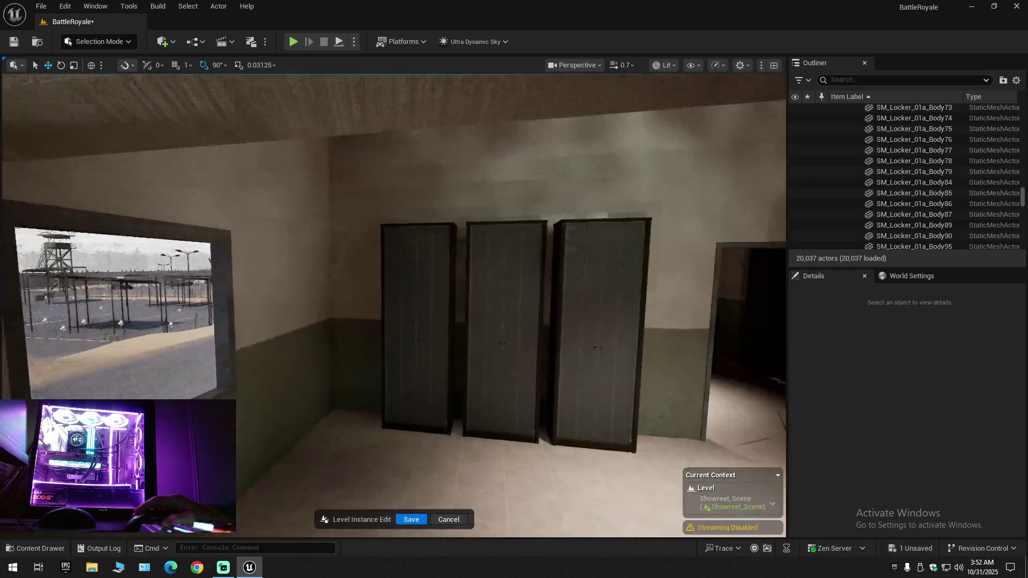
Fly into the locker hallway and select the open locker door below the stairs
{"action": "mouse_move", "coordinate": [482, 321]}
{"action": "left_mouse_down"}
{"action": "mouse_move", "coordinate": [417, 300]}
{"action": "mouse_move", "coordinate": [375, 267]}
{"action": "mouse_move", "coordinate": [364, 209]}
{"action": "mouse_move", "coordinate": [251, 225]}
{"action": "mouse_move", "coordinate": [260, 233]}
{"action": "mouse_move", "coordinate": [249, 233]}
{"action": "mouse_move", "coordinate": [343, 239]}
{"action": "mouse_move", "coordinate": [247, 241]}
{"action": "mouse_move", "coordinate": [500, 322]}
{"action": "left_mouse_up"}
{"action": "scroll", "coordinate": [394, 305], "scroll_direction": "up", "scroll_amount": 1}
{"action": "scroll", "coordinate": [394, 305], "scroll_direction": "up", "scroll_amount": 1}
{"action": "scroll", "coordinate": [394, 305], "scroll_direction": "down", "scroll_amount": 2}
{"action": "left_click", "coordinate": [414, 282]}
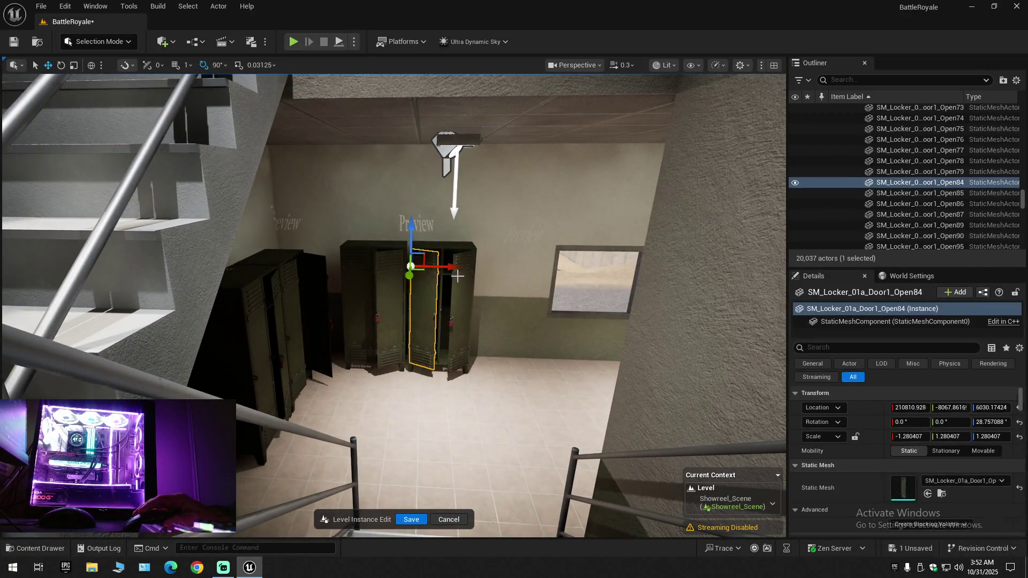
Delete the two selected locker doors and fly through the storage room into the locker room
{"action": "left_click", "coordinate": [455, 260], "text": "ctrl"}
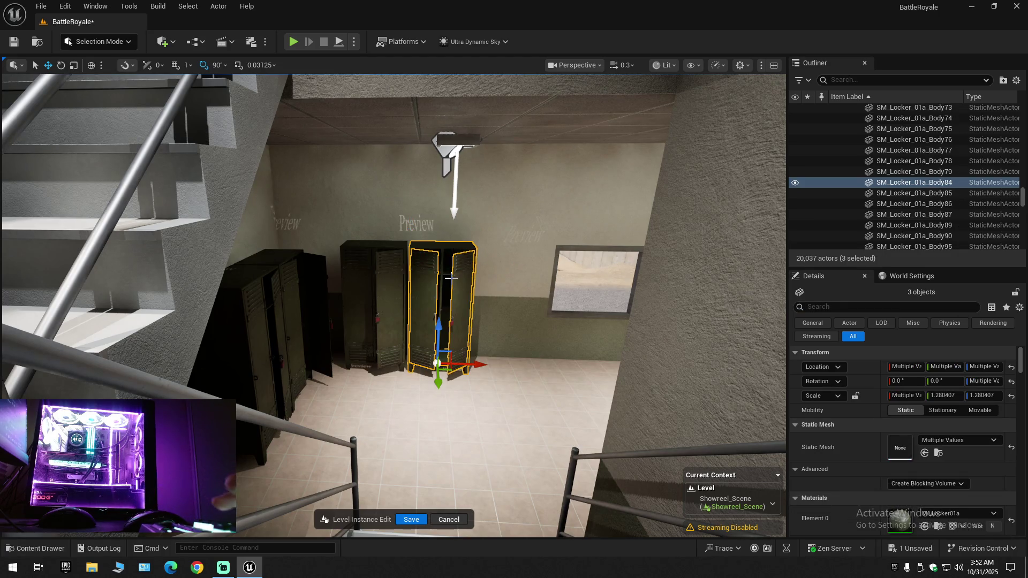
{"action": "key", "text": "Delete"}
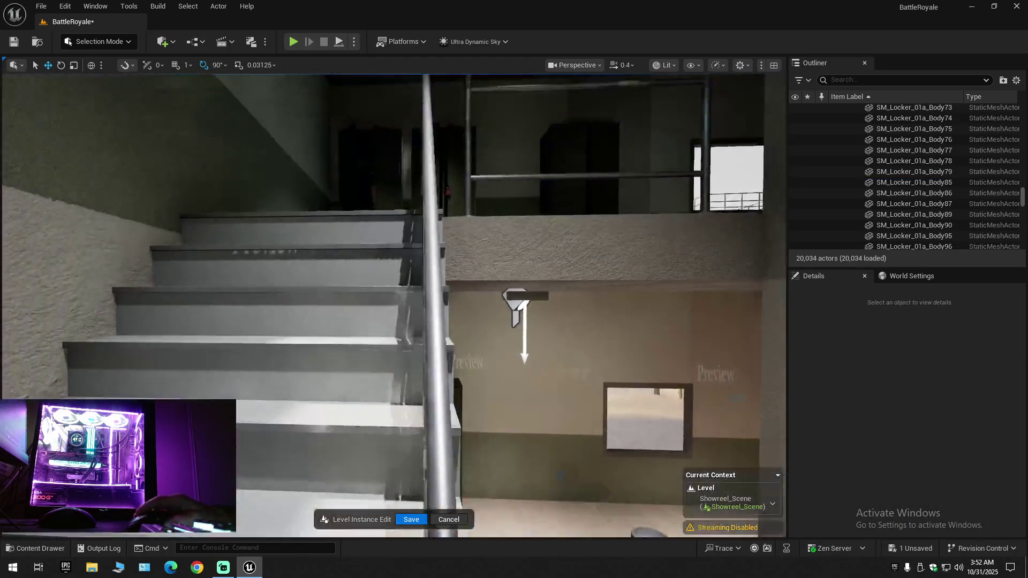
{"action": "key", "text": "w"}
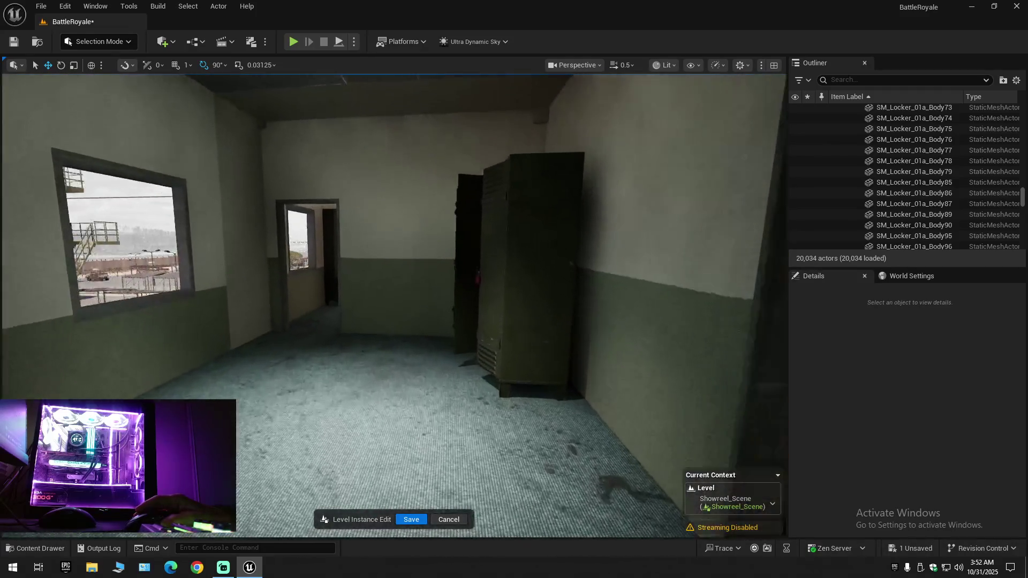
{"action": "key", "text": "w"}
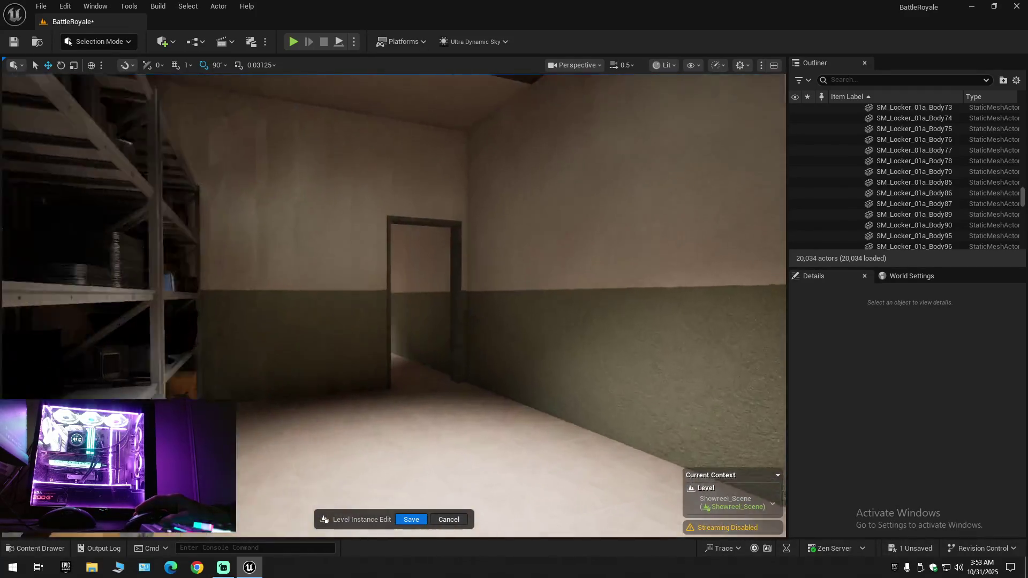
{"action": "key", "text": "w"}
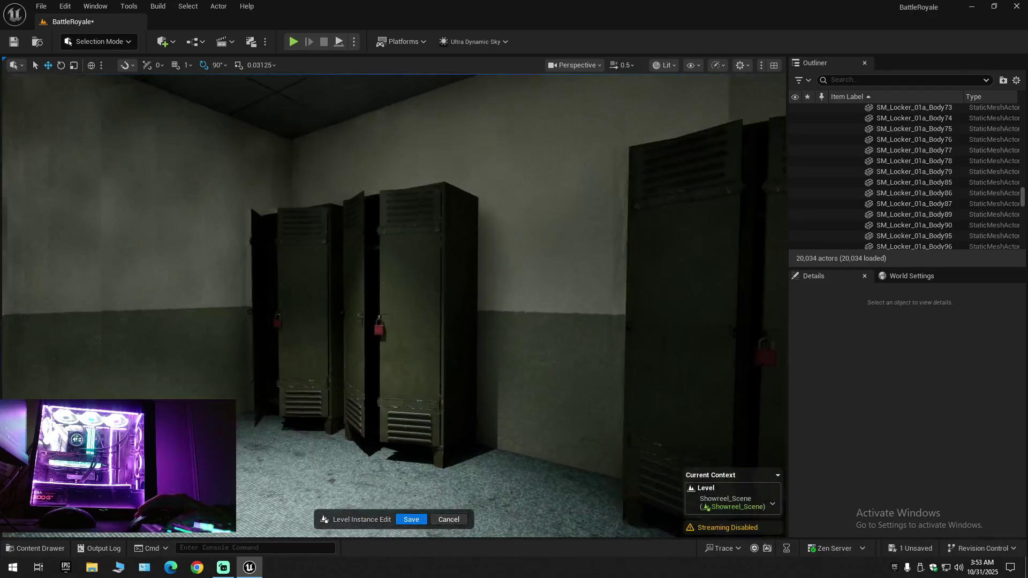
{"action": "key", "text": "w"}
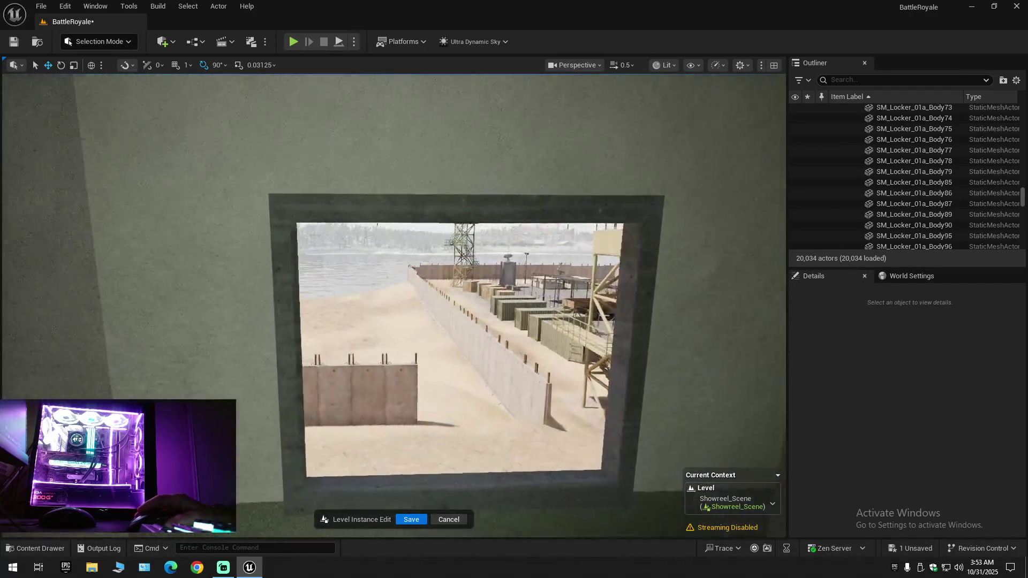
{"action": "key", "text": "s"}
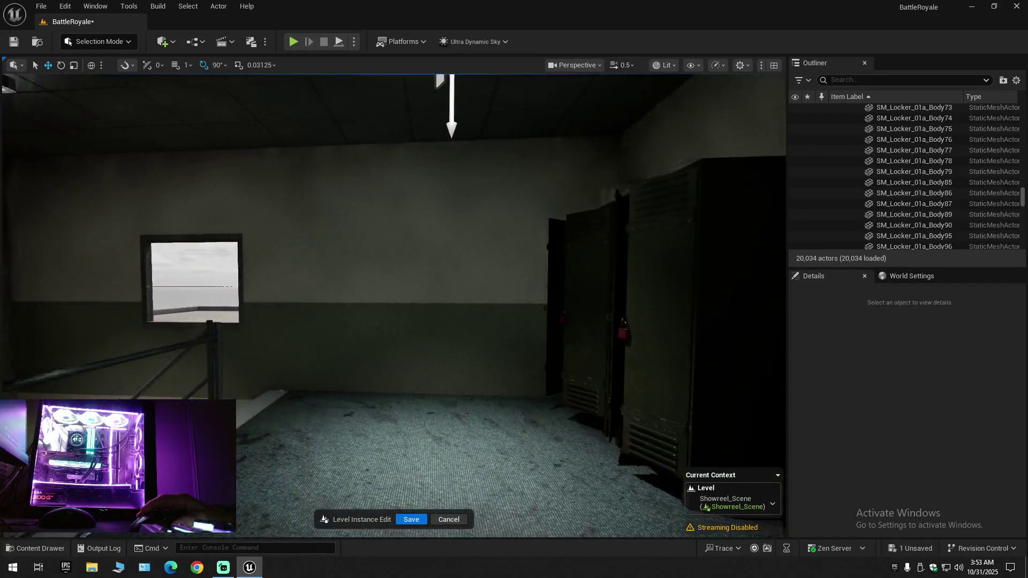
Select the locker room floor, then the middle locker door near the dark cabinet
{"action": "left_click", "coordinate": [451, 283]}
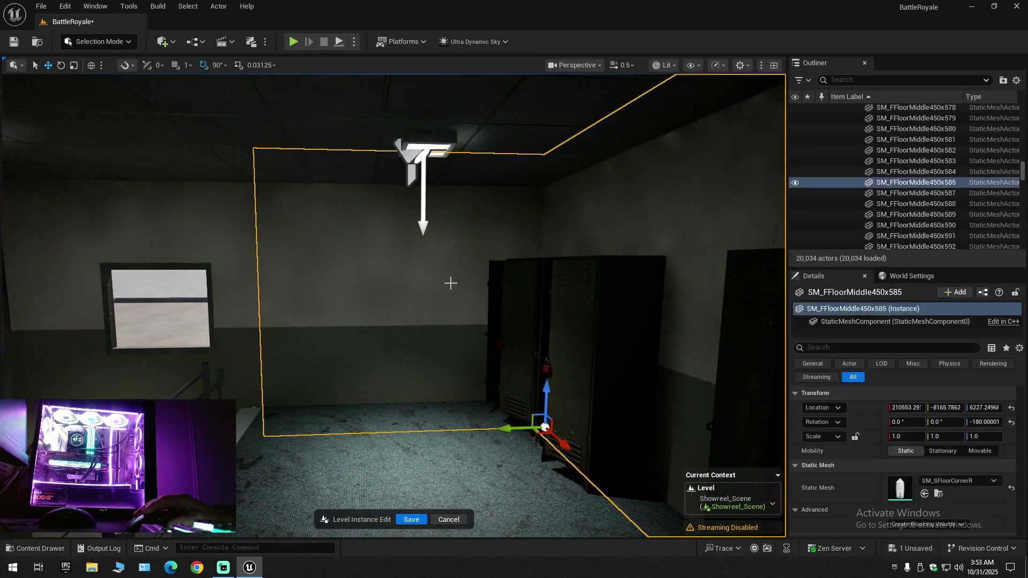
{"action": "key", "text": "d"}
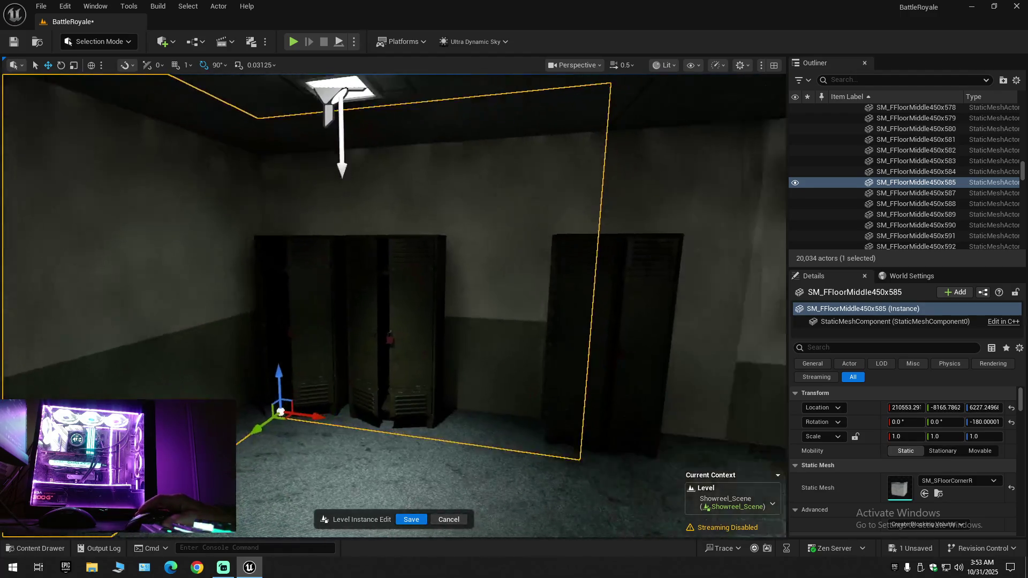
{"action": "key", "text": "w"}
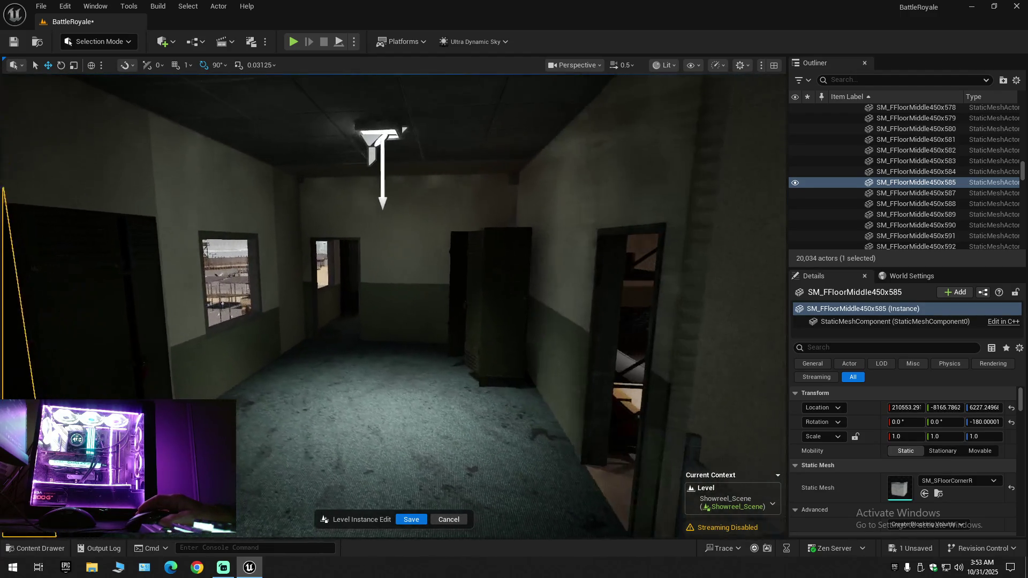
{"action": "key", "text": "w"}
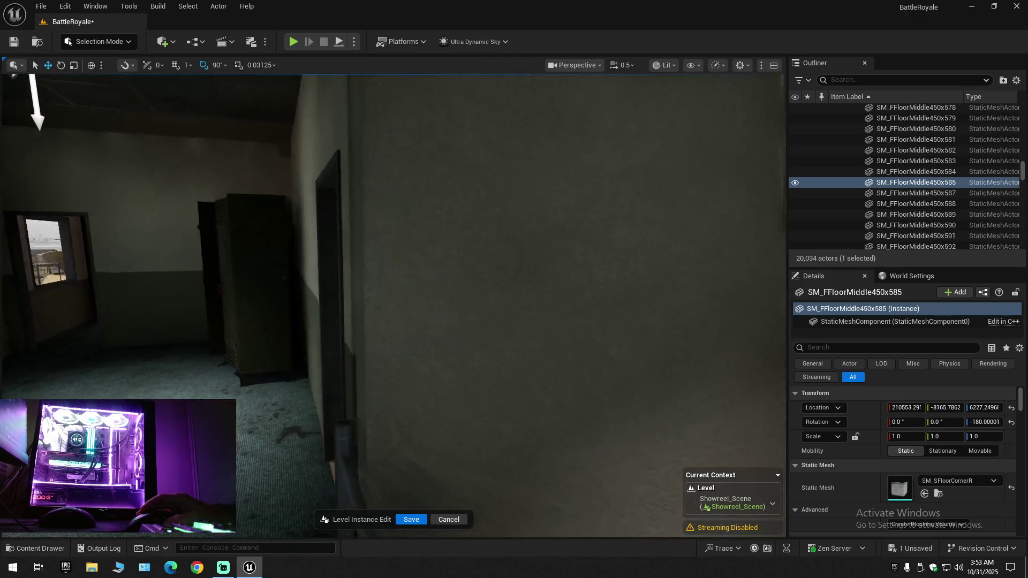
{"action": "scroll", "coordinate": [393, 306], "scroll_direction": "up", "scroll_amount": 1}
{"action": "key", "text": "s"}
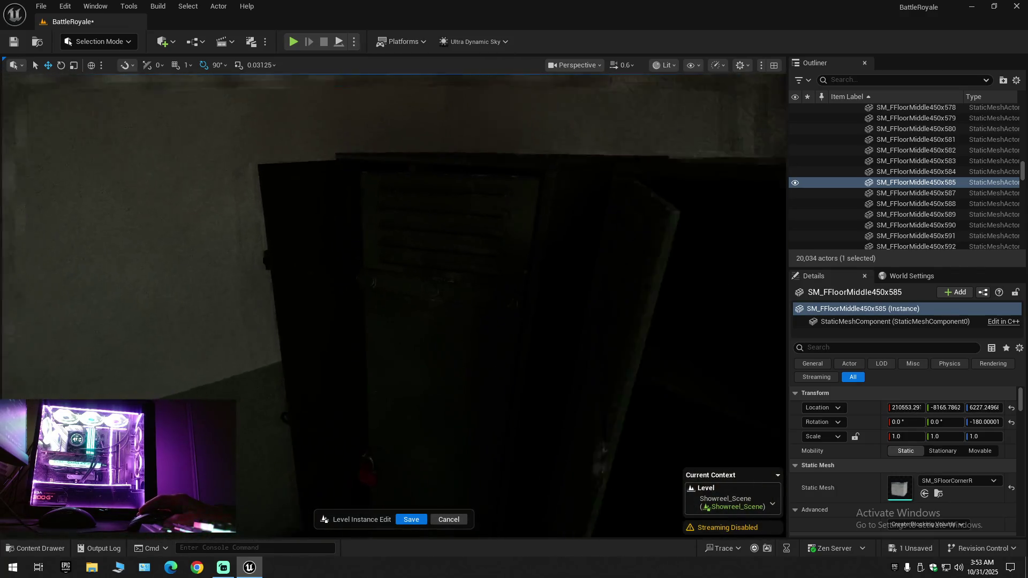
{"action": "left_click", "coordinate": [430, 309], "text": "ctrl"}
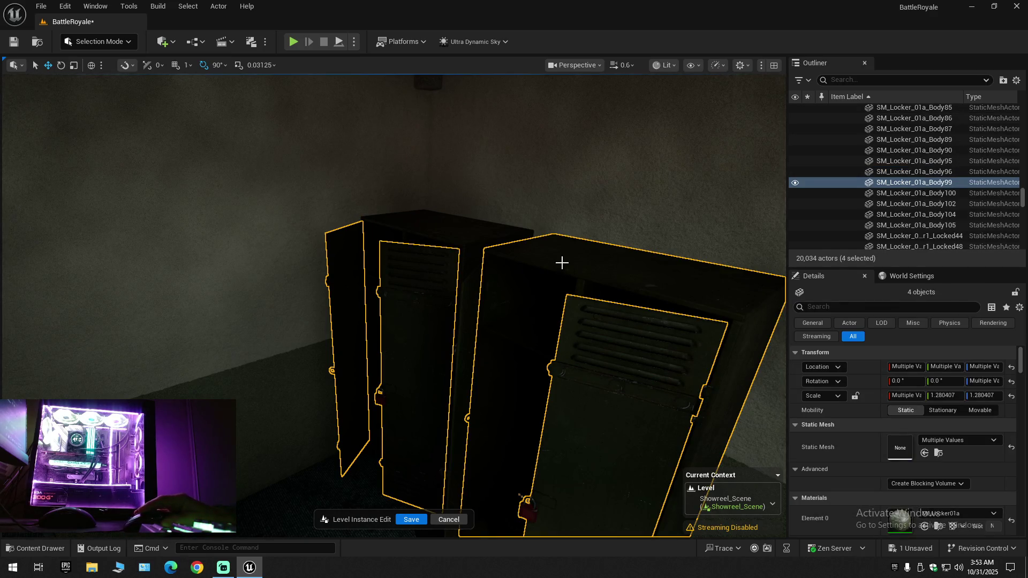
Add the back cabinet and back locker body to the selection
{"action": "left_click", "coordinate": [452, 229], "text": "ctrl"}
{"action": "key", "text": "s"}
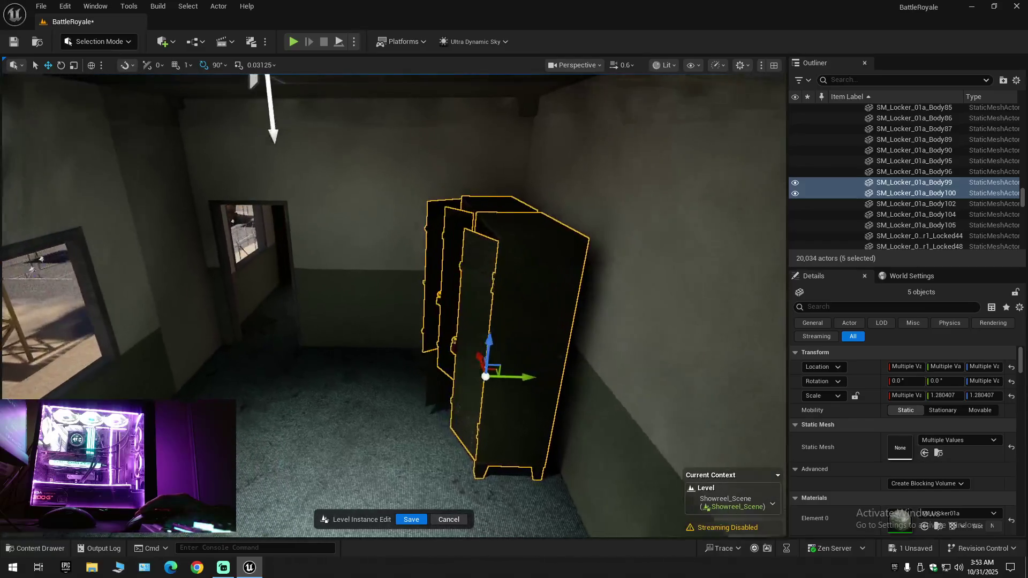
{"action": "key", "text": "s"}
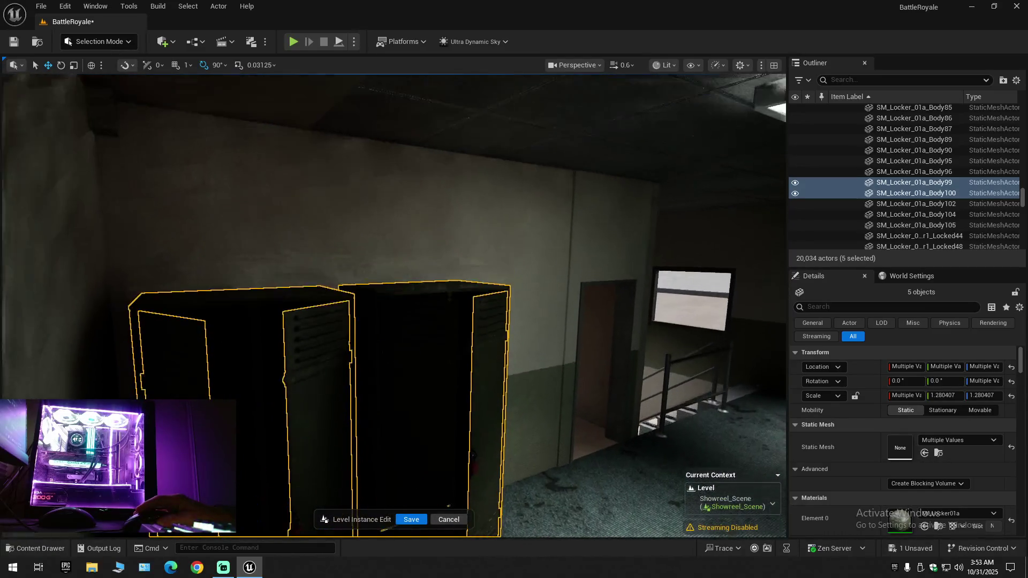
{"action": "key", "text": "w"}
{"action": "scroll", "coordinate": [501, 319], "scroll_direction": "down", "scroll_amount": 1}
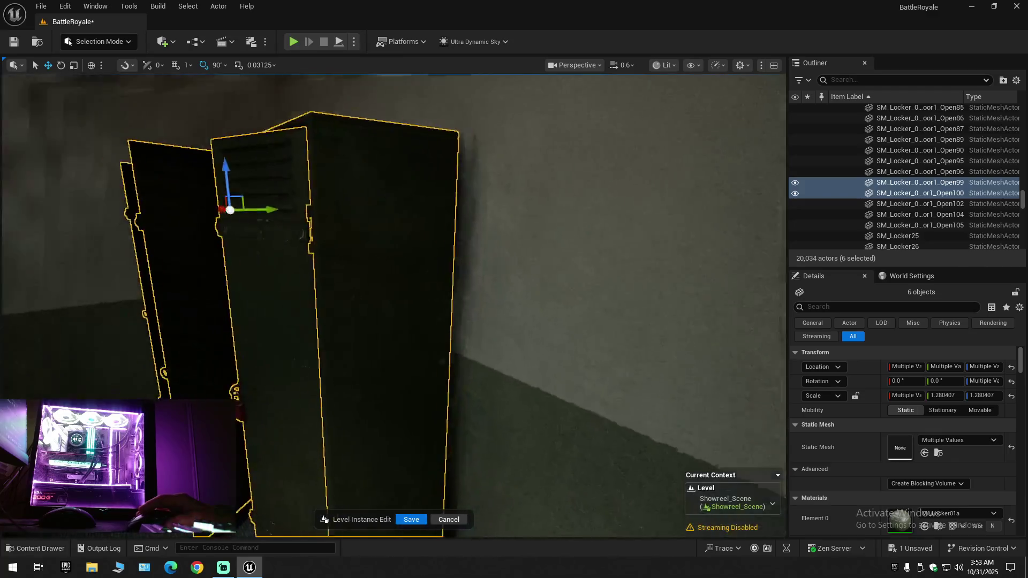
{"action": "scroll", "coordinate": [393, 305], "scroll_direction": "down", "scroll_amount": 2}
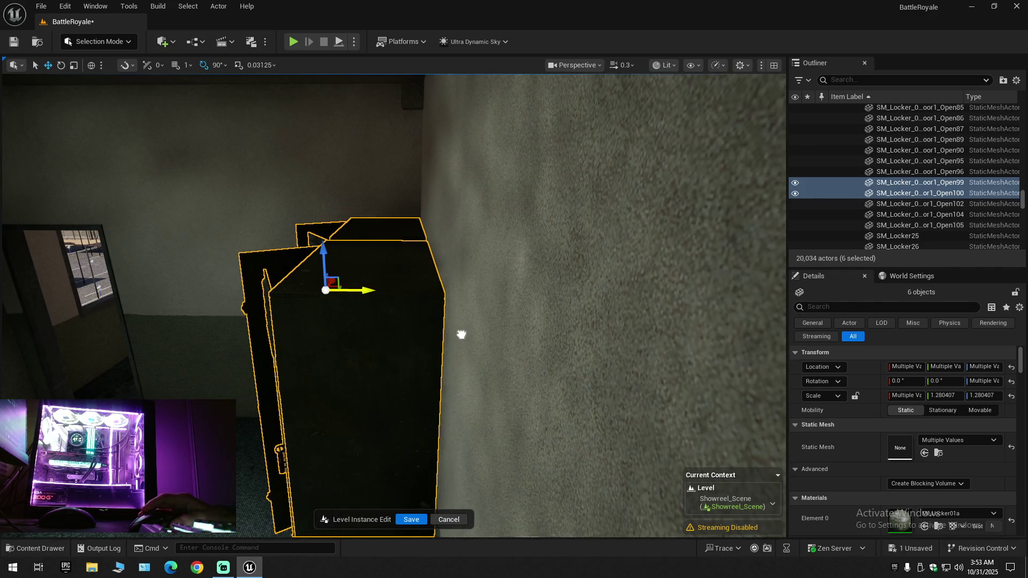
{"action": "left_click_drag", "start_coordinate": [462, 335], "coordinate": [386, 336]}
{"action": "mouse_move", "coordinate": [490, 80]}
{"action": "left_mouse_down"}
{"action": "mouse_move", "coordinate": [589, 80]}
{"action": "mouse_move", "coordinate": [652, 103]}
{"action": "mouse_move", "coordinate": [785, 91]}
{"action": "left_mouse_up"}
{"action": "left_click_drag", "start_coordinate": [394, 305], "coordinate": [536, 300]}
{"action": "left_click_drag", "start_coordinate": [430, 351], "coordinate": [430, 351]}
Add both front locker panels and the open door panel, completing the nine-part selection
{"action": "left_click", "coordinate": [382, 342]}
{"action": "left_click", "coordinate": [429, 343], "text": "ctrl"}
{"action": "left_click_drag", "start_coordinate": [356, 283], "coordinate": [356, 284]}
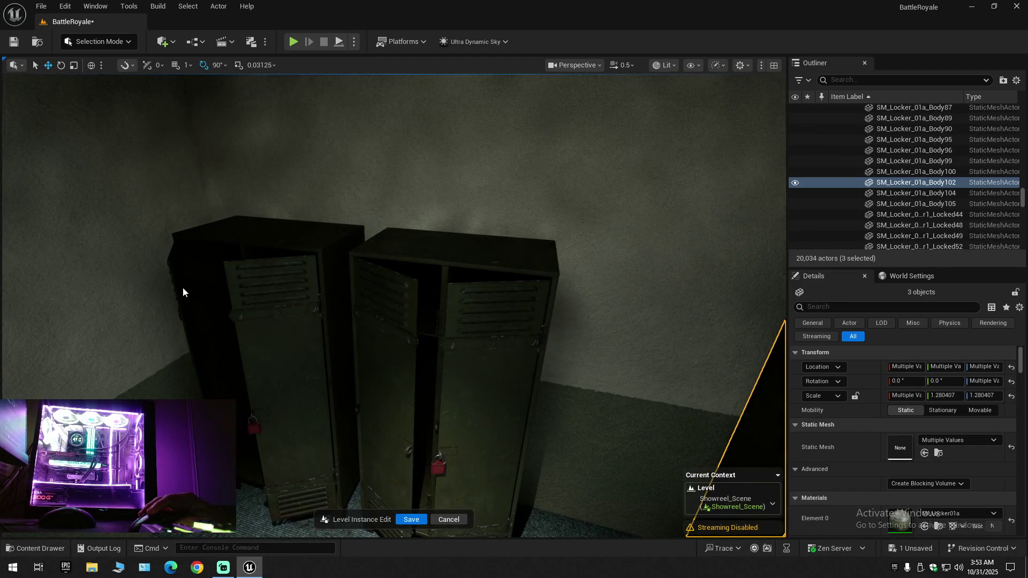
{"action": "left_click", "coordinate": [386, 309], "text": "ctrl"}
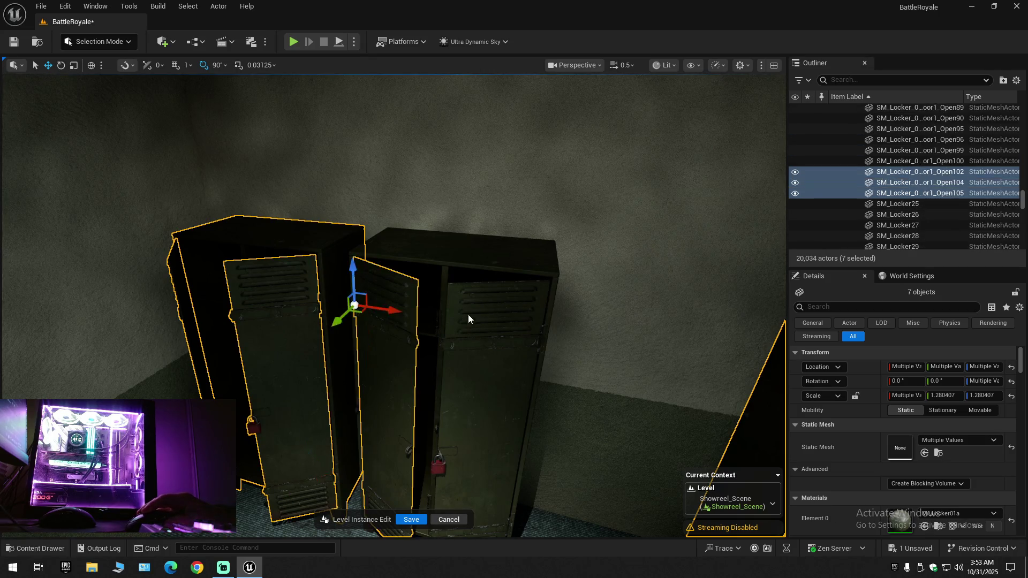
{"action": "scroll", "coordinate": [355, 283], "scroll_direction": "down", "scroll_amount": 1}
{"action": "left_click_drag", "start_coordinate": [356, 283], "coordinate": [356, 283]}
{"action": "mouse_move", "coordinate": [402, 399]}
{"action": "left_mouse_down"}
{"action": "mouse_move", "coordinate": [376, 414]}
{"action": "mouse_move", "coordinate": [398, 408]}
{"action": "left_mouse_up"}
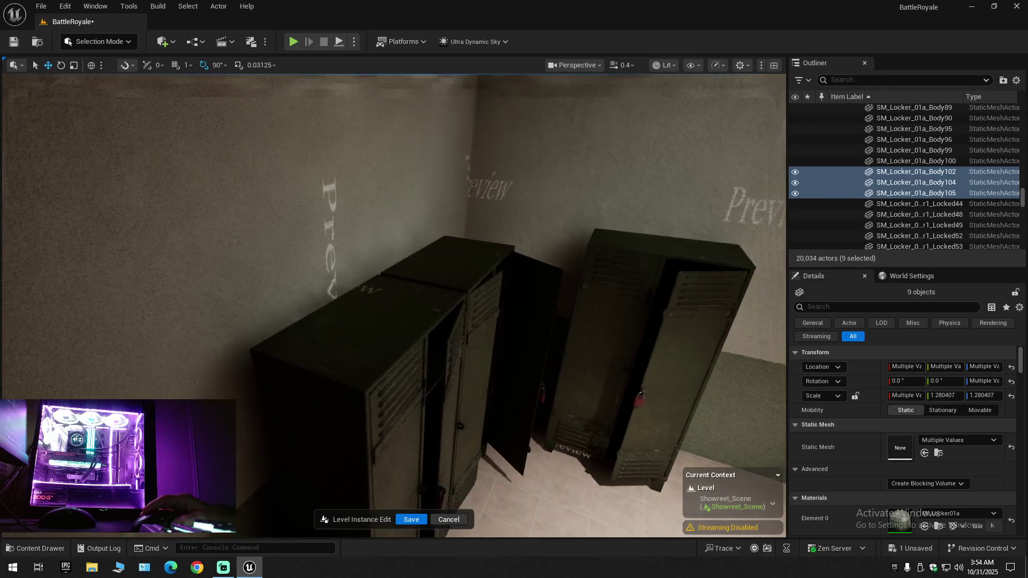
Select two locker doors and the left locker body, then narrow to the right-hand locker
{"action": "left_click_drag", "start_coordinate": [471, 328], "coordinate": [471, 328]}
{"action": "left_click", "coordinate": [470, 329]}
{"action": "left_click", "coordinate": [409, 325], "text": "ctrl"}
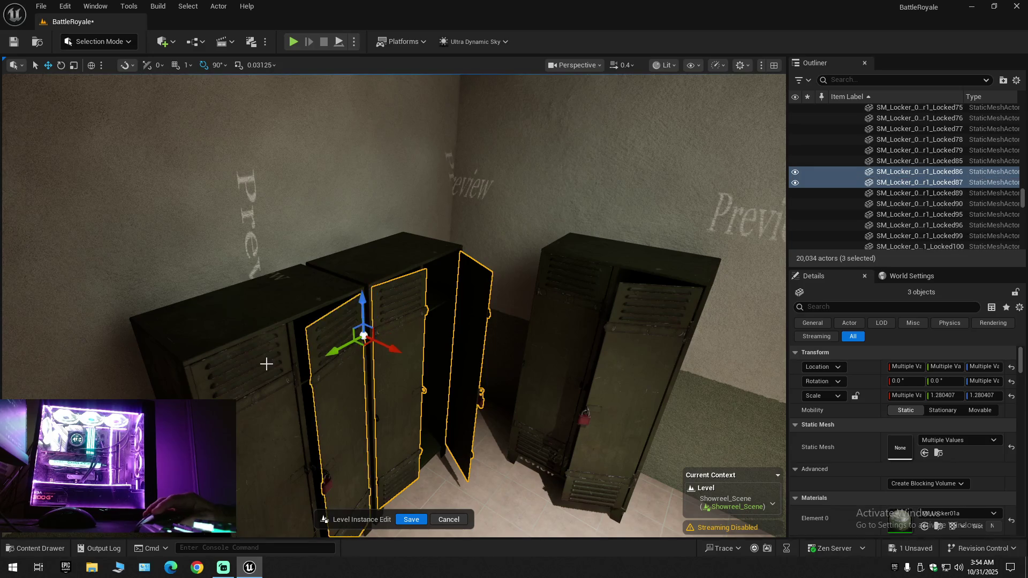
{"action": "left_click", "coordinate": [264, 322], "text": "ctrl"}
{"action": "left_click_drag", "start_coordinate": [397, 322], "coordinate": [445, 328]}
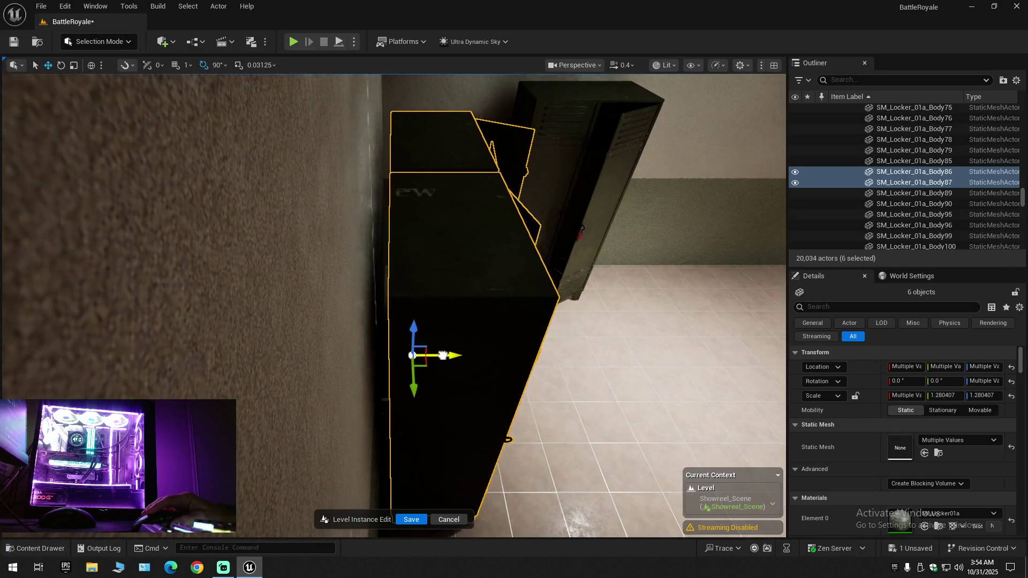
{"action": "left_click_drag", "start_coordinate": [435, 355], "coordinate": [434, 355]}
{"action": "left_click_drag", "start_coordinate": [451, 302], "coordinate": [489, 300]}
{"action": "left_click", "coordinate": [459, 314]}
{"action": "left_click_drag", "start_coordinate": [440, 351], "coordinate": [440, 350]}
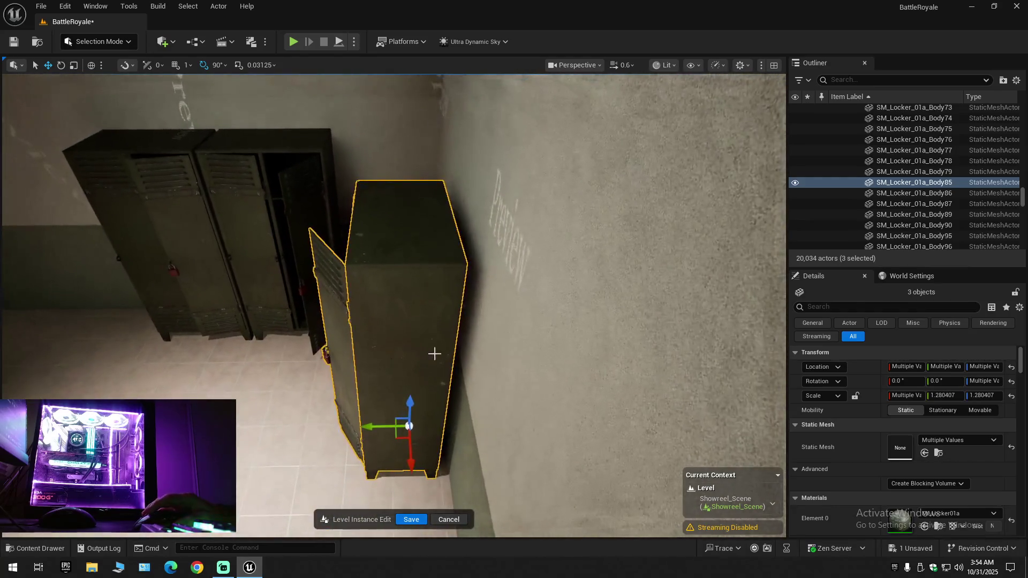
Select the end locker's open door and its neighbouring closed door in the corridor row
{"action": "left_click_drag", "start_coordinate": [379, 427], "coordinate": [380, 427]}
{"action": "left_click_drag", "start_coordinate": [294, 320], "coordinate": [293, 321]}
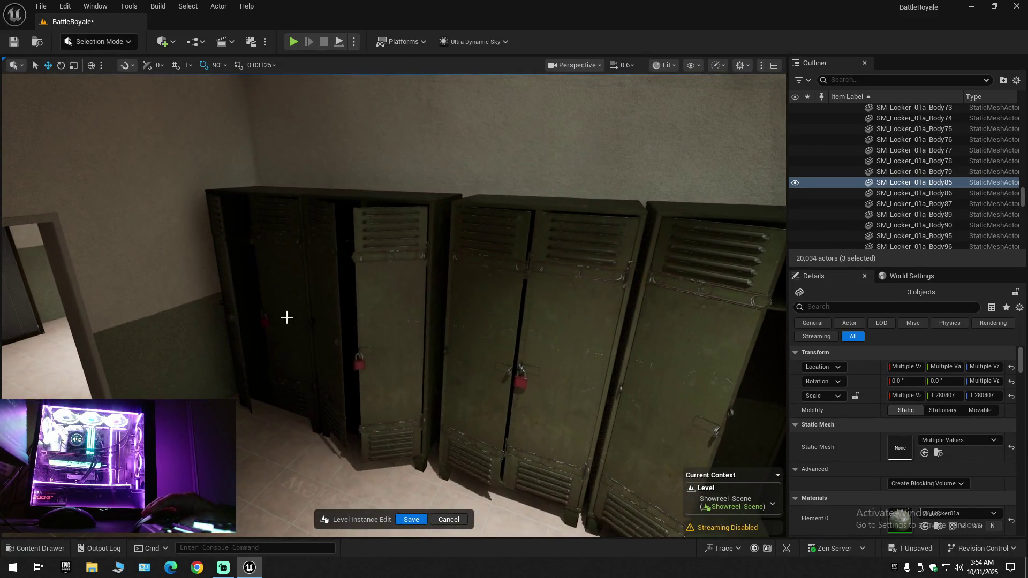
{"action": "left_click", "coordinate": [224, 288]}
{"action": "left_click", "coordinate": [275, 278], "text": "ctrl"}
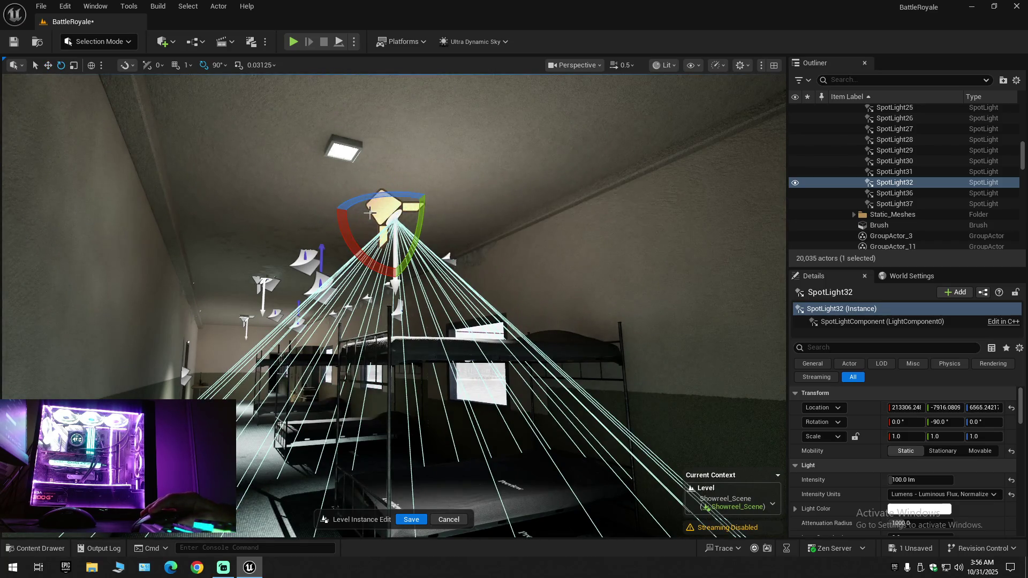
Tilt SpotLight32 90 degrees and move it along the ceiling, then undo both moves
{"action": "left_click_drag", "start_coordinate": [454, 290], "coordinate": [407, 332]}
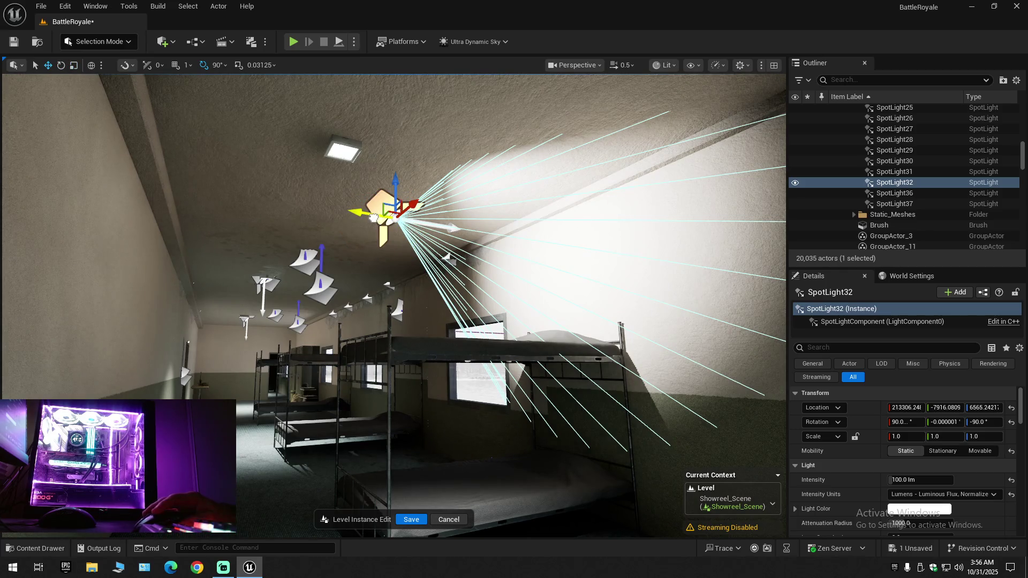
{"action": "left_click_drag", "start_coordinate": [373, 217], "coordinate": [93, 216]}
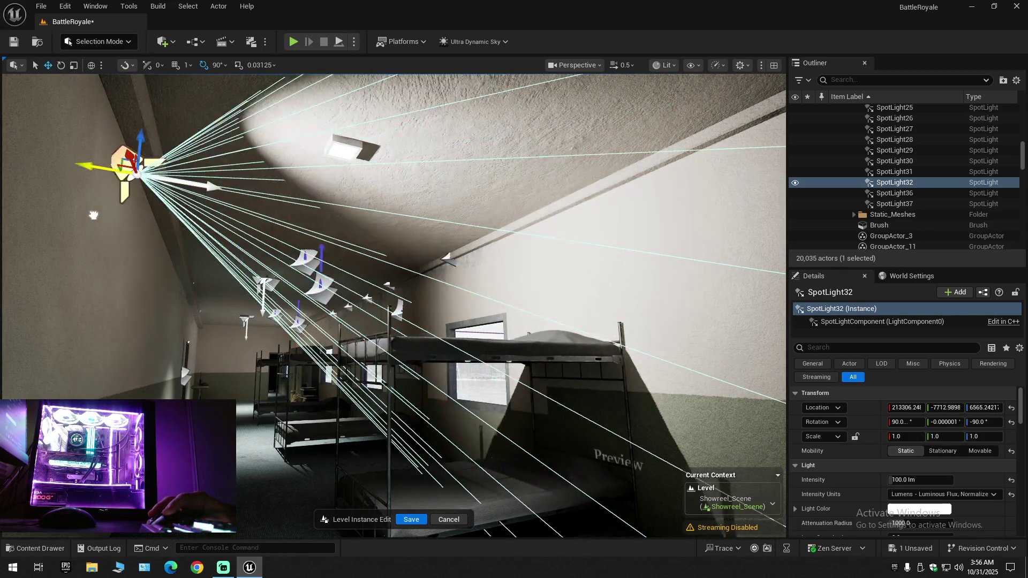
{"action": "mouse_move", "coordinate": [137, 140]}
{"action": "left_mouse_down"}
{"action": "mouse_move", "coordinate": [133, 177]}
{"action": "mouse_move", "coordinate": [141, 75]}
{"action": "mouse_move", "coordinate": [154, 200]}
{"action": "left_mouse_up"}
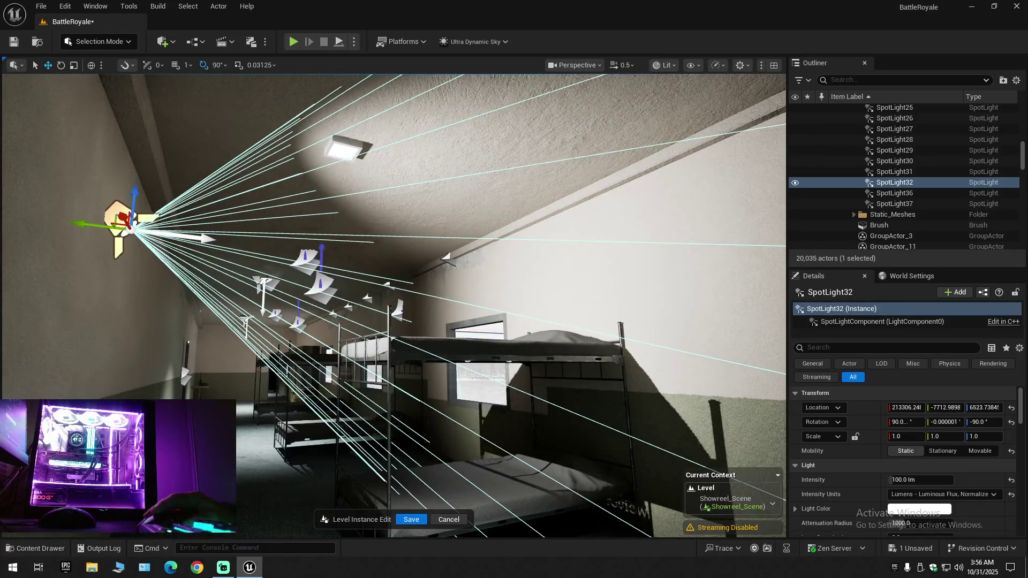
{"action": "key", "text": "f"}
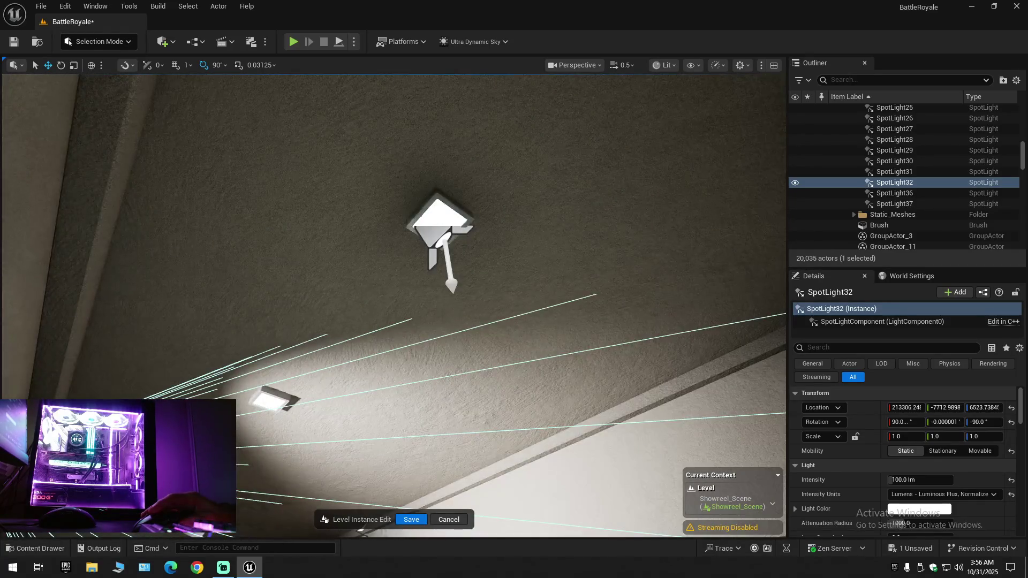
{"action": "scroll", "coordinate": [294, 267], "scroll_direction": "down", "scroll_amount": 5}
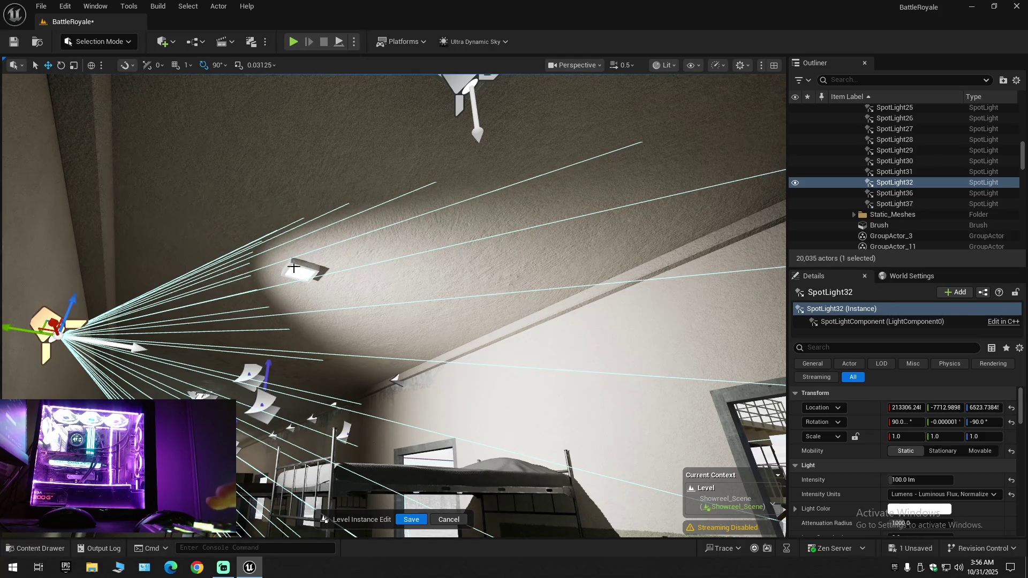
{"action": "key", "text": "ctrl+z"}
{"action": "key", "text": "ctrl+z"}
{"action": "key", "text": "ctrl+z"}
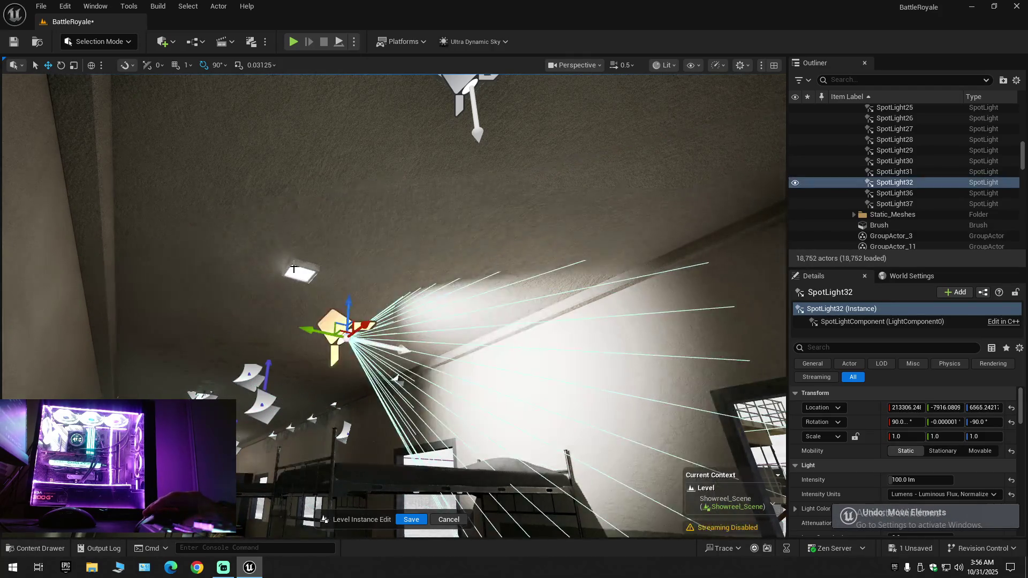
{"action": "key", "text": "ctrl+z"}
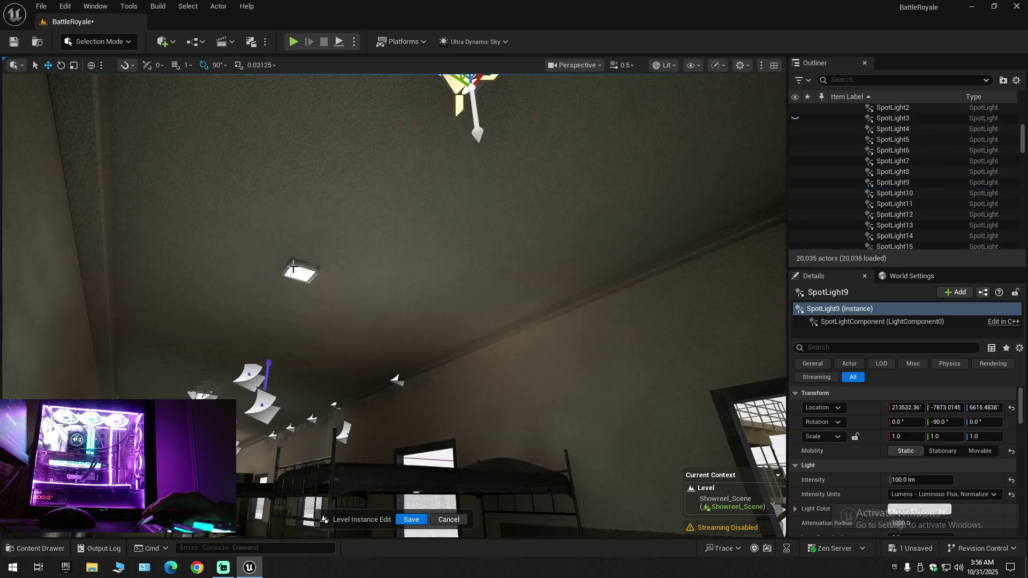
Shift SpotLight3 sideways and undo it, then select ceiling decal MI_CP_Decal06_5
{"action": "scroll", "coordinate": [320, 294], "scroll_direction": "up", "scroll_amount": 3}
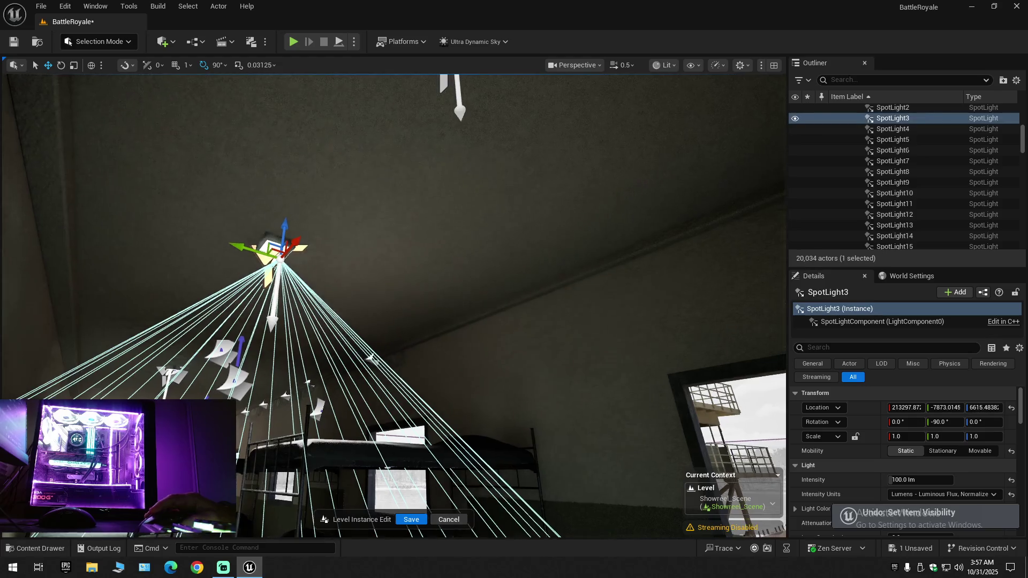
{"action": "scroll", "coordinate": [371, 336], "scroll_direction": "up", "scroll_amount": 5}
{"action": "scroll", "coordinate": [404, 324], "scroll_direction": "down", "scroll_amount": 5}
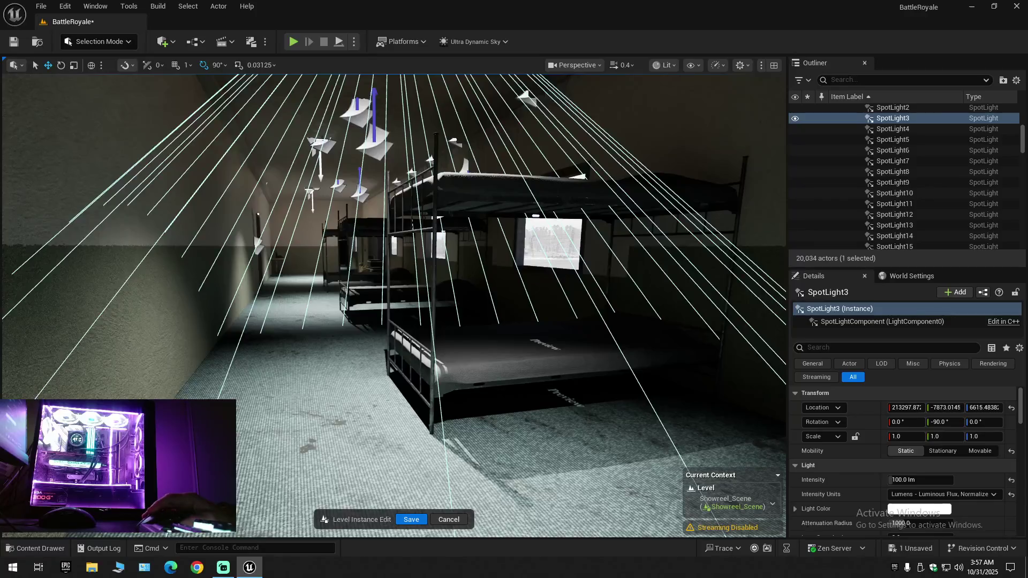
{"action": "key", "text": "f"}
{"action": "mouse_move", "coordinate": [293, 183]}
{"action": "left_mouse_down"}
{"action": "mouse_move", "coordinate": [522, 195]}
{"action": "mouse_move", "coordinate": [353, 201]}
{"action": "left_mouse_up"}
{"action": "key", "text": "ctrl+z"}
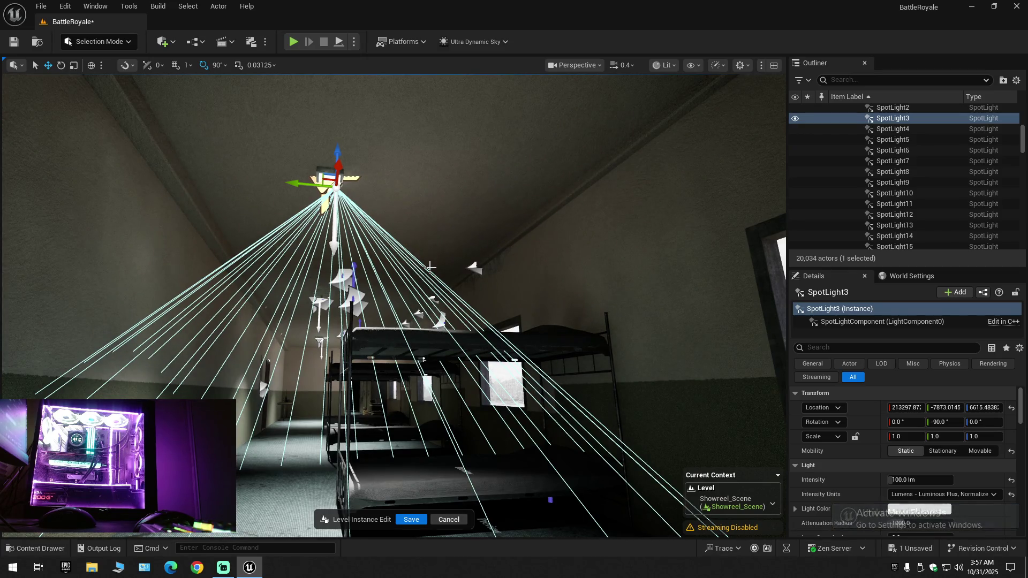
{"action": "left_click_drag", "start_coordinate": [382, 257], "coordinate": [392, 203]}
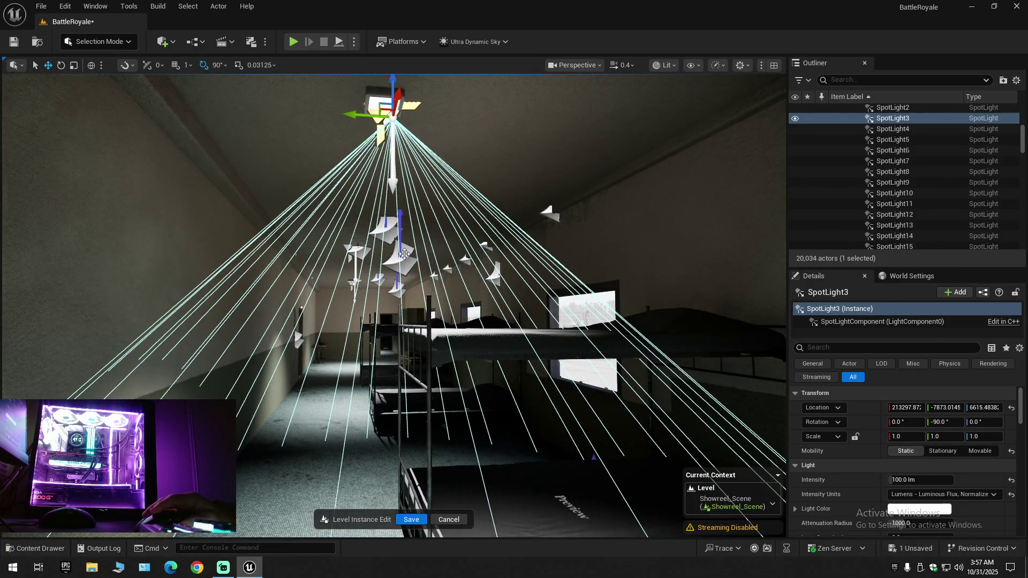
{"action": "left_click", "coordinate": [404, 254]}
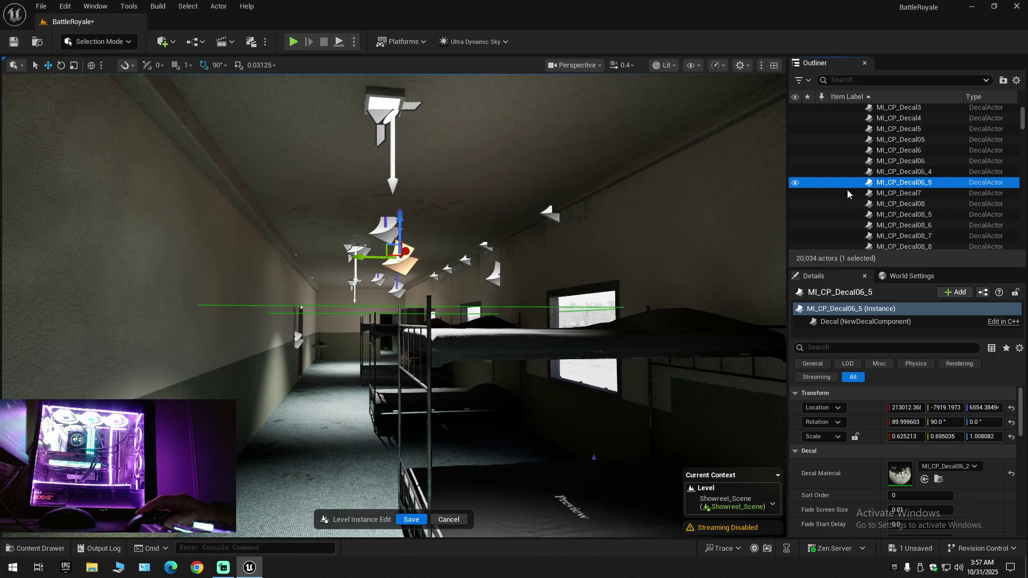
Hide and reshow the Decals folder in the corridor, leaving it hidden
{"action": "scroll", "coordinate": [876, 198], "scroll_direction": "up", "scroll_amount": 3}
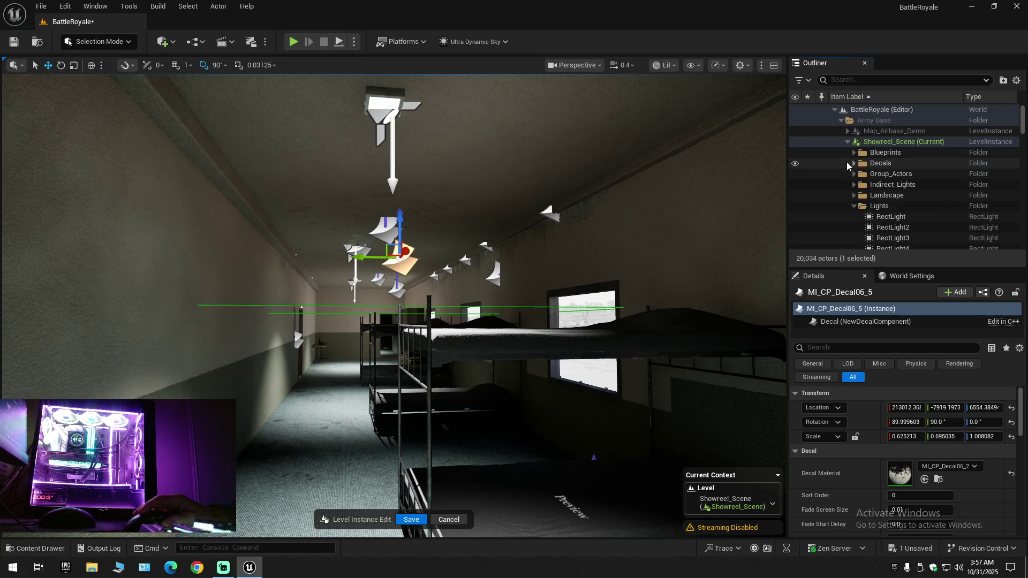
{"action": "left_click", "coordinate": [795, 162]}
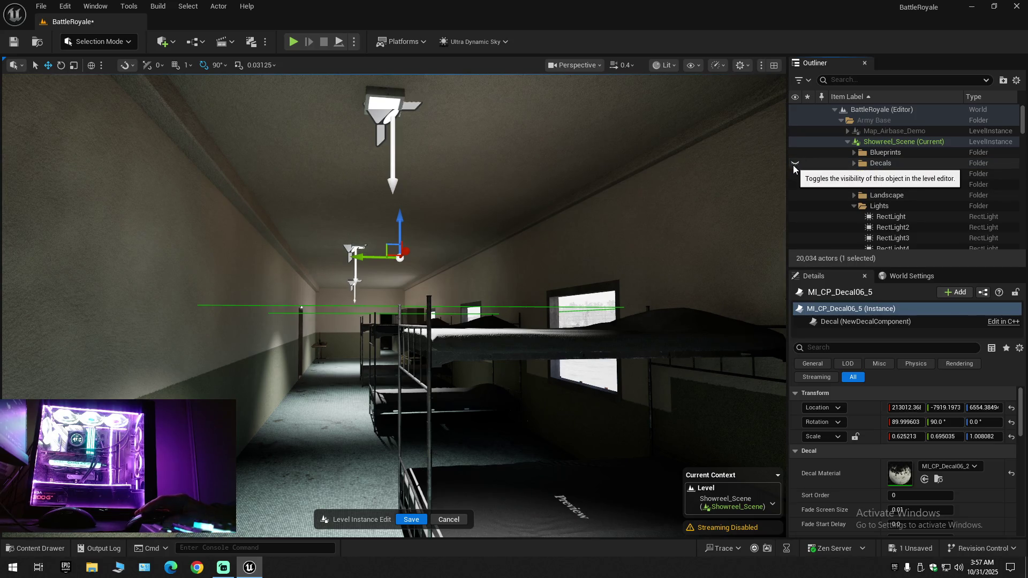
{"action": "left_click", "coordinate": [794, 165]}
{"action": "mouse_move", "coordinate": [397, 305]}
{"action": "left_mouse_down"}
{"action": "mouse_move", "coordinate": [364, 306]}
{"action": "mouse_move", "coordinate": [364, 314]}
{"action": "left_mouse_up"}
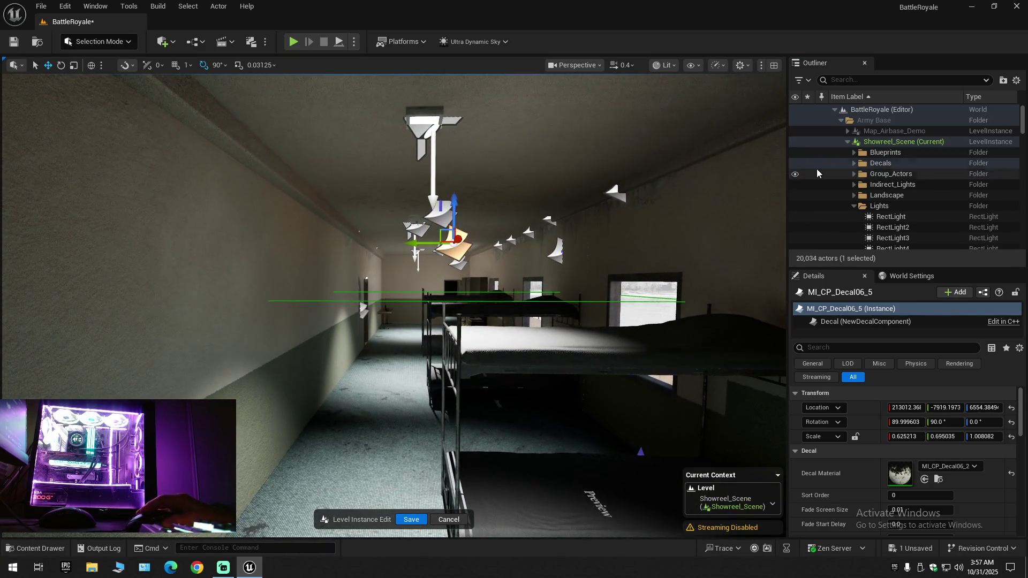
{"action": "left_click", "coordinate": [823, 164]}
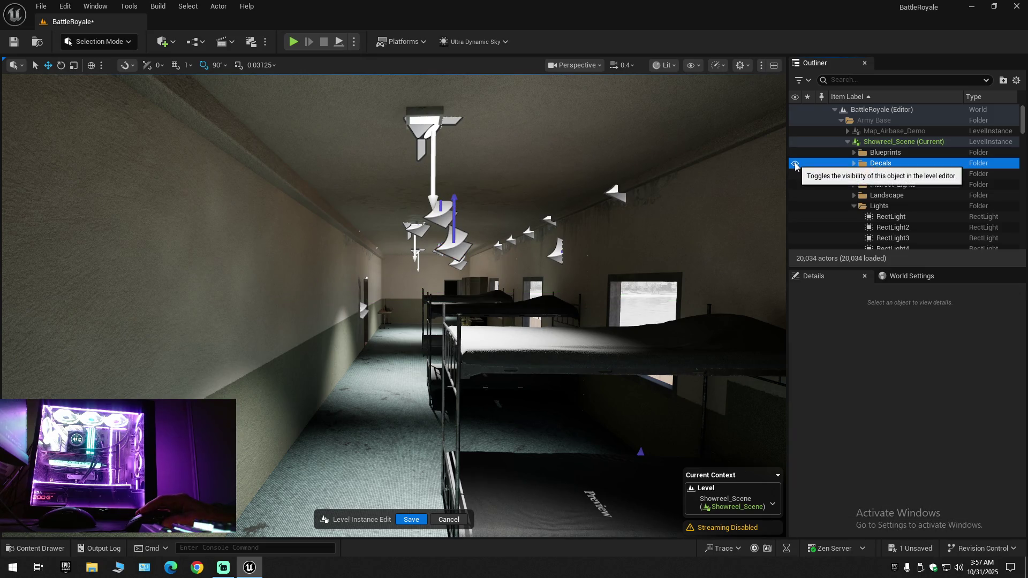
{"action": "left_click", "coordinate": [796, 164]}
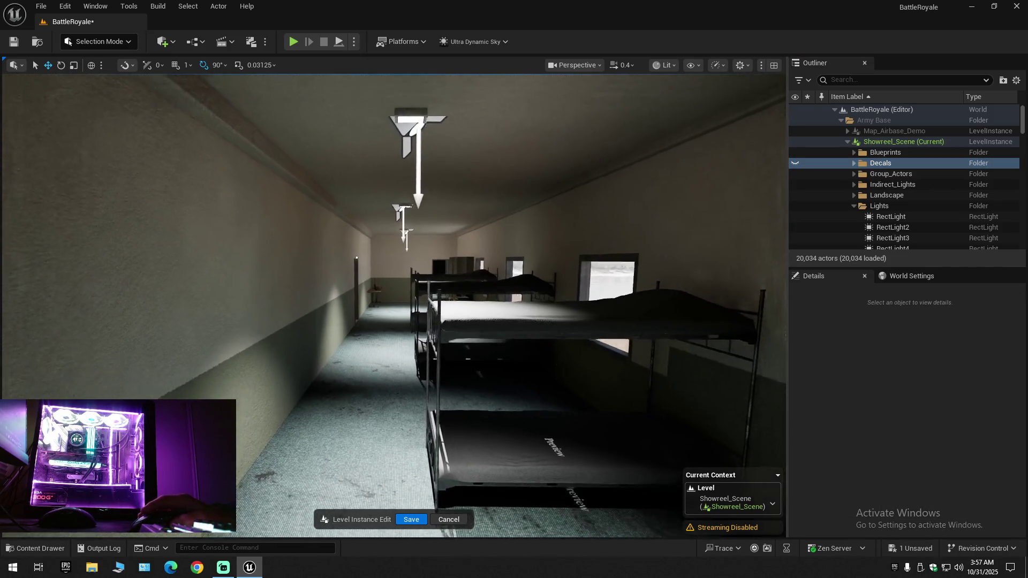
Fly down the barracks and locker corridors, comparing walls with decals shown and hidden
{"action": "key", "text": "w"}
{"action": "scroll", "coordinate": [394, 306], "scroll_direction": "up", "scroll_amount": 1}
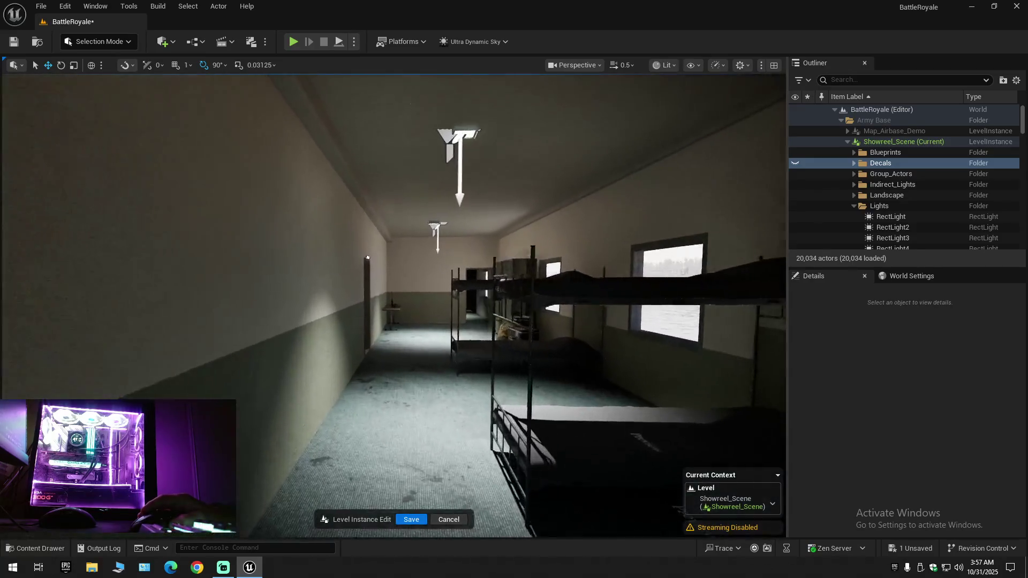
{"action": "key", "text": "w"}
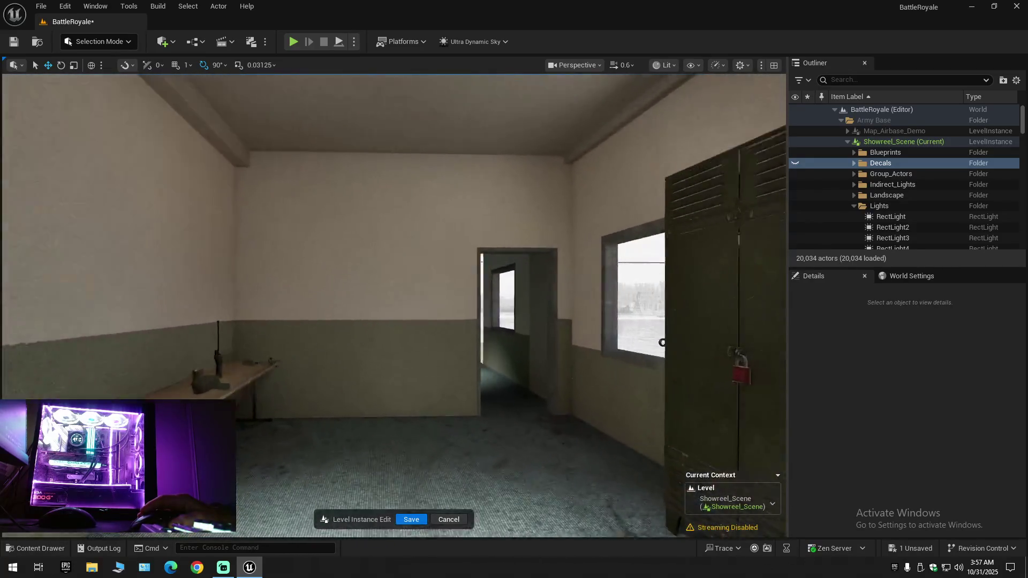
{"action": "key", "text": "w"}
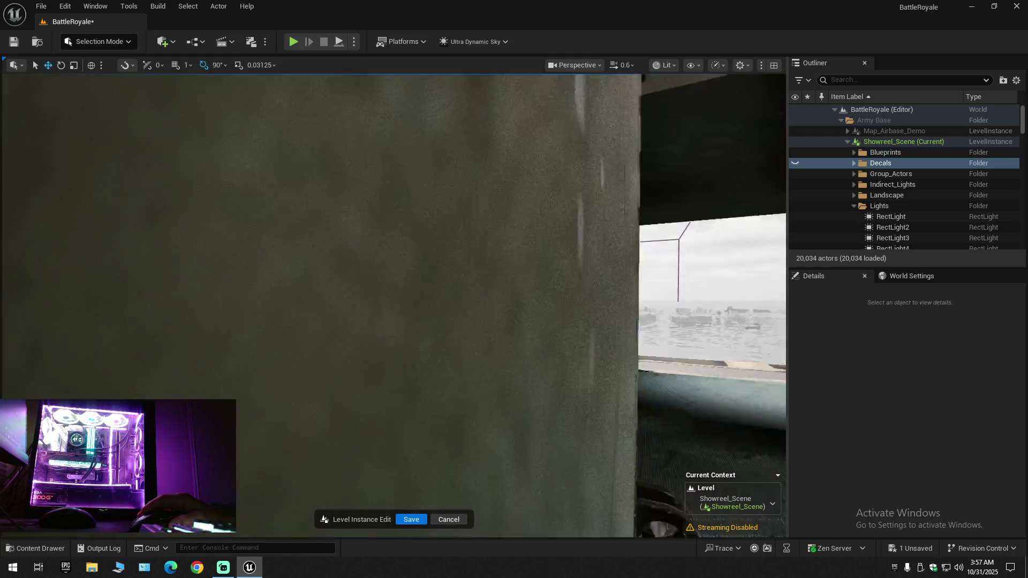
{"action": "key", "text": "w"}
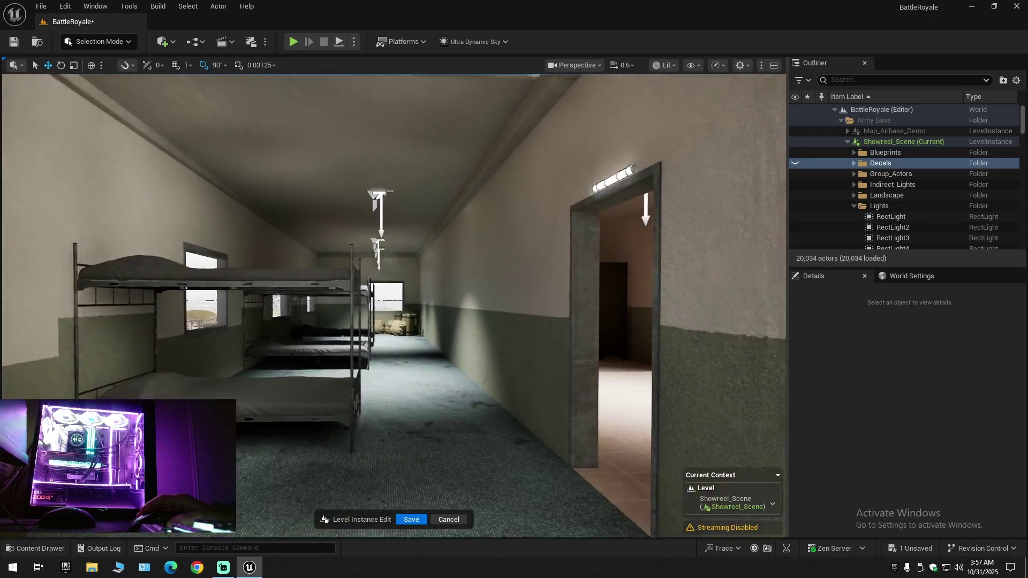
{"action": "key", "text": "s"}
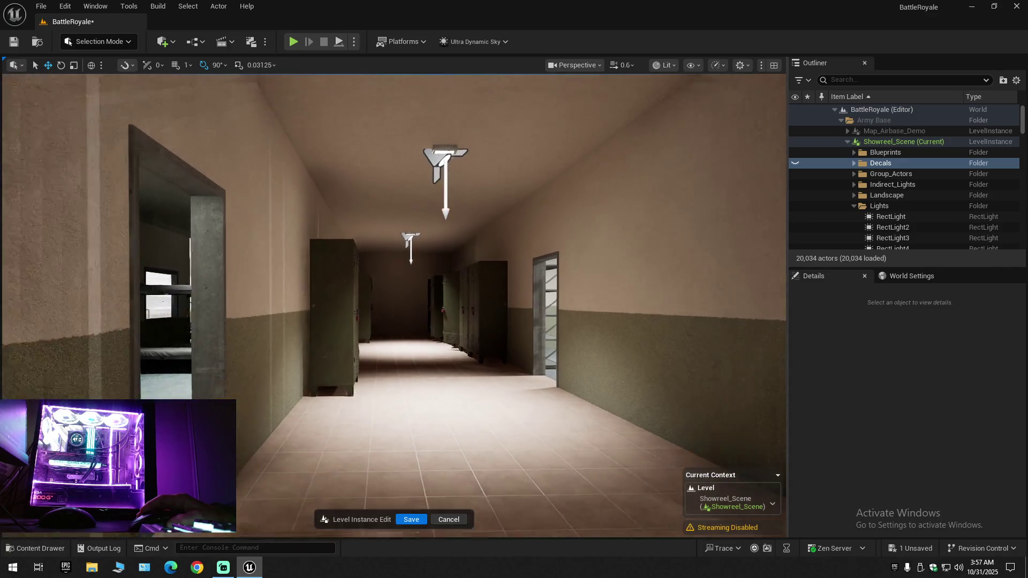
{"action": "left_click", "coordinate": [795, 164]}
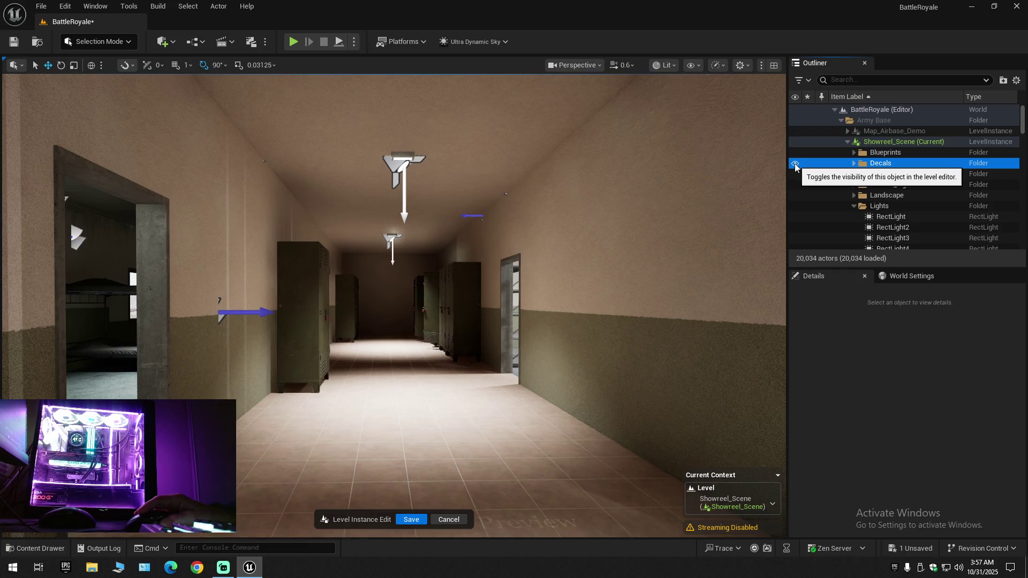
{"action": "left_click", "coordinate": [795, 163]}
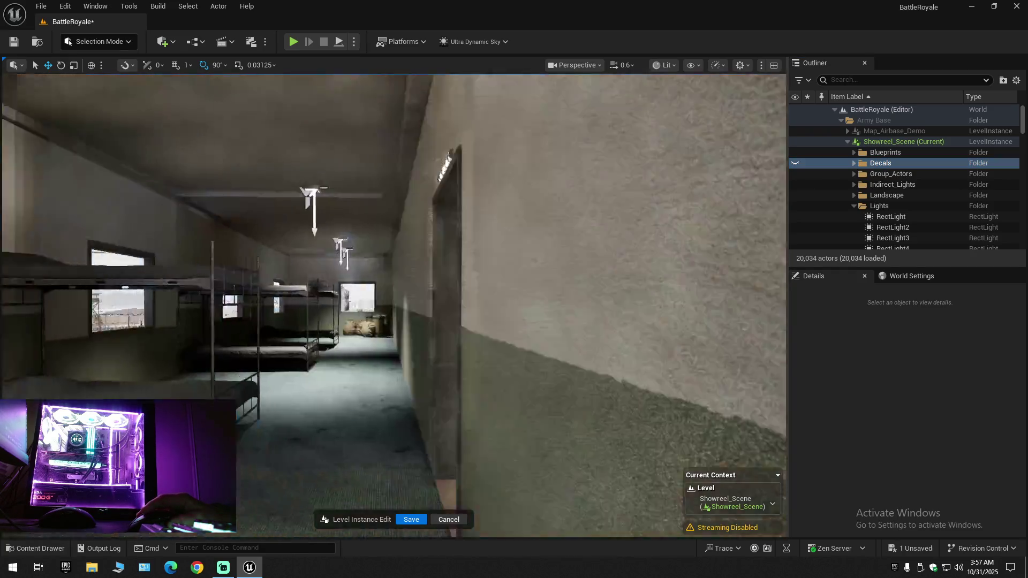
Toggle the decals off and on in the barracks corridor, leaving them visible
{"action": "key", "text": "s"}
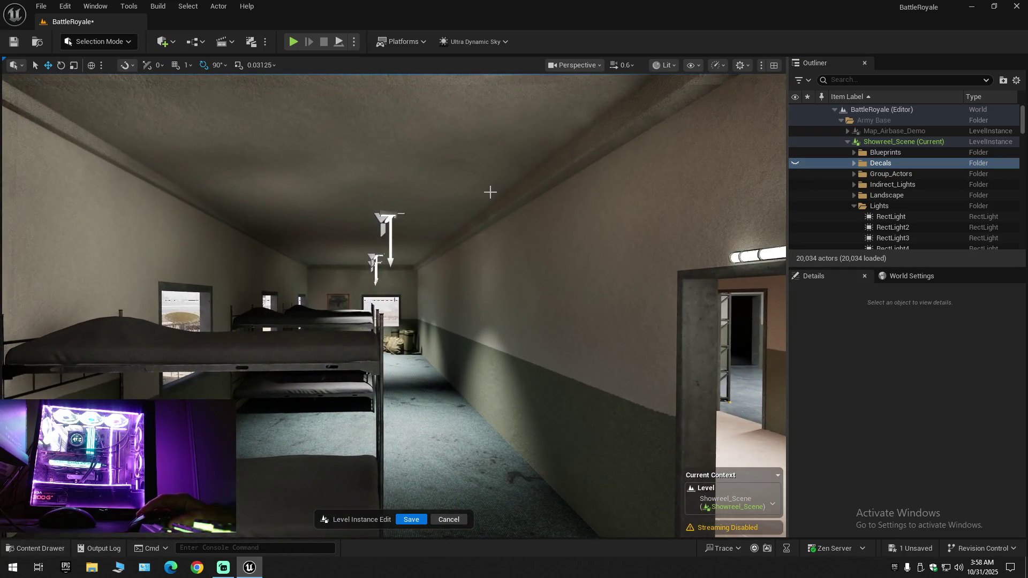
{"action": "left_click", "coordinate": [796, 163]}
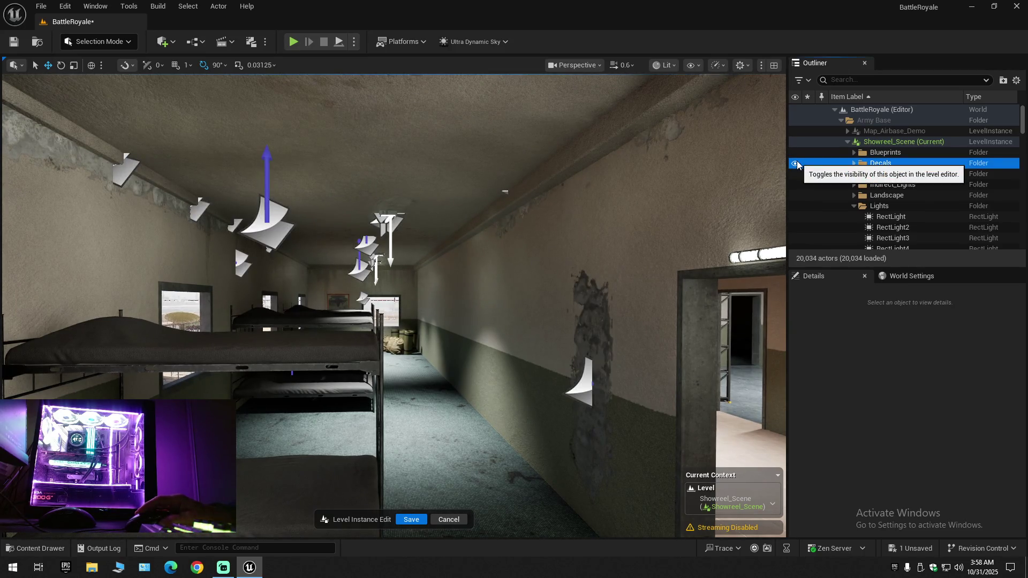
{"action": "left_click", "coordinate": [796, 164]}
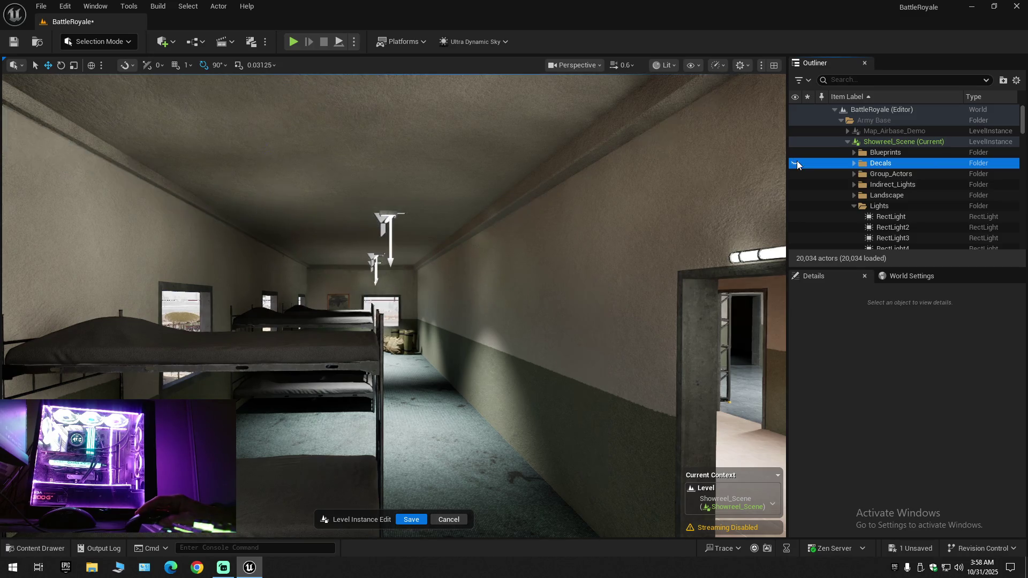
{"action": "left_click", "coordinate": [796, 163]}
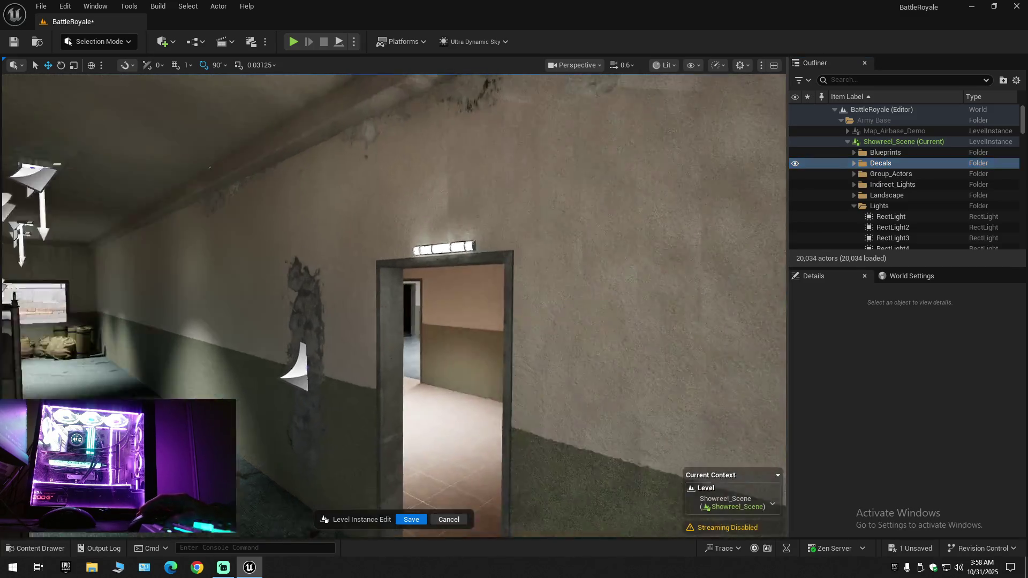
Compare the mess hall with decals hidden and shown, then expand the Decals folder
{"action": "key", "text": "s"}
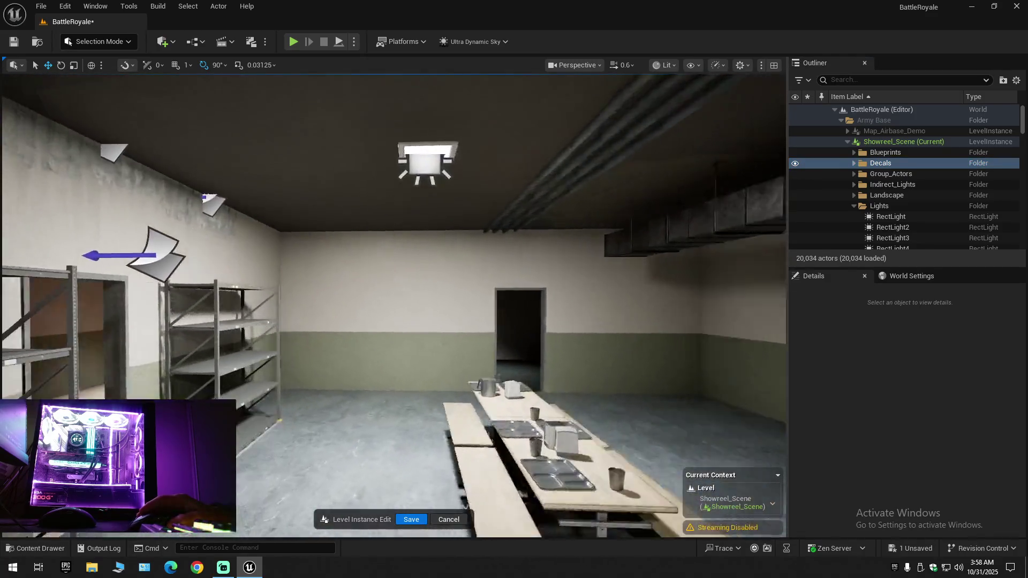
{"action": "key", "text": "s"}
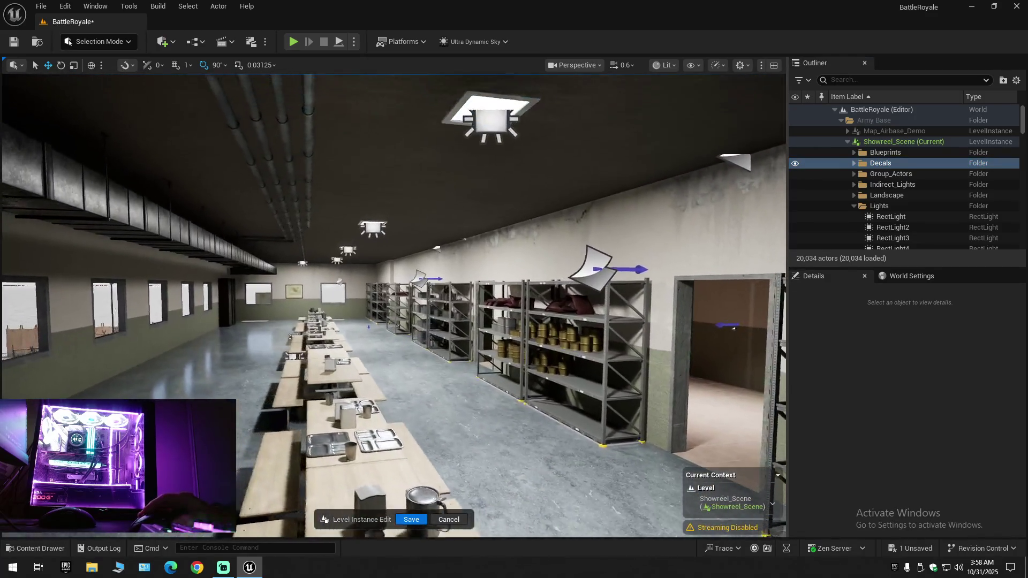
{"action": "left_click", "coordinate": [808, 163]}
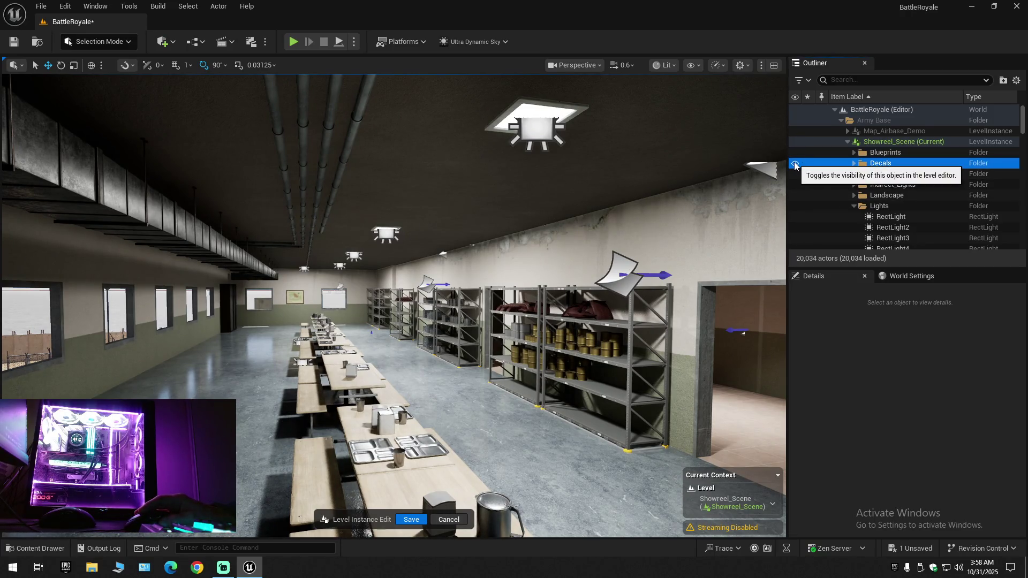
{"action": "left_click", "coordinate": [795, 164]}
{"action": "left_click", "coordinate": [795, 164]}
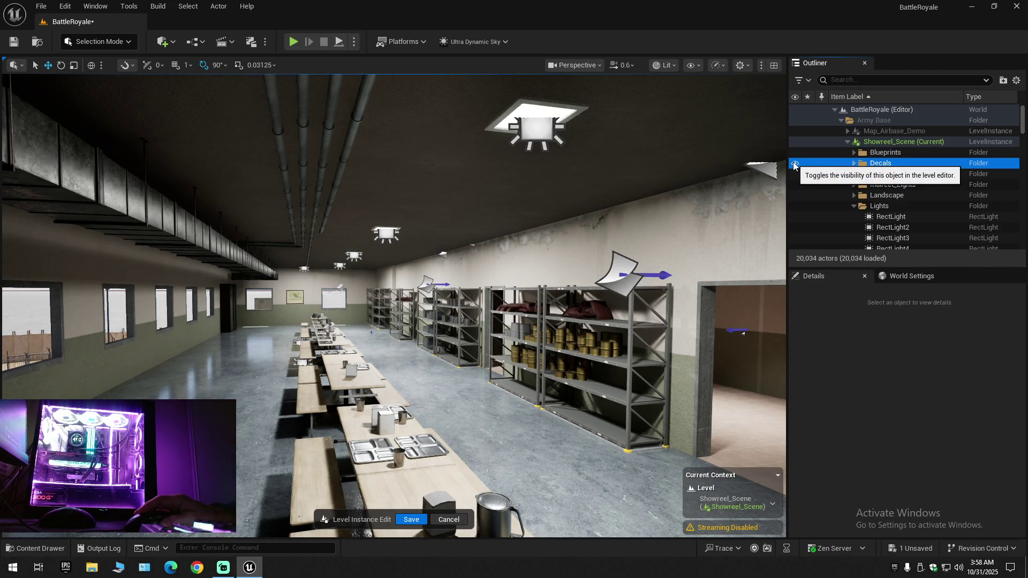
{"action": "mouse_move", "coordinate": [482, 321]}
{"action": "left_mouse_down"}
{"action": "mouse_move", "coordinate": [386, 279]}
{"action": "mouse_move", "coordinate": [493, 265]}
{"action": "mouse_move", "coordinate": [386, 270]}
{"action": "left_mouse_up"}
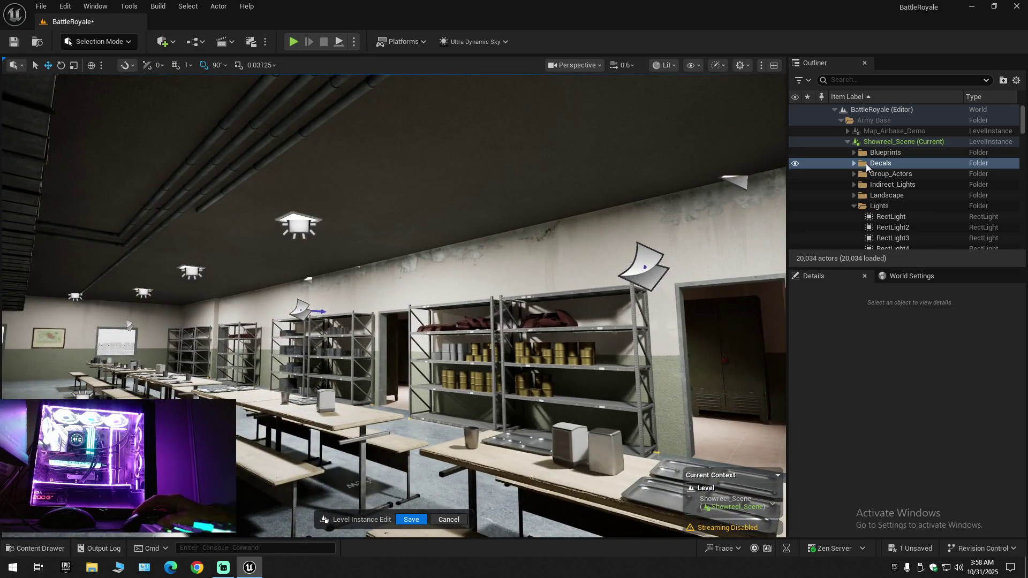
{"action": "left_click", "coordinate": [854, 164]}
Select all 288 decals in the folder, then pick wall decal MI_CP_Decal08_15
{"action": "left_click", "coordinate": [888, 175]}
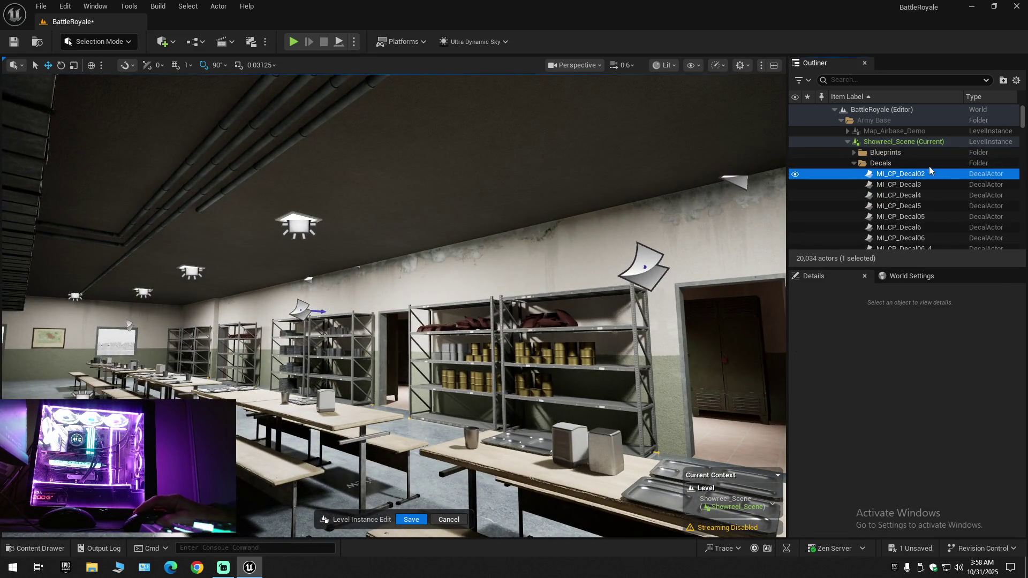
{"action": "left_click_drag", "start_coordinate": [1023, 117], "coordinate": [1025, 199]}
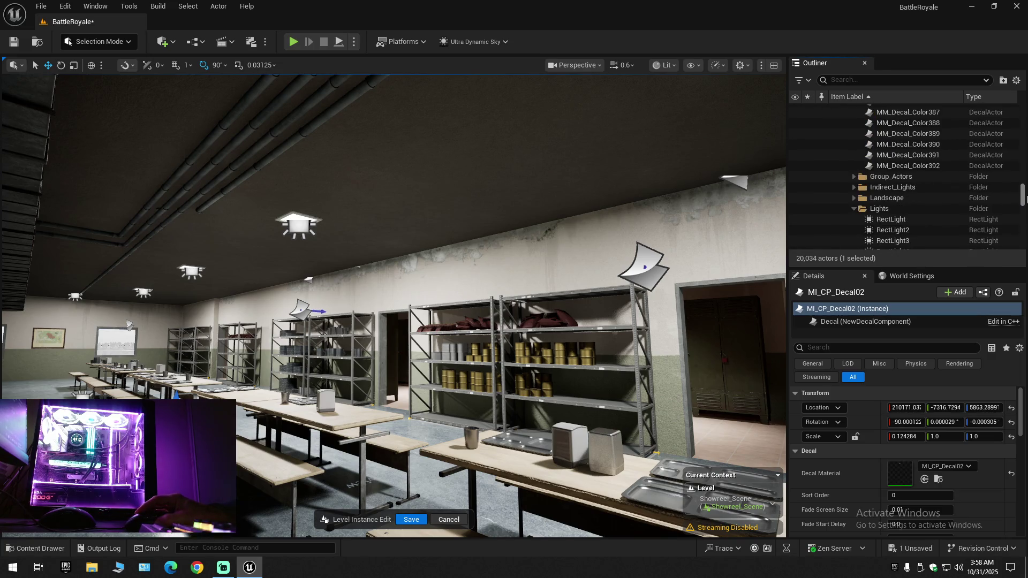
{"action": "left_click", "coordinate": [938, 167], "text": "shift"}
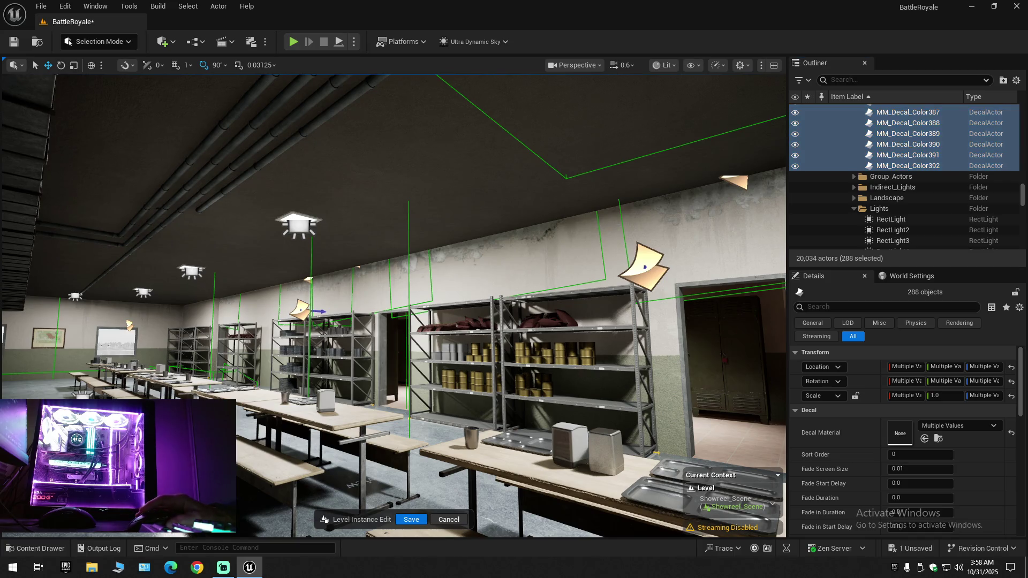
{"action": "key", "text": "f"}
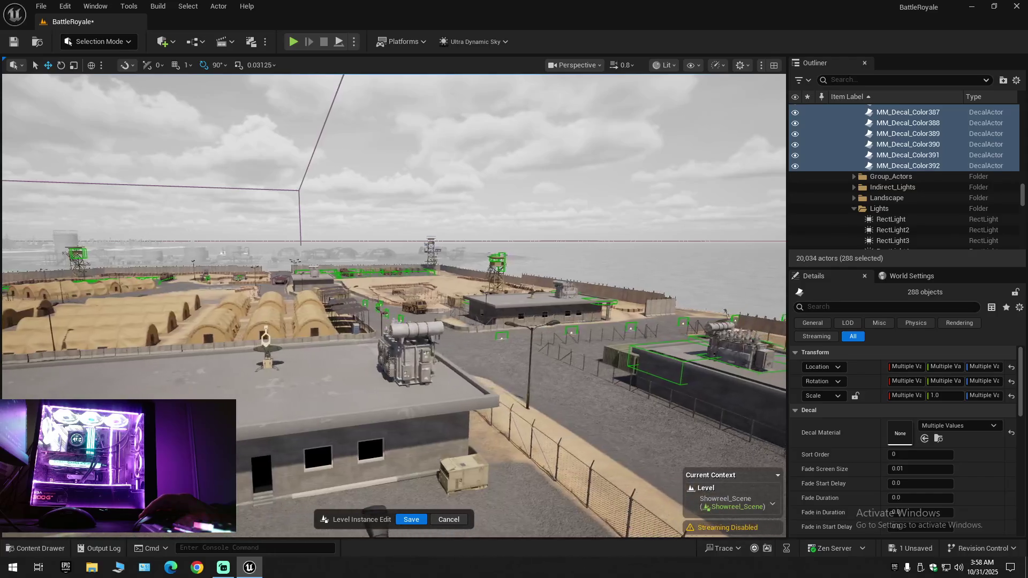
{"action": "scroll", "coordinate": [393, 305], "scroll_direction": "up", "scroll_amount": 1}
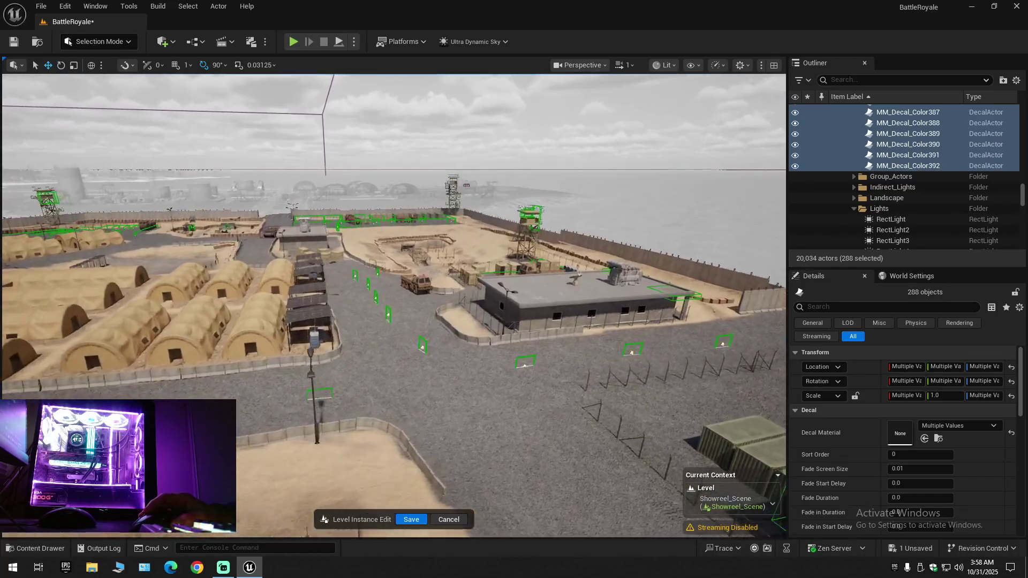
{"action": "scroll", "coordinate": [394, 306], "scroll_direction": "up", "scroll_amount": 1}
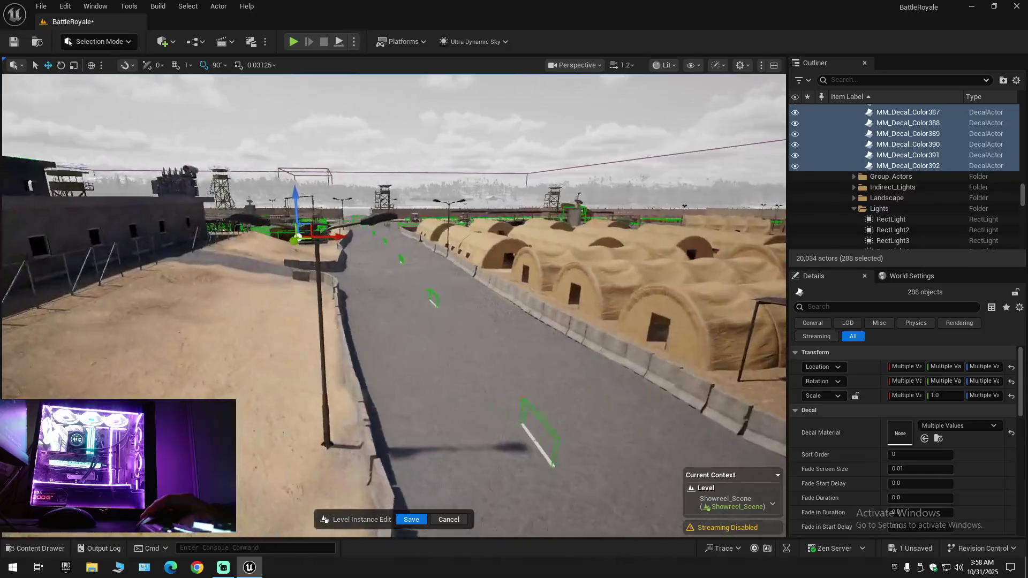
{"action": "scroll", "coordinate": [393, 305], "scroll_direction": "down", "scroll_amount": 1}
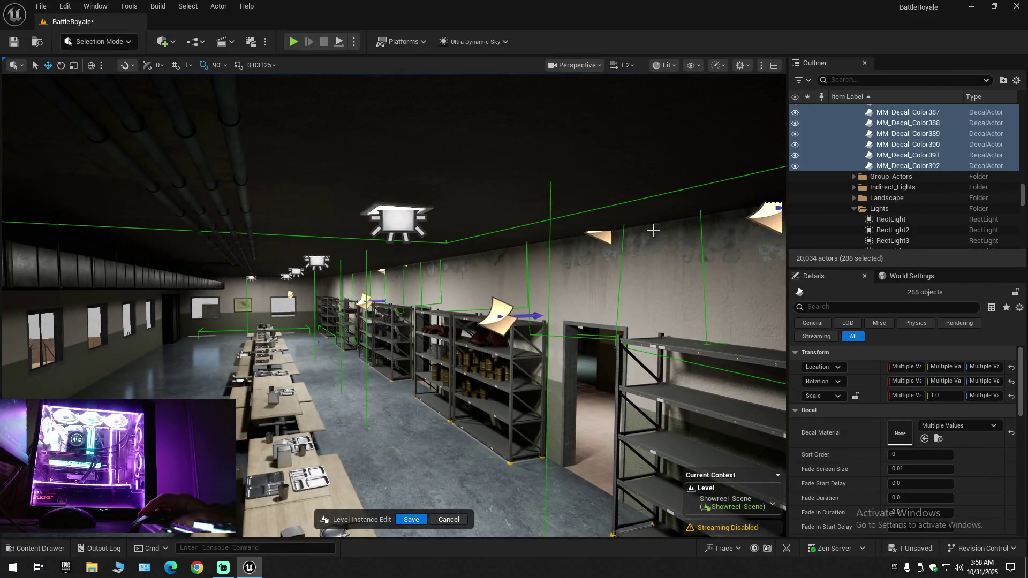
{"action": "left_click", "coordinate": [603, 234]}
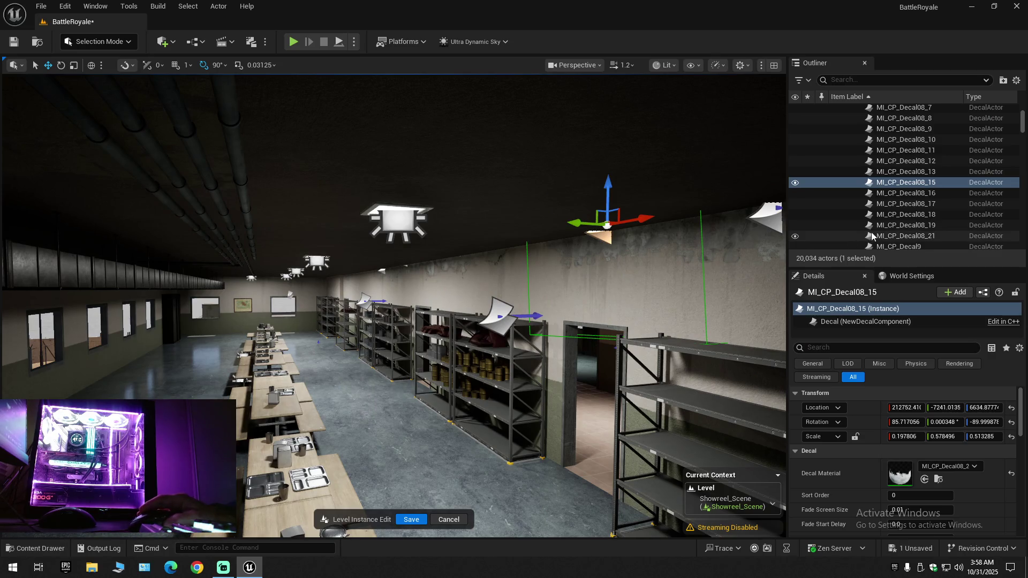
Collapse the Outliner tree, clear the selection, and expand the BattleRoyale root folders
{"action": "left_click", "coordinate": [1017, 80]}
{"action": "left_click", "coordinate": [947, 129]}
{"action": "left_click", "coordinate": [861, 140]}
{"action": "left_click", "coordinate": [835, 109]}
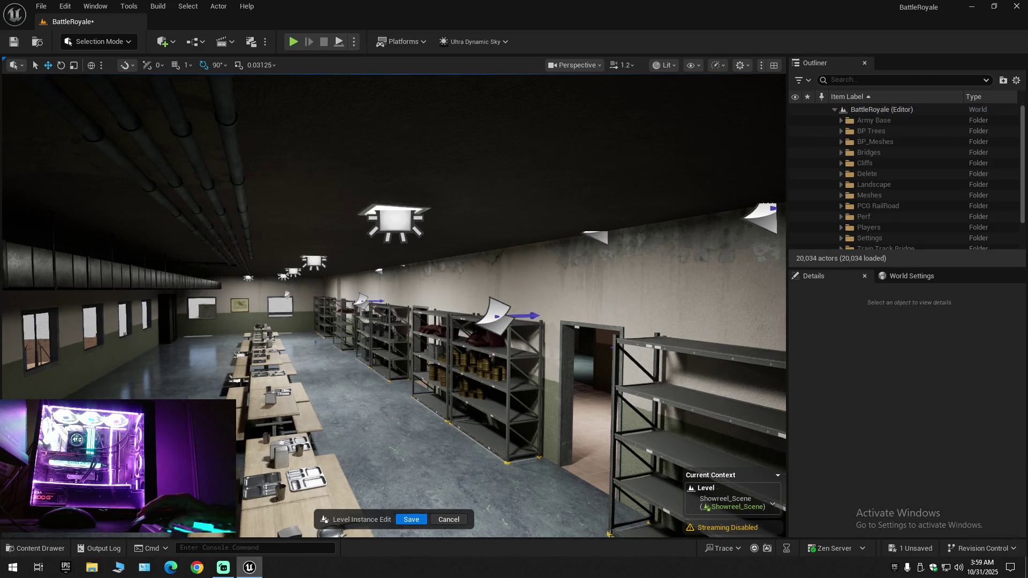
Fly through the hallway, locker room and corridor to the shelves, then expand the Army Base folder
{"action": "scroll", "coordinate": [394, 305], "scroll_direction": "down", "scroll_amount": 2}
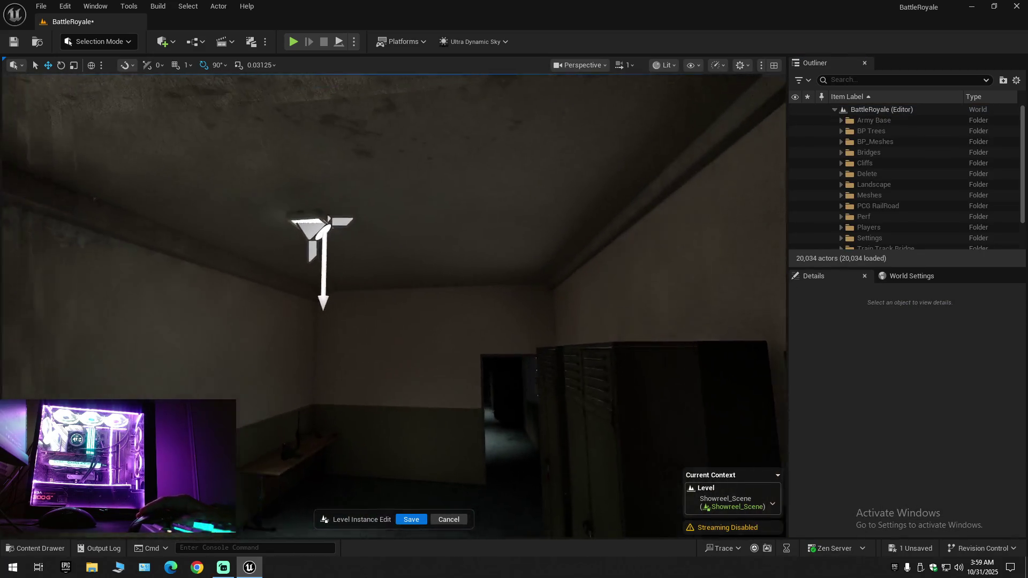
{"action": "scroll", "coordinate": [394, 306], "scroll_direction": "down", "scroll_amount": 1}
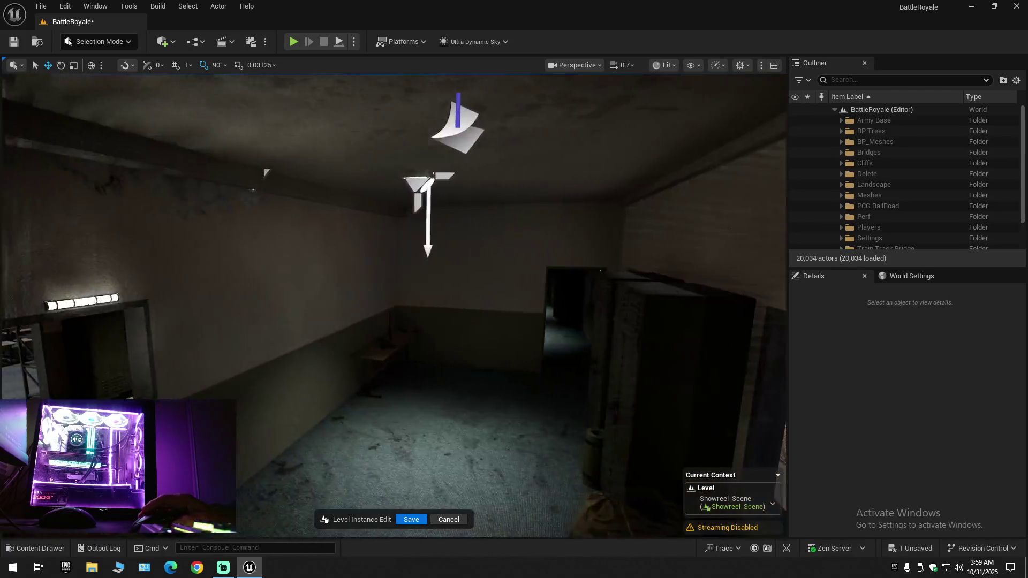
{"action": "key", "text": "w"}
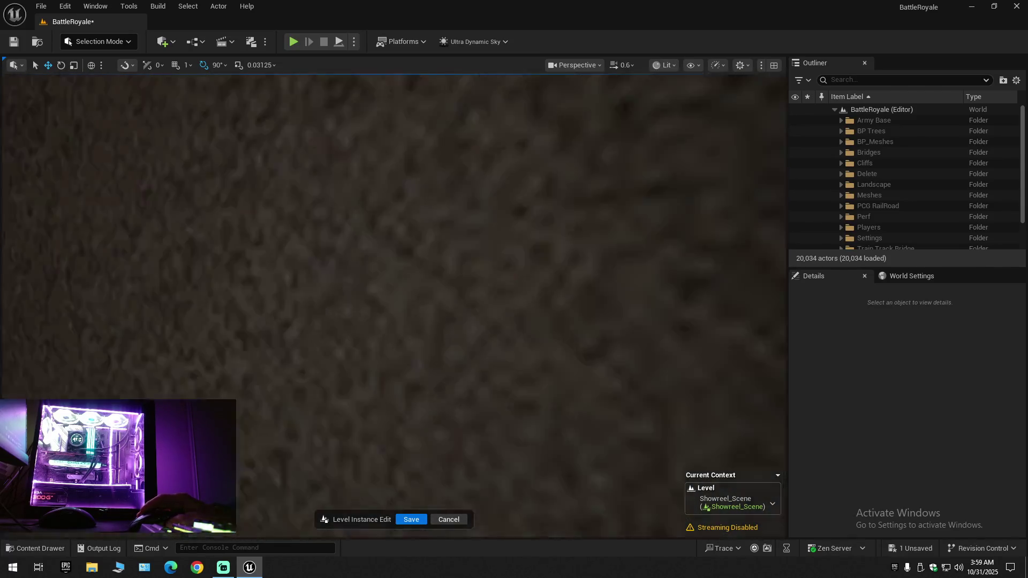
{"action": "key", "text": "w"}
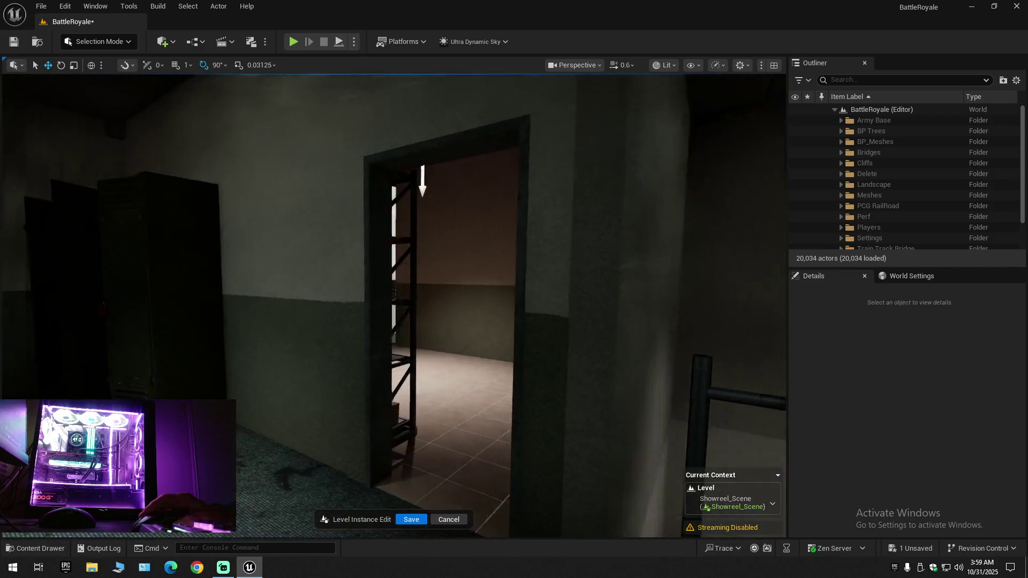
{"action": "key", "text": "w"}
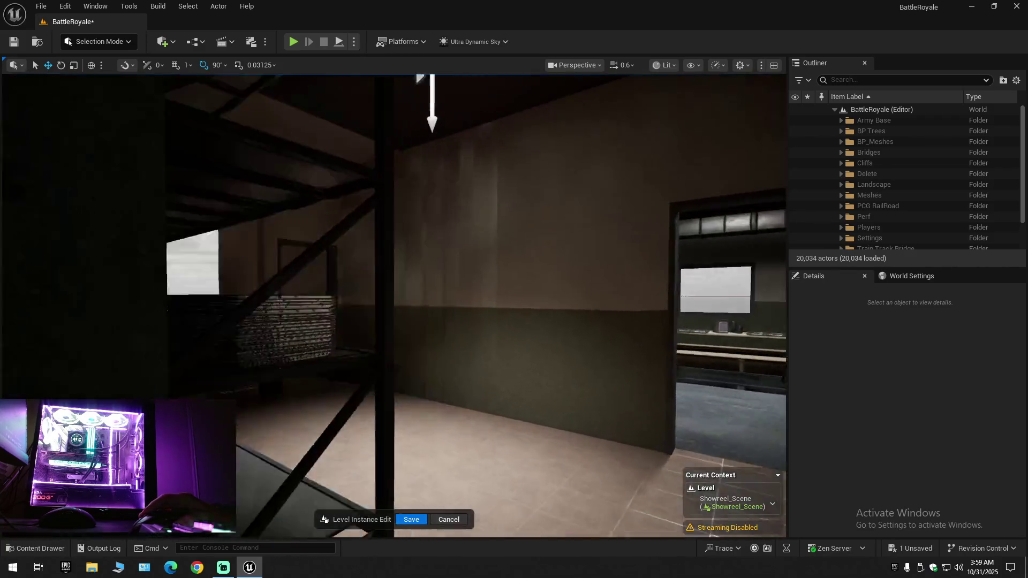
{"action": "key", "text": "w"}
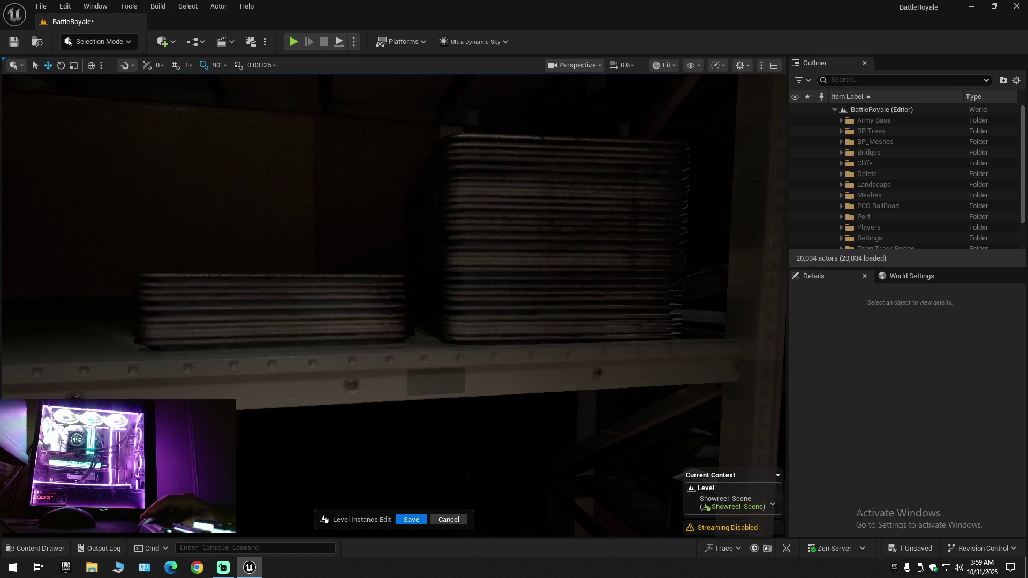
{"action": "key", "text": "w"}
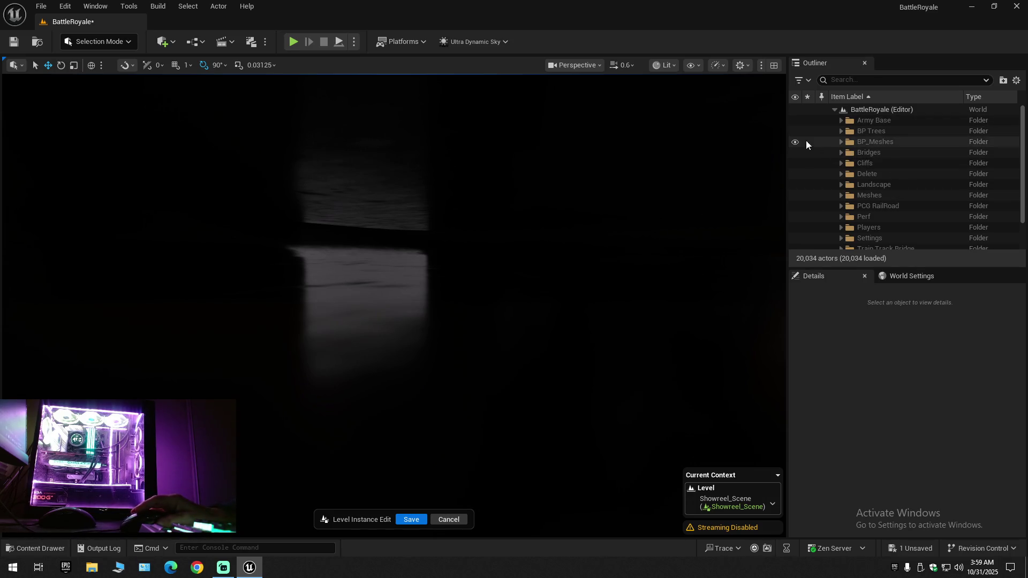
{"action": "left_click", "coordinate": [841, 120]}
Browse the Outliner's Decals folder to locate MI_CP_Decal02, then collapse the tree back to BattleRoyale's top folders
{"action": "left_click", "coordinate": [848, 142]}
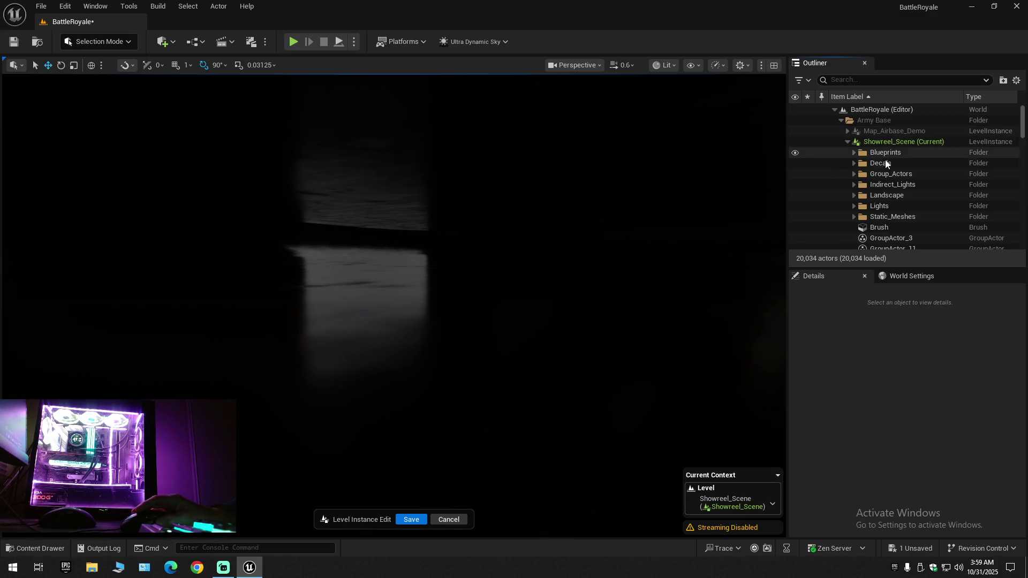
{"action": "left_click", "coordinate": [854, 162]}
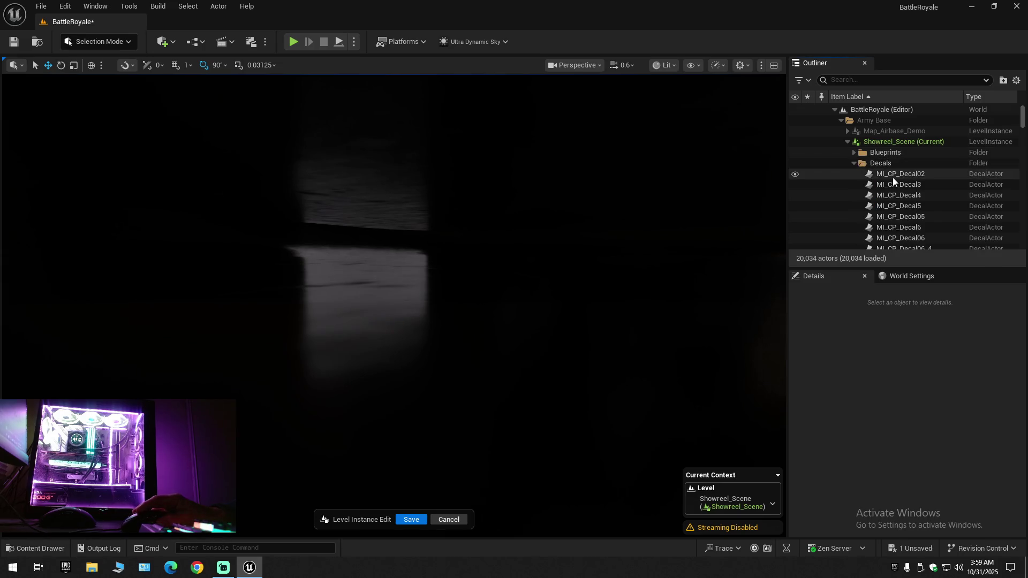
{"action": "double_click", "coordinate": [893, 176]}
{"action": "left_click", "coordinate": [854, 162]}
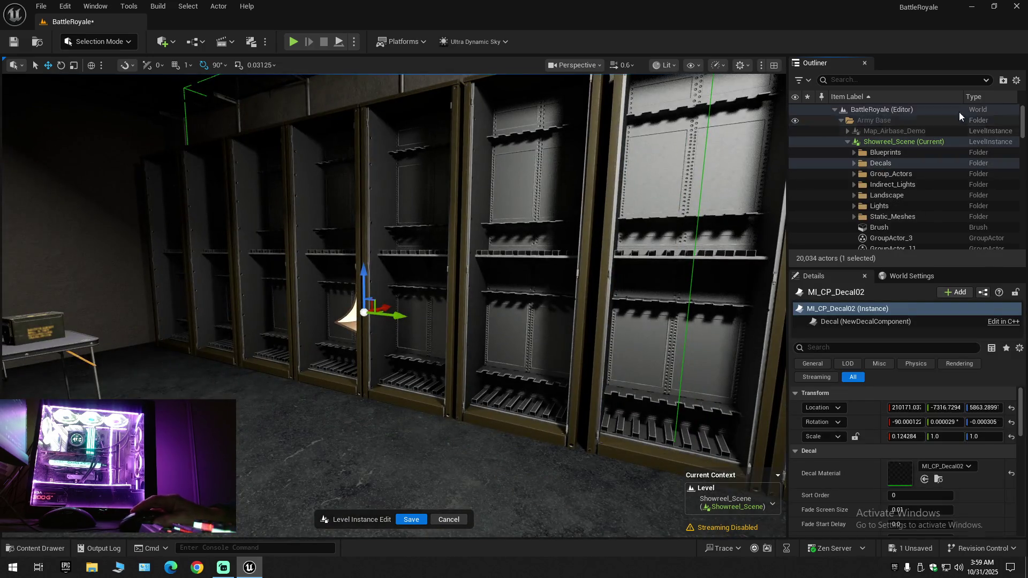
{"action": "left_click", "coordinate": [1017, 80]}
{"action": "left_click", "coordinate": [935, 130]}
{"action": "left_click", "coordinate": [834, 110]}
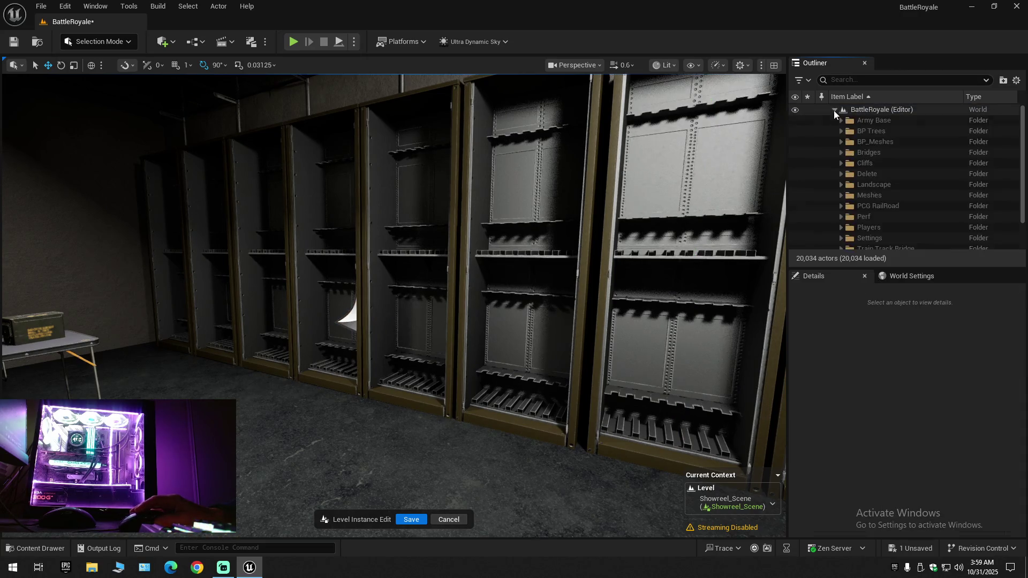
{"action": "scroll", "coordinate": [619, 284], "scroll_direction": "down", "scroll_amount": 1}
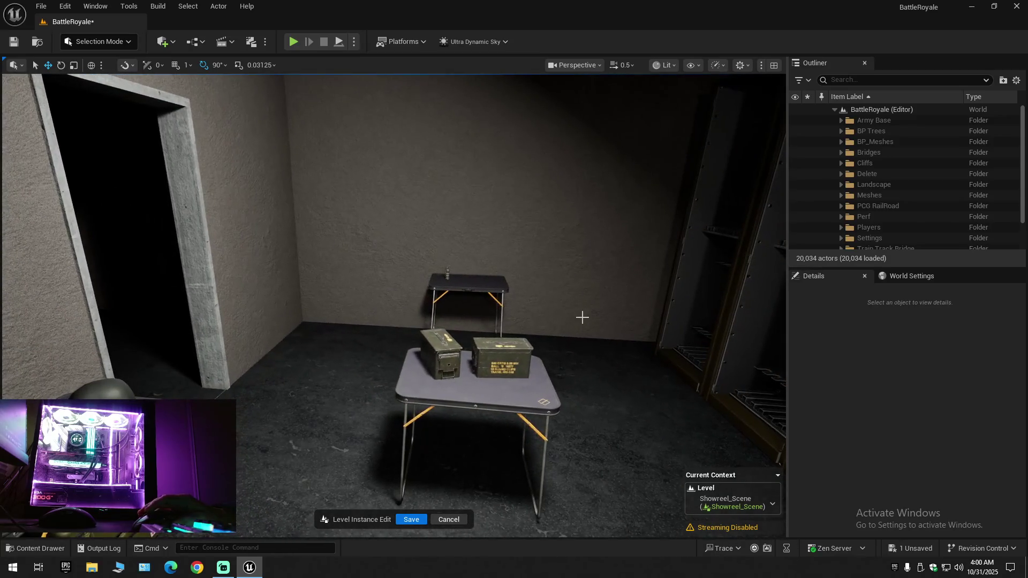
Delete the first folding table together with its two ammo boxes
{"action": "left_click", "coordinate": [441, 356]}
{"action": "left_click", "coordinate": [503, 360], "text": "ctrl"}
{"action": "left_click", "coordinate": [485, 386], "text": "ctrl"}
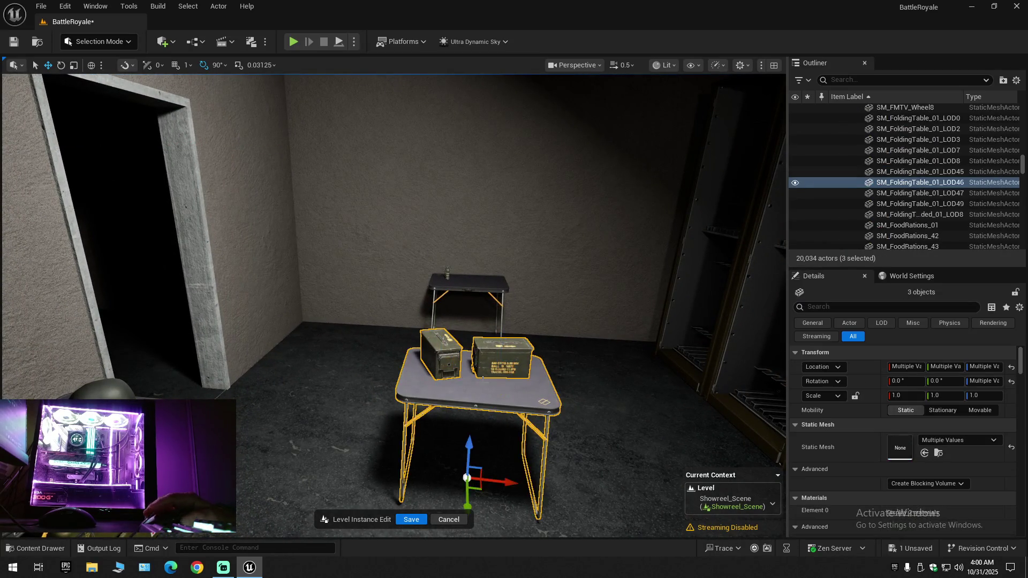
{"action": "key", "text": "Delete"}
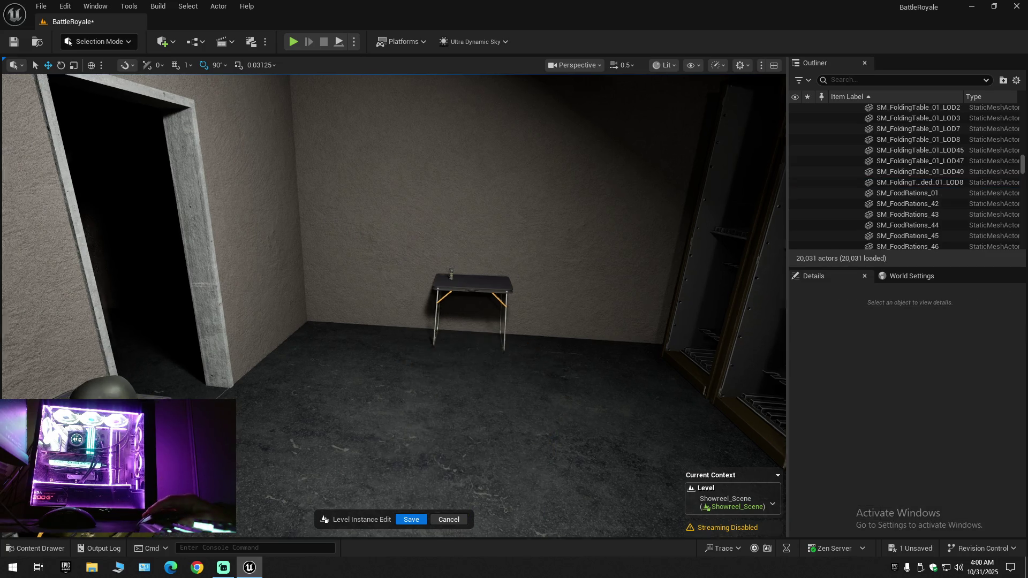
Move down the locker corridor and delete the second folding table with its ammo box
{"action": "key", "text": "w"}
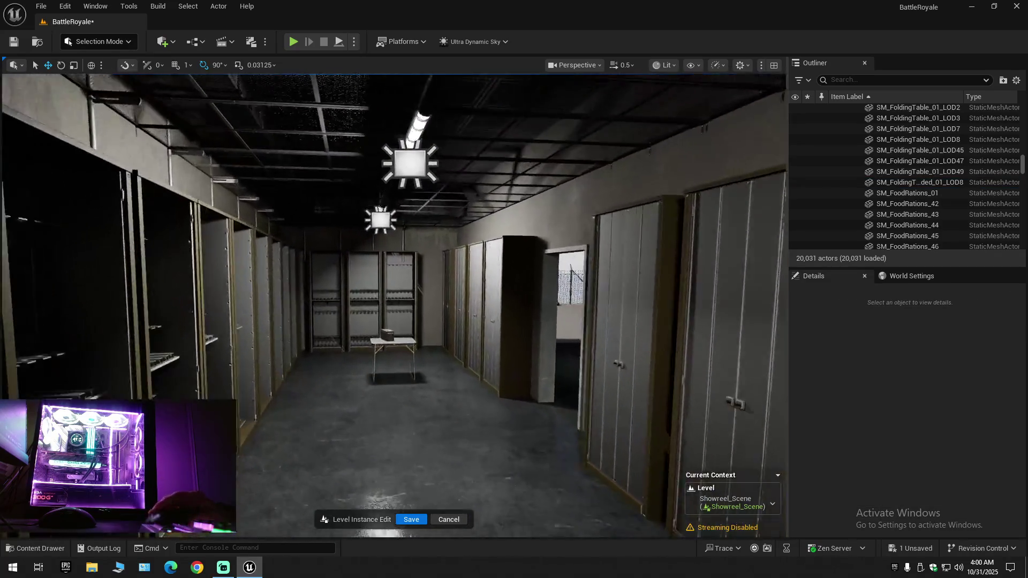
{"action": "key", "text": "w"}
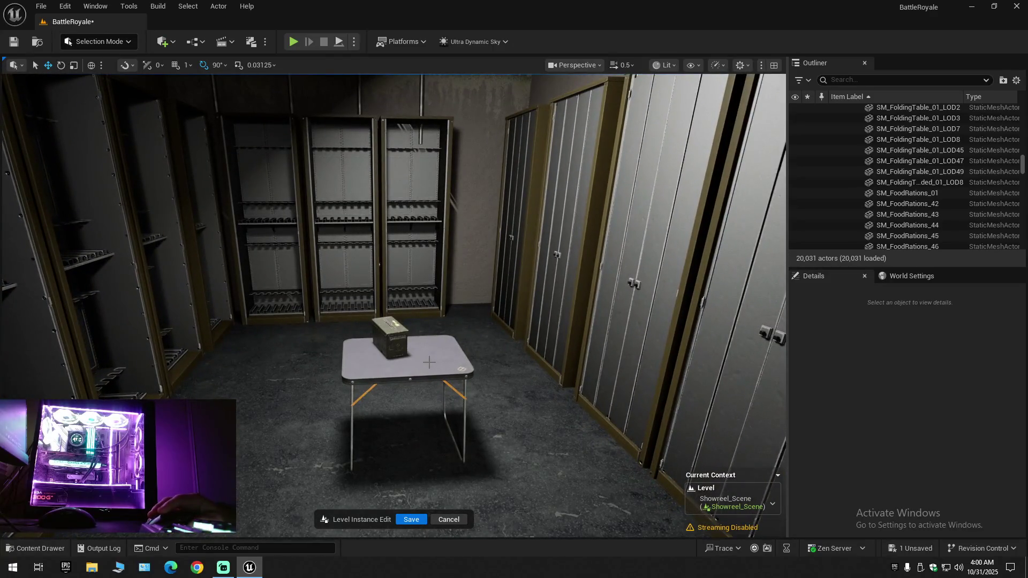
{"action": "left_click", "coordinate": [413, 362]}
{"action": "left_click", "coordinate": [410, 360], "text": "ctrl"}
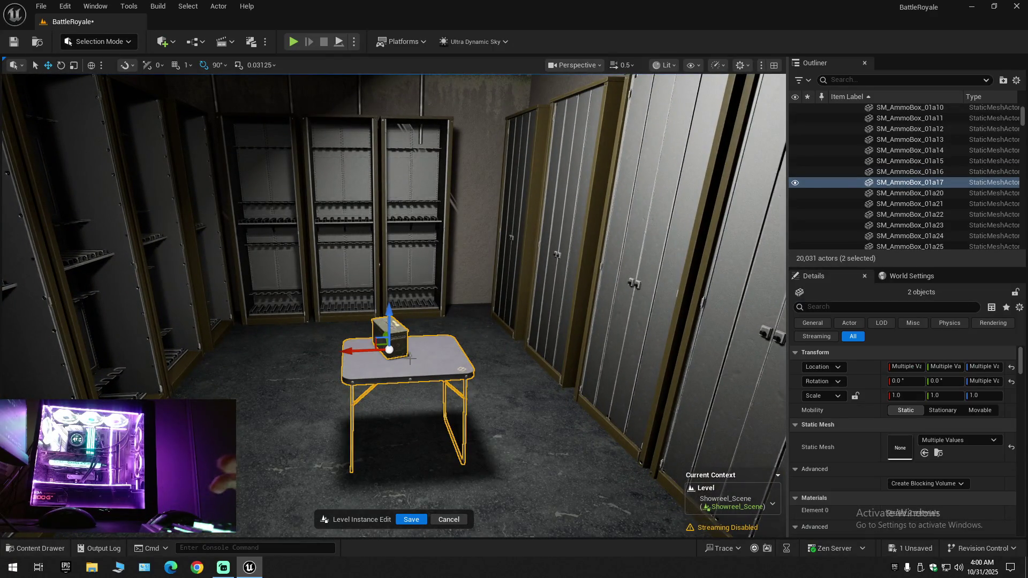
{"action": "key", "text": "Delete"}
Delete the end locker SM_Locker47 along with both of its doors
{"action": "left_click_drag", "start_coordinate": [519, 374], "coordinate": [404, 322]}
{"action": "left_click", "coordinate": [403, 321]}
{"action": "left_click", "coordinate": [349, 290], "text": "ctrl"}
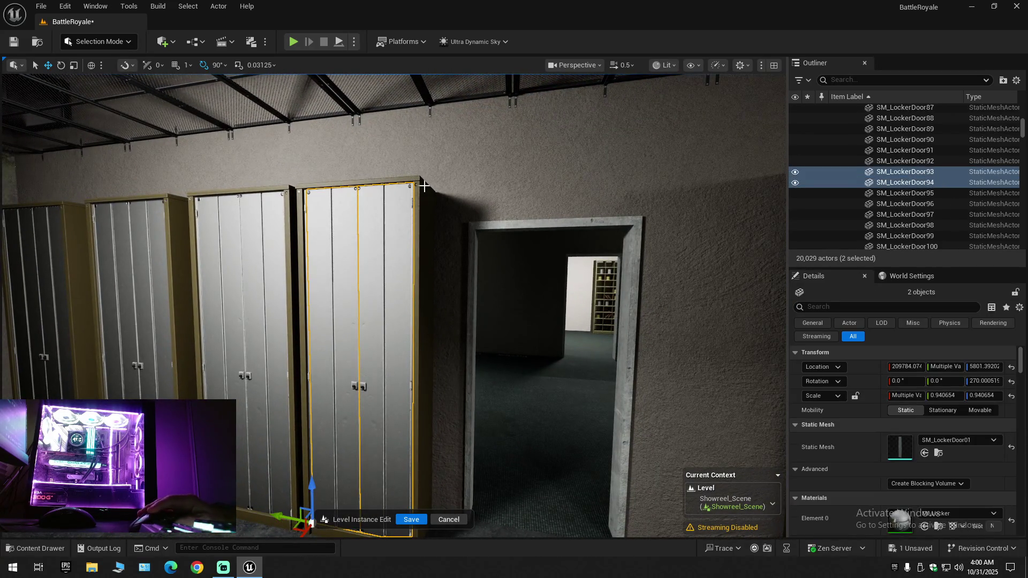
{"action": "left_click", "coordinate": [430, 216], "text": "ctrl"}
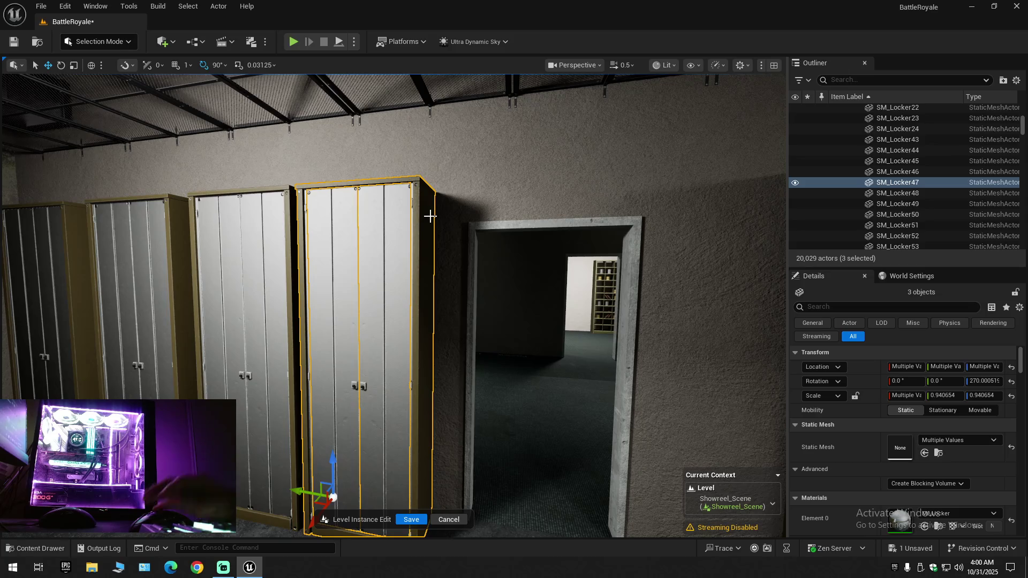
{"action": "key", "text": "Delete"}
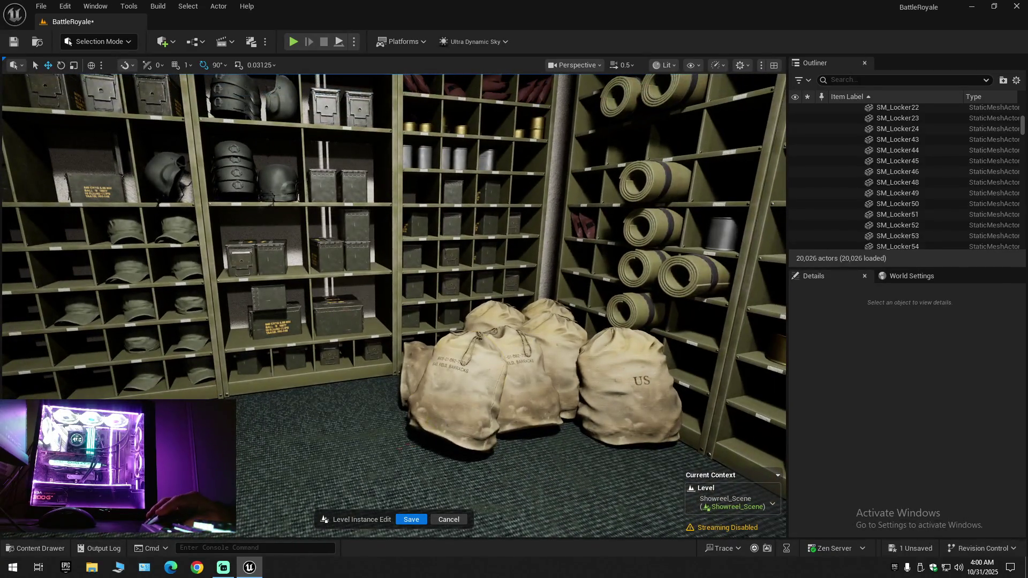
{"action": "left_click", "coordinate": [496, 380]}
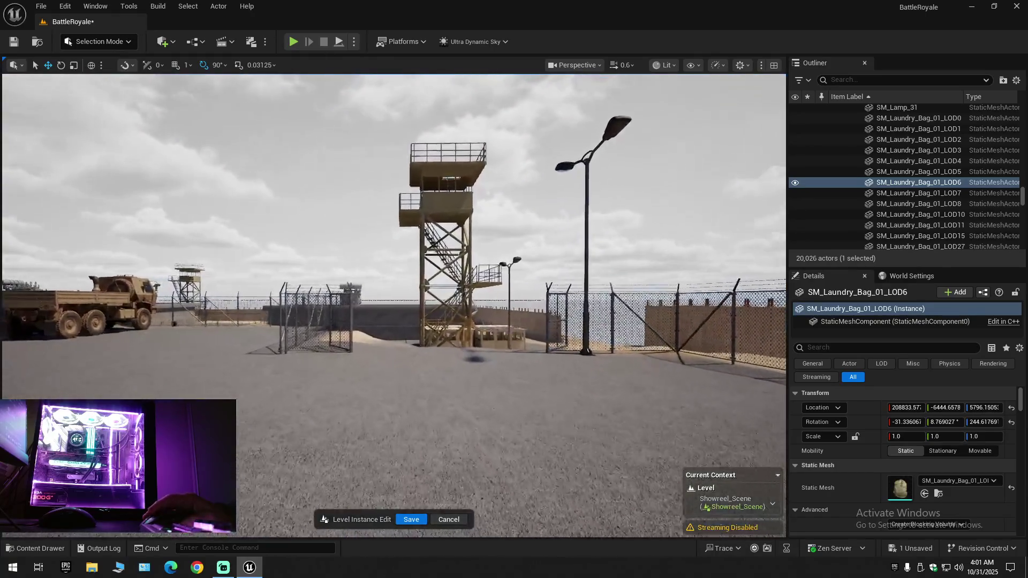
{"action": "key", "text": "w"}
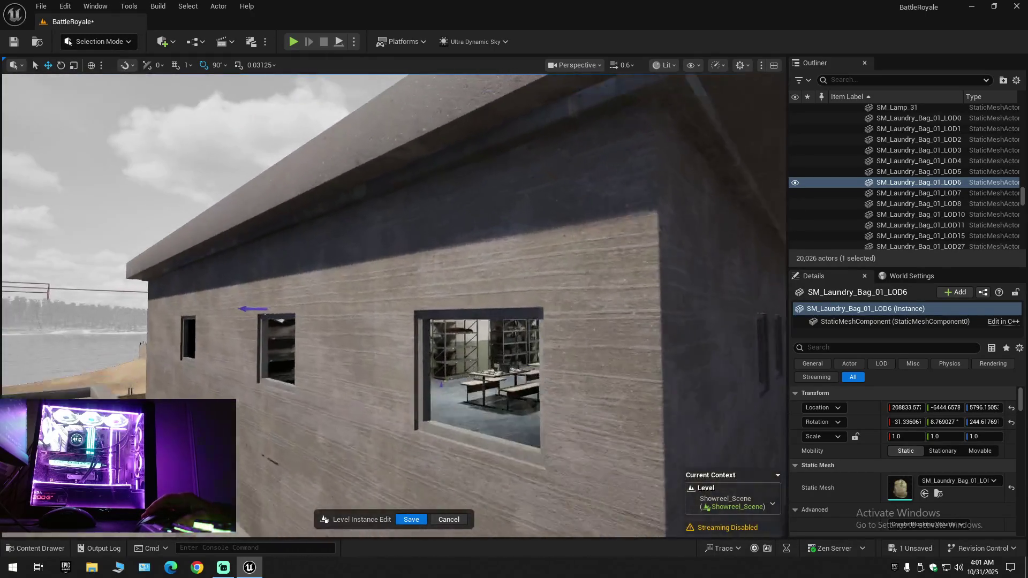
{"action": "key", "text": "w"}
{"action": "scroll", "coordinate": [394, 305], "scroll_direction": "down", "scroll_amount": 1}
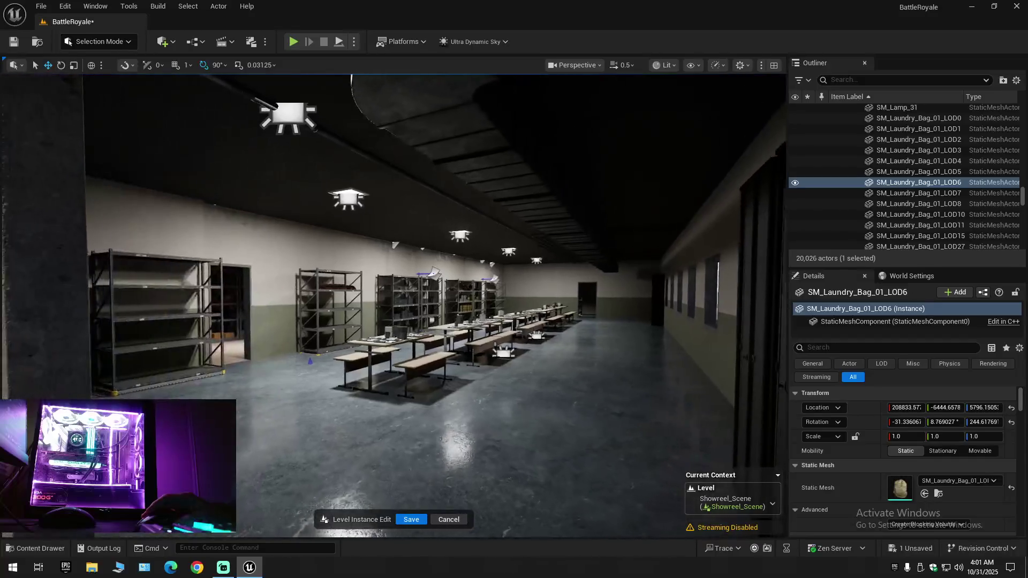
{"action": "key", "text": "s"}
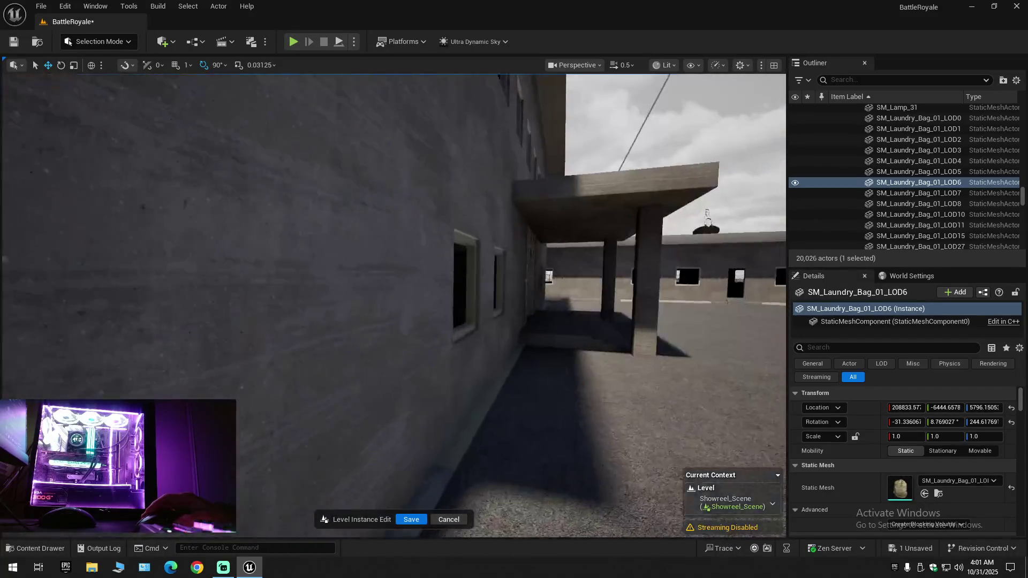
{"action": "key", "text": "w"}
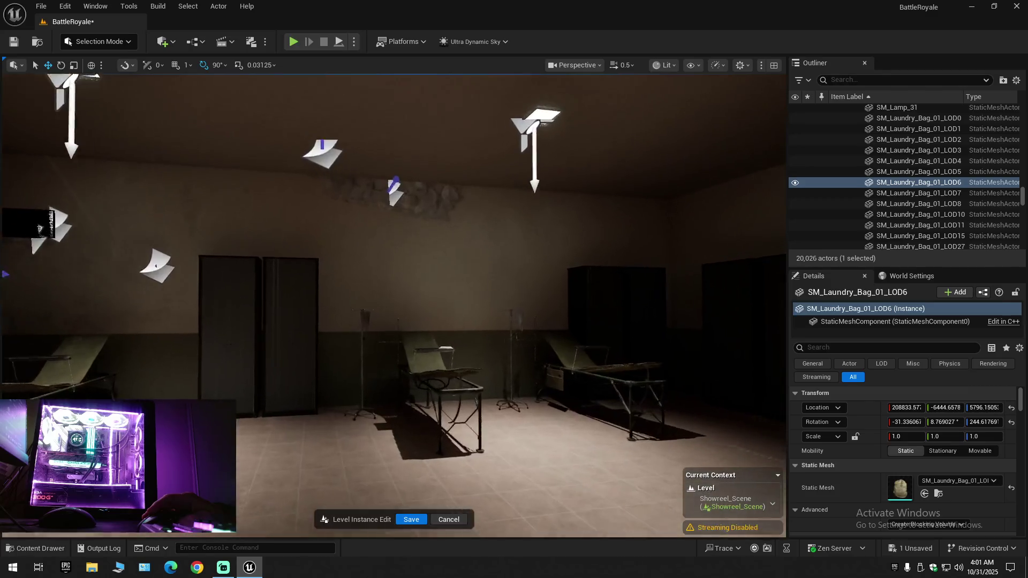
{"action": "key", "text": "w"}
{"action": "scroll", "coordinate": [394, 305], "scroll_direction": "up", "scroll_amount": 1}
{"action": "key", "text": "w"}
Collapse the Outliner tree, clear the laundry bag selection, and re-expand BattleRoyale's top folders
{"action": "left_click", "coordinate": [1017, 85]}
{"action": "left_click", "coordinate": [889, 131]}
{"action": "left_click", "coordinate": [898, 134]}
{"action": "left_click", "coordinate": [835, 109]}
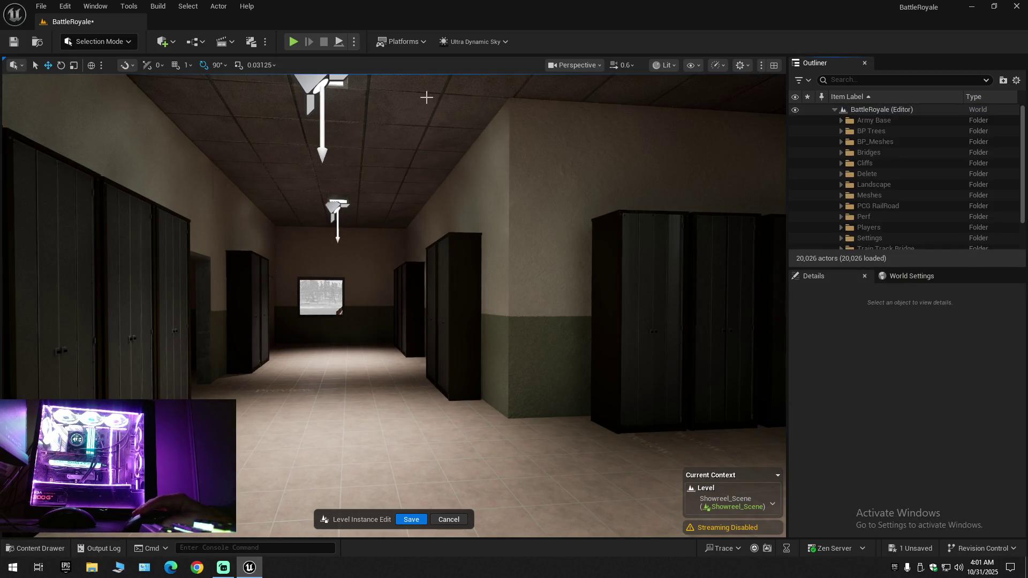
Save the Showreel_Scene map, then save the current level and all modified assets
{"action": "left_click", "coordinate": [15, 41]}
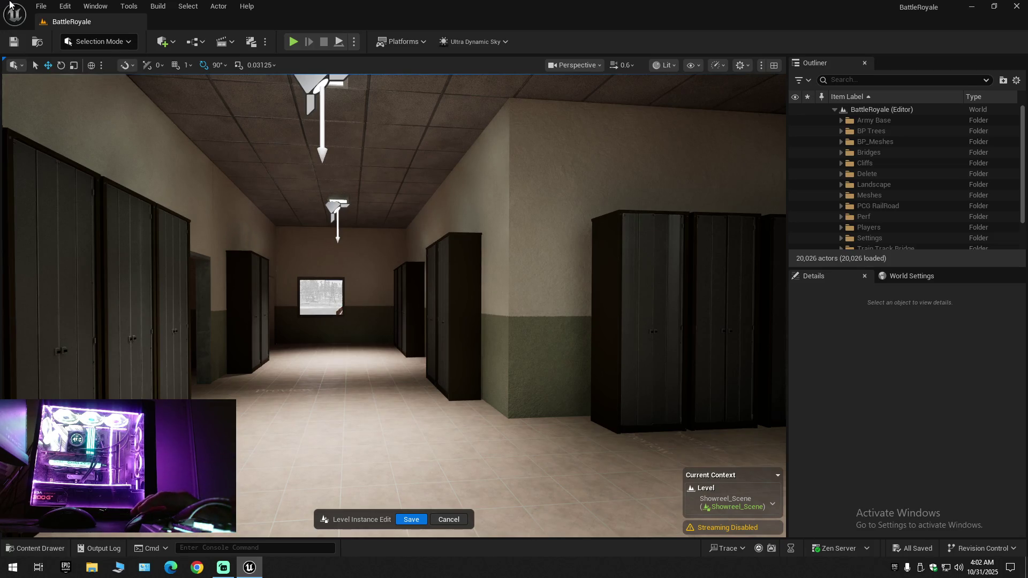
{"action": "left_click", "coordinate": [41, 6]}
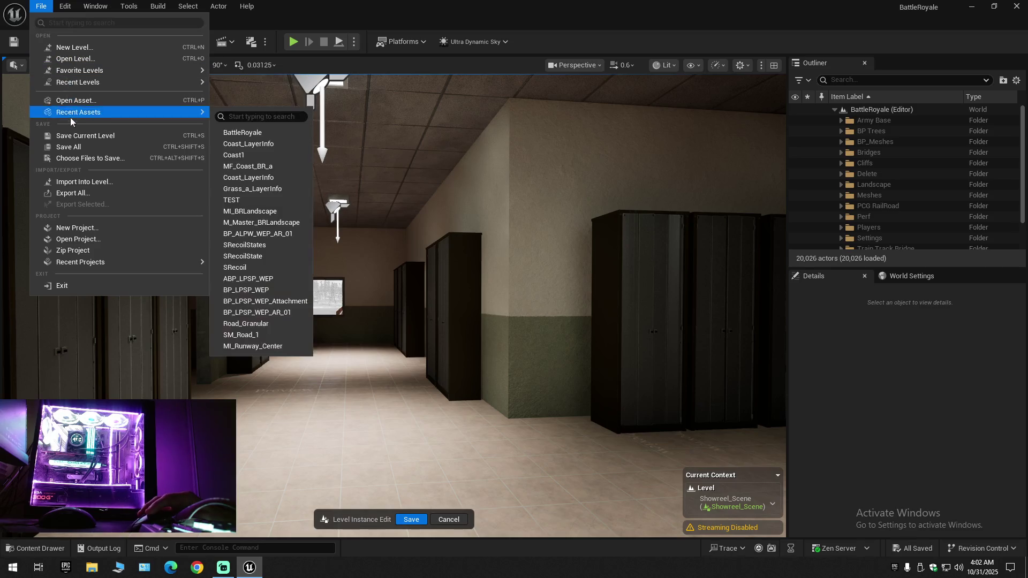
{"action": "left_click", "coordinate": [76, 137]}
{"action": "left_click", "coordinate": [41, 6]}
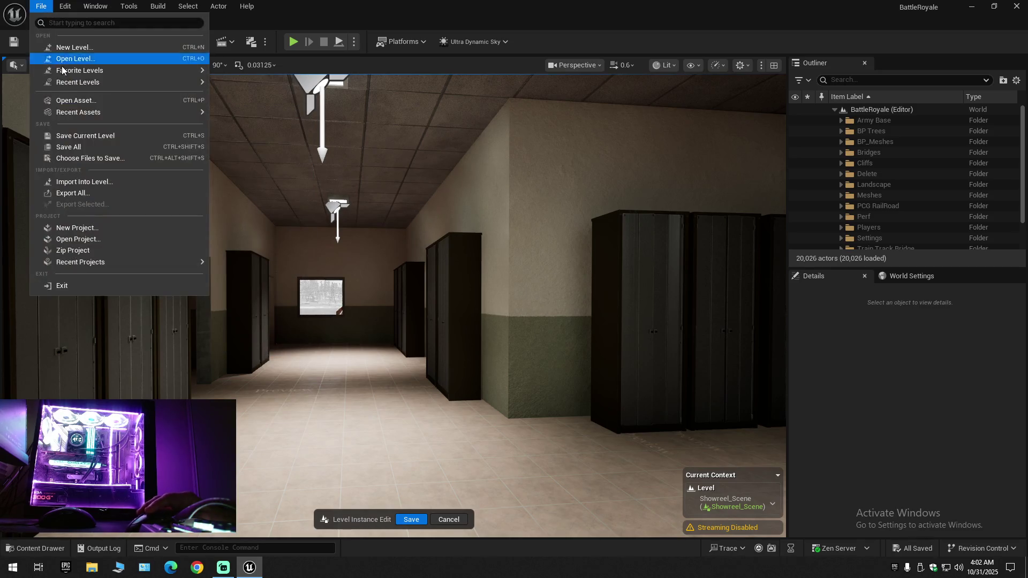
{"action": "left_click", "coordinate": [71, 147]}
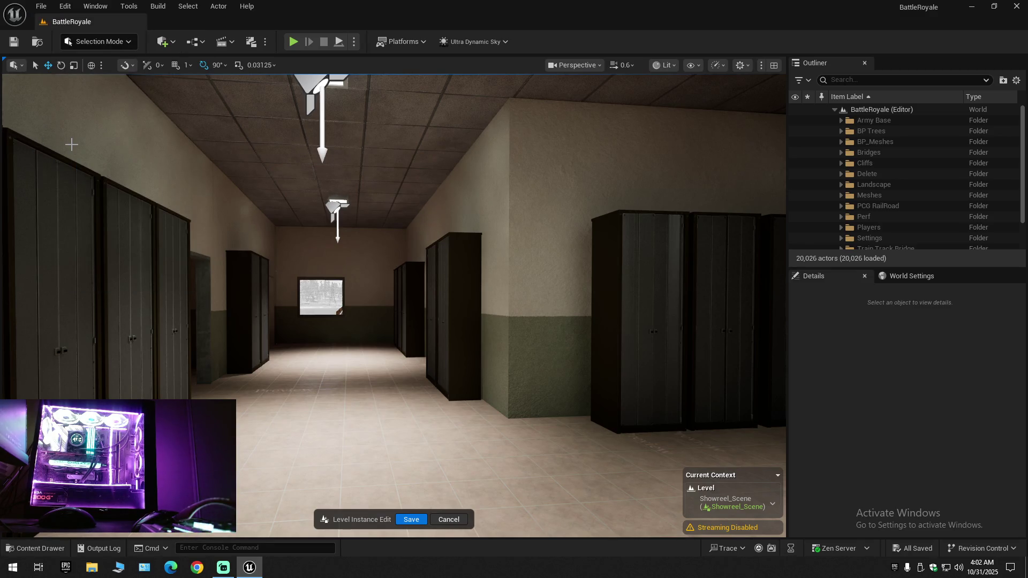
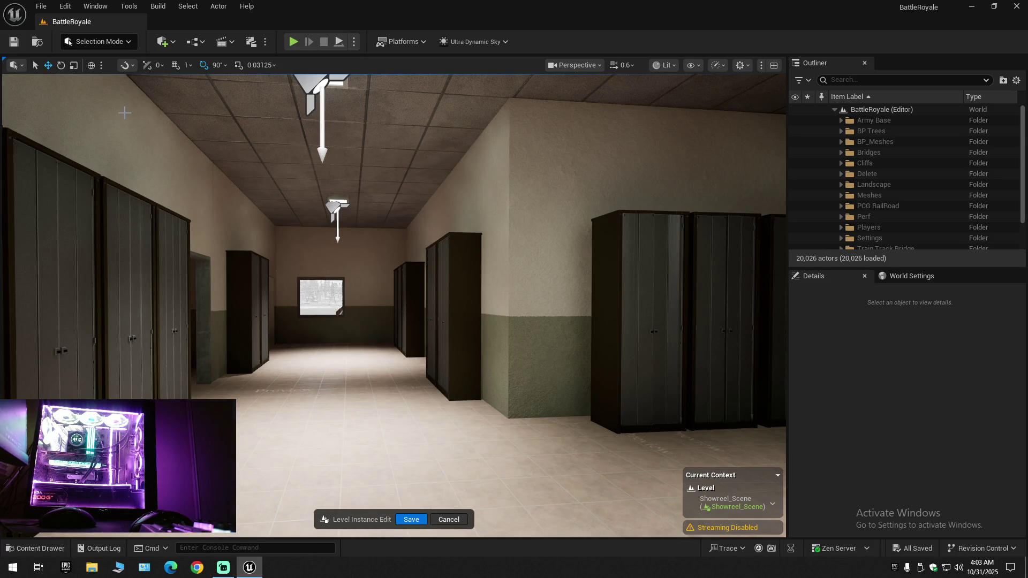
Duplicate SpotLight36 into SpotLight38 and raise the copy to the ceiling lamp
{"action": "left_click_drag", "start_coordinate": [125, 113], "coordinate": [133, 80]}
{"action": "mouse_move", "coordinate": [393, 306]}
{"action": "left_mouse_down"}
{"action": "mouse_move", "coordinate": [541, 302]}
{"action": "mouse_move", "coordinate": [493, 303]}
{"action": "mouse_move", "coordinate": [539, 303]}
{"action": "mouse_move", "coordinate": [557, 236]}
{"action": "mouse_move", "coordinate": [547, 281]}
{"action": "mouse_move", "coordinate": [401, 291]}
{"action": "left_mouse_up"}
{"action": "scroll", "coordinate": [531, 303], "scroll_direction": "down", "scroll_amount": 1}
{"action": "scroll", "coordinate": [555, 263], "scroll_direction": "up", "scroll_amount": 2}
{"action": "left_click", "coordinate": [393, 250]}
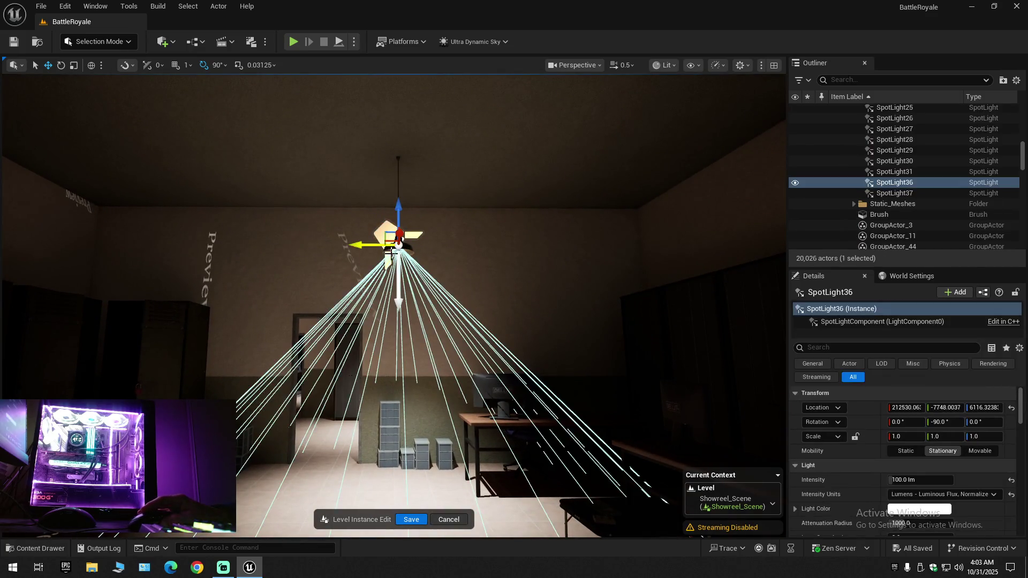
{"action": "left_click_drag", "start_coordinate": [373, 246], "coordinate": [111, 242], "text": "alt"}
{"action": "left_click_drag", "start_coordinate": [187, 246], "coordinate": [187, 246]}
{"action": "mouse_move", "coordinate": [346, 216]}
{"action": "left_mouse_down"}
{"action": "mouse_move", "coordinate": [339, 100]}
{"action": "mouse_move", "coordinate": [273, 136]}
{"action": "mouse_move", "coordinate": [294, 86]}
{"action": "left_mouse_up"}
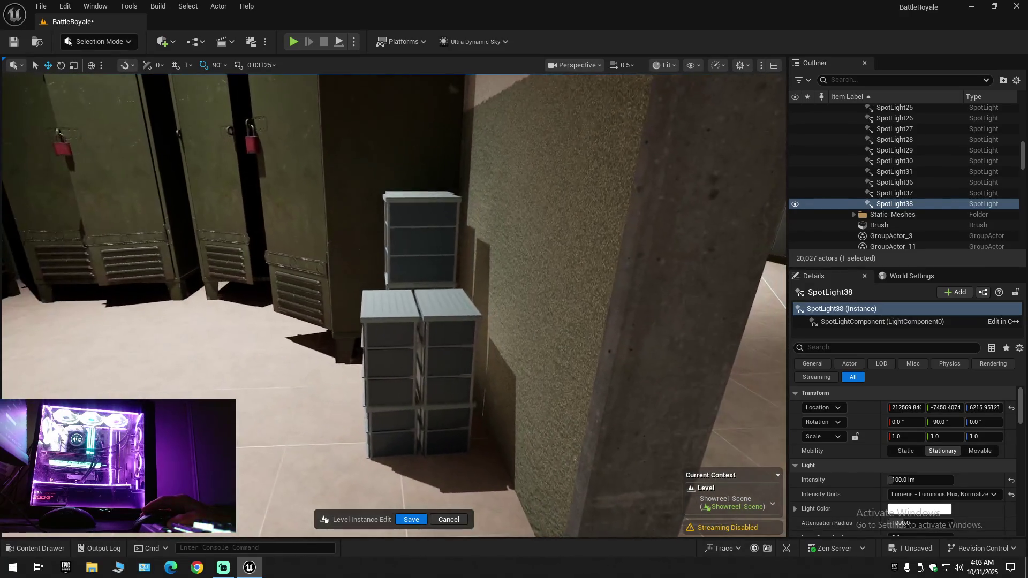
{"action": "key", "text": "f"}
Duplicate SpotLight37 into SpotLight39 and lift it to the room's ceiling lamp
{"action": "mouse_move", "coordinate": [393, 305]}
{"action": "left_mouse_down"}
{"action": "mouse_move", "coordinate": [404, 301]}
{"action": "mouse_move", "coordinate": [393, 327]}
{"action": "mouse_move", "coordinate": [383, 305]}
{"action": "mouse_move", "coordinate": [351, 305]}
{"action": "mouse_move", "coordinate": [394, 305]}
{"action": "mouse_move", "coordinate": [420, 269]}
{"action": "left_mouse_up"}
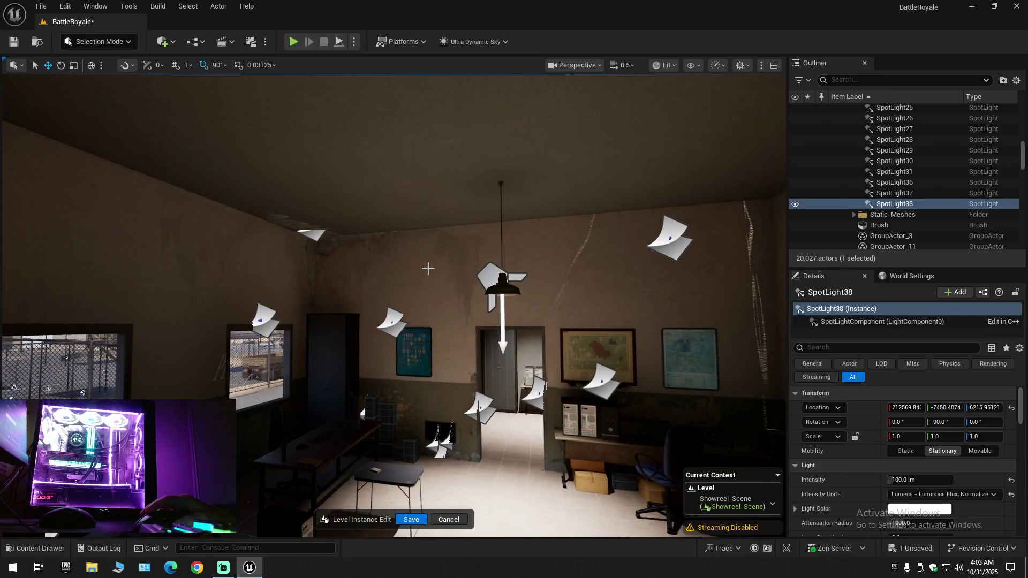
{"action": "left_click", "coordinate": [512, 293]}
{"action": "mouse_move", "coordinate": [528, 285]}
{"action": "left_mouse_down"}
{"action": "mouse_move", "coordinate": [359, 278]}
{"action": "mouse_move", "coordinate": [484, 257]}
{"action": "mouse_move", "coordinate": [325, 259]}
{"action": "left_mouse_up"}
{"action": "mouse_move", "coordinate": [283, 222]}
{"action": "left_mouse_down"}
{"action": "mouse_move", "coordinate": [290, 103]}
{"action": "mouse_move", "coordinate": [343, 97]}
{"action": "left_mouse_up"}
{"action": "scroll", "coordinate": [394, 305], "scroll_direction": "down", "scroll_amount": 2}
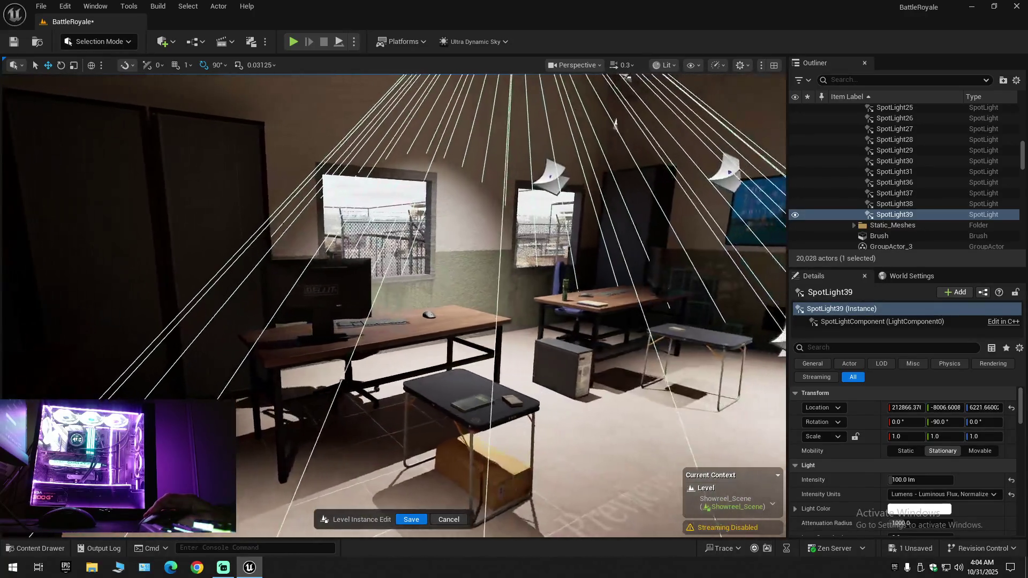
{"action": "scroll", "coordinate": [394, 305], "scroll_direction": "up", "scroll_amount": 1}
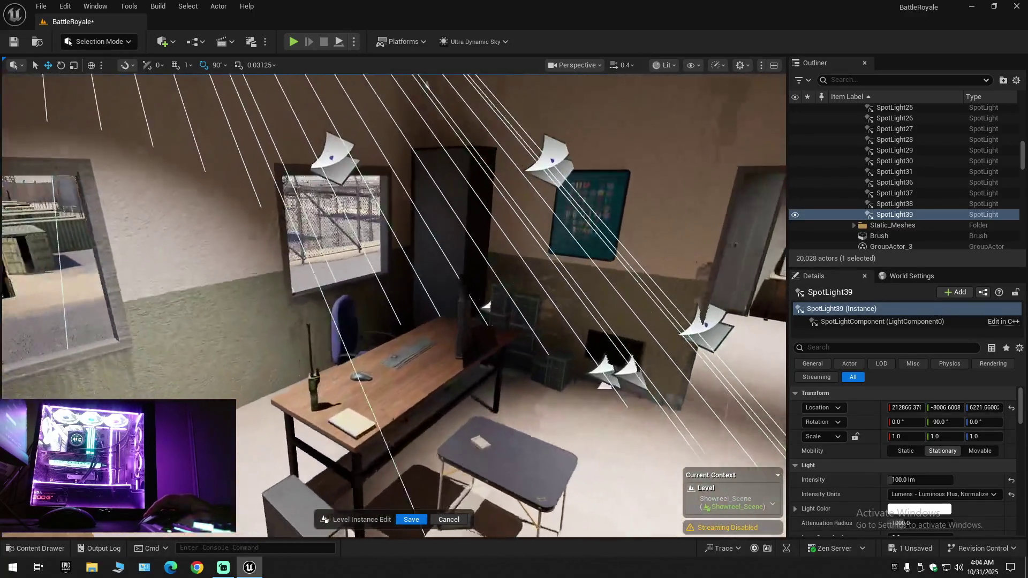
{"action": "mouse_move", "coordinate": [394, 306]}
{"action": "left_mouse_down"}
{"action": "mouse_move", "coordinate": [426, 301]}
{"action": "mouse_move", "coordinate": [384, 294]}
{"action": "left_mouse_up"}
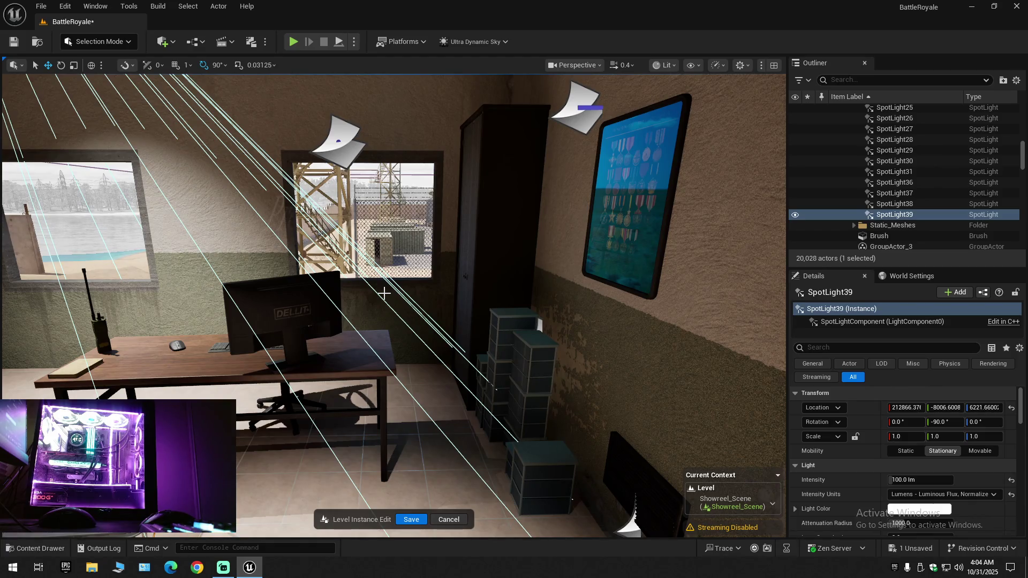
{"action": "left_click", "coordinate": [163, 41]}
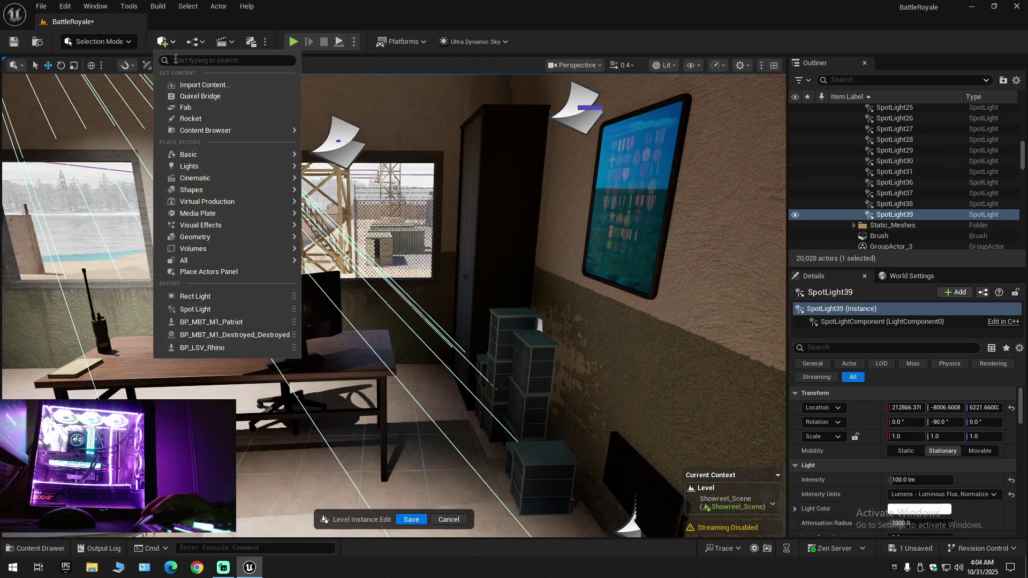
{"action": "mouse_move", "coordinate": [214, 166]}
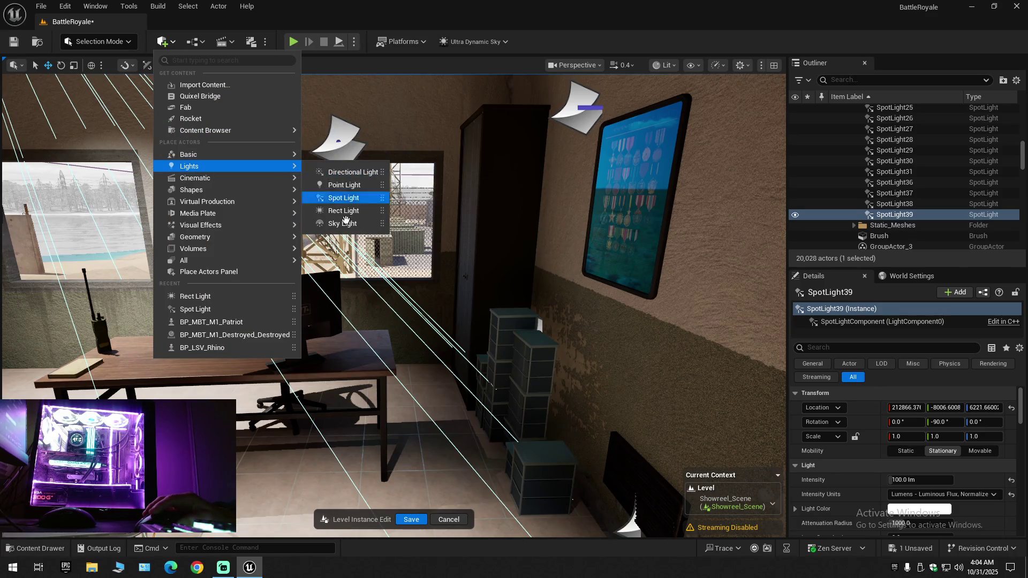
{"action": "mouse_move", "coordinate": [255, 237]}
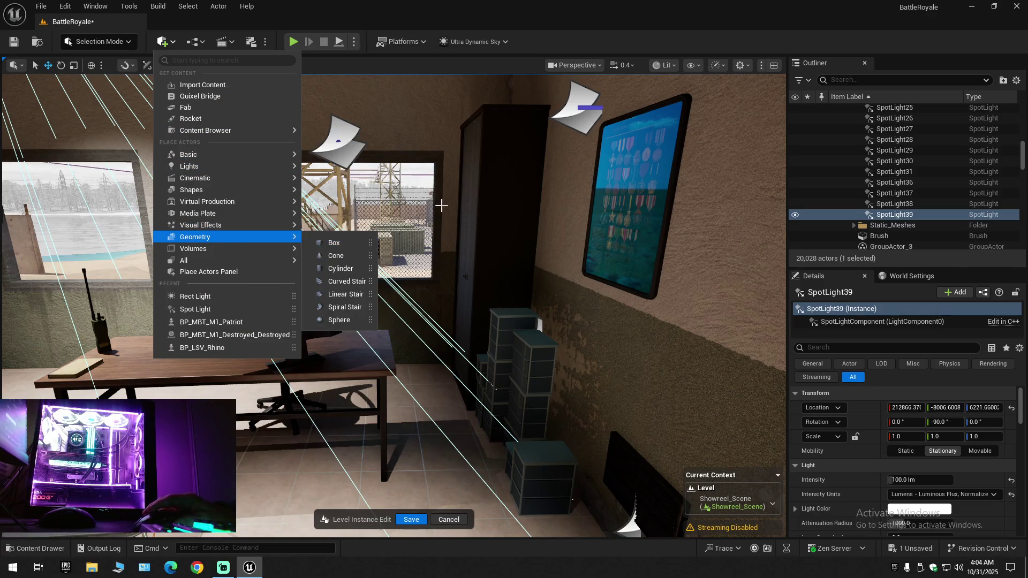
{"action": "key", "text": "Escape"}
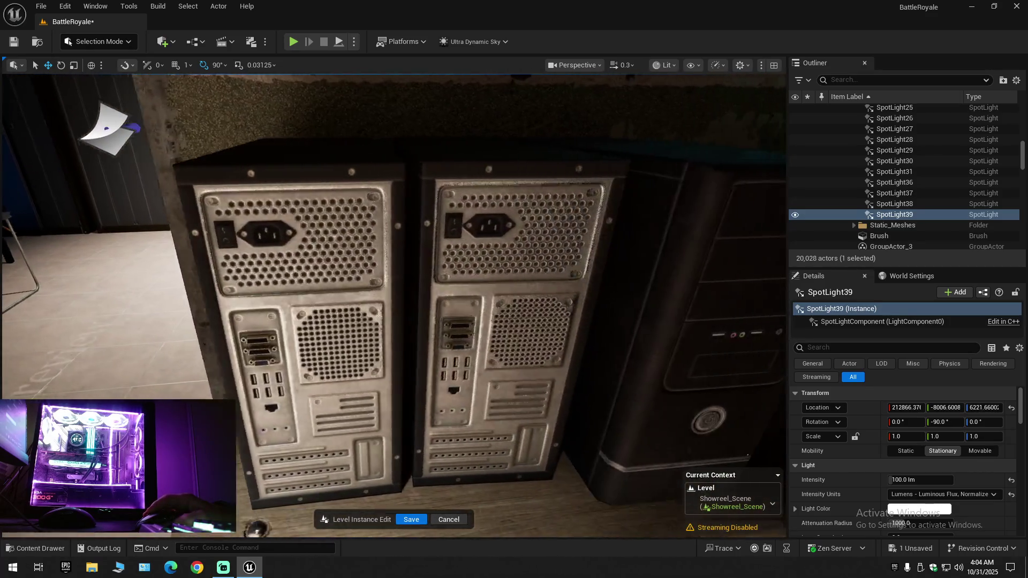
{"action": "scroll", "coordinate": [394, 305], "scroll_direction": "down", "scroll_amount": 1}
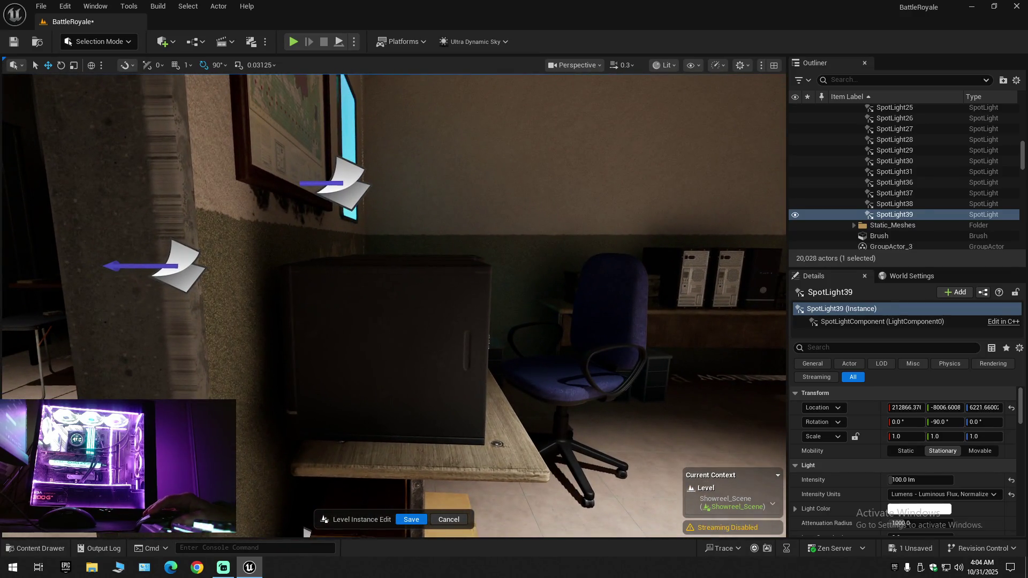
{"action": "left_click", "coordinate": [407, 332]}
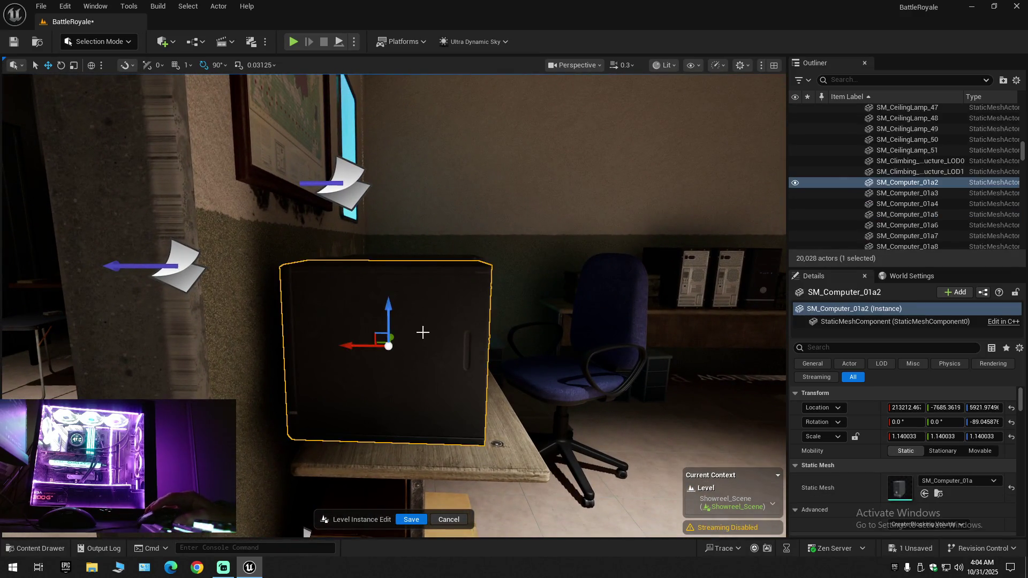
{"action": "left_click_drag", "start_coordinate": [348, 347], "coordinate": [598, 355]}
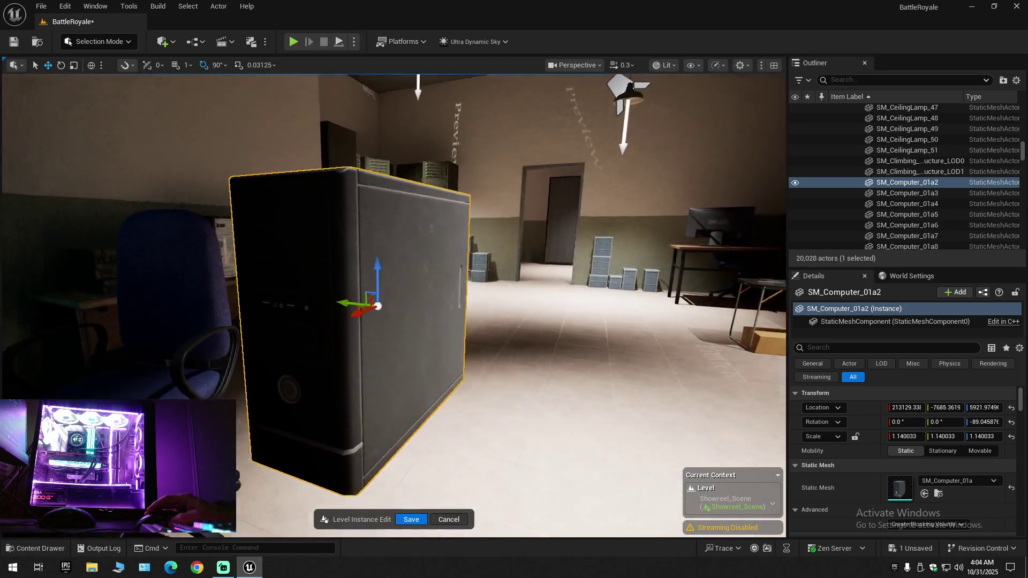
{"action": "key", "text": "e"}
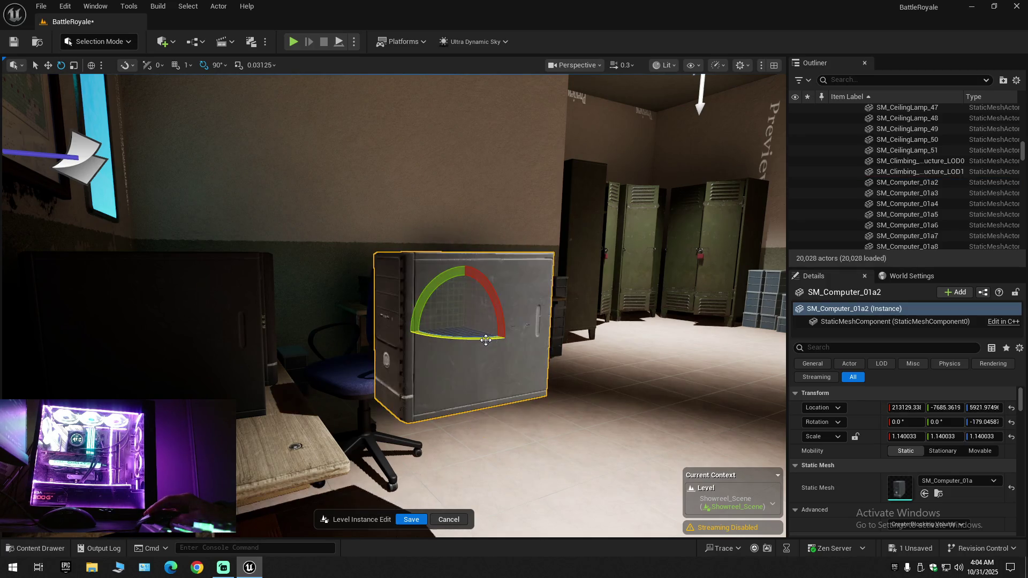
{"action": "key", "text": "ctrl+z"}
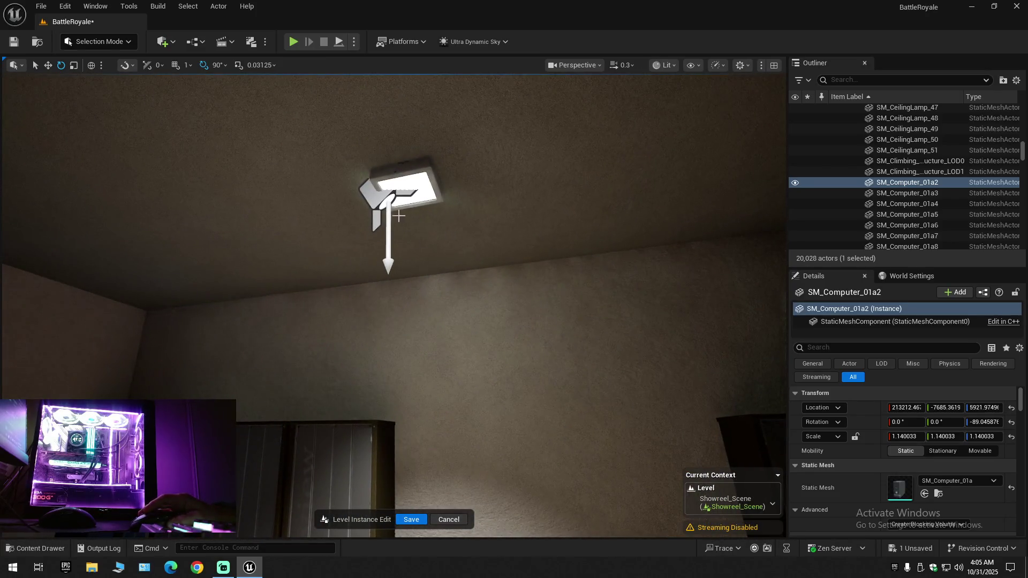
{"action": "left_click", "coordinate": [397, 187]}
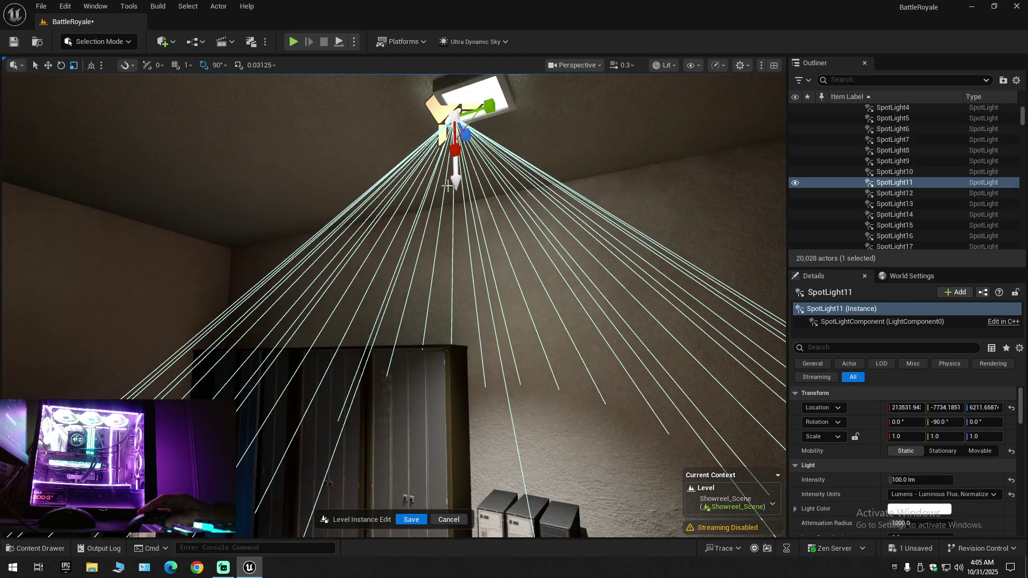
Copy SpotLight11 along Y so SpotLight32 sits under the neighbouring ceiling lamp
{"action": "mouse_move", "coordinate": [477, 110]}
{"action": "left_mouse_down"}
{"action": "mouse_move", "coordinate": [202, 126]}
{"action": "mouse_move", "coordinate": [229, 143]}
{"action": "left_mouse_up"}
{"action": "mouse_move", "coordinate": [337, 229]}
{"action": "left_mouse_down"}
{"action": "mouse_move", "coordinate": [364, 300]}
{"action": "mouse_move", "coordinate": [382, 266]}
{"action": "left_mouse_up"}
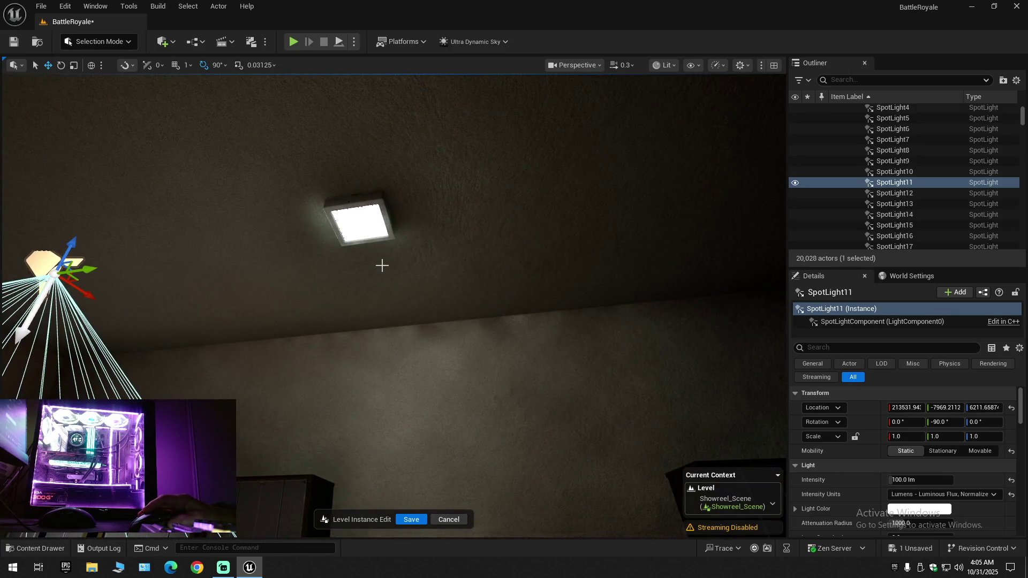
{"action": "key", "text": "ctrl+z"}
{"action": "key", "text": "ctrl+z"}
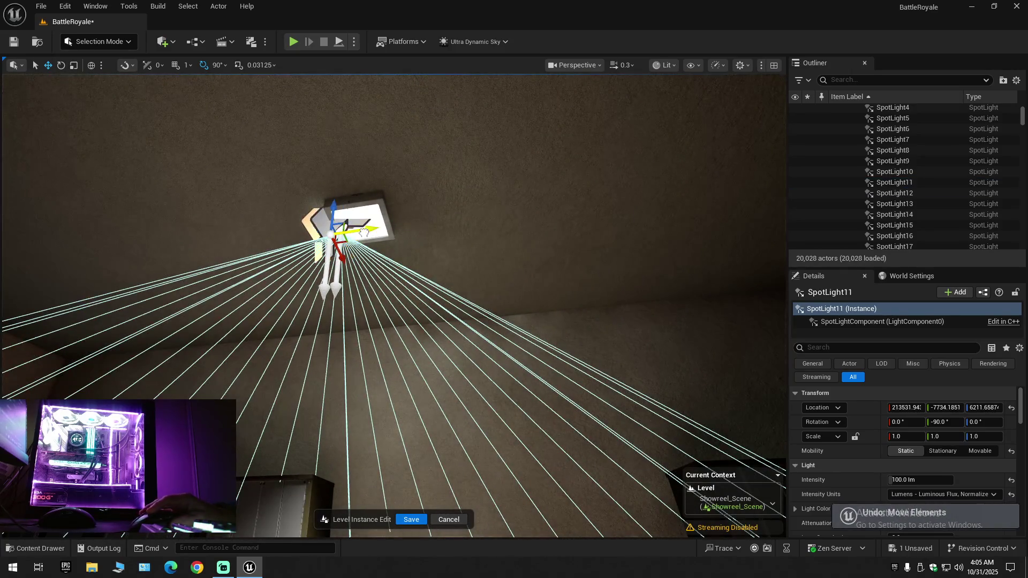
{"action": "key", "text": "ctrl+z"}
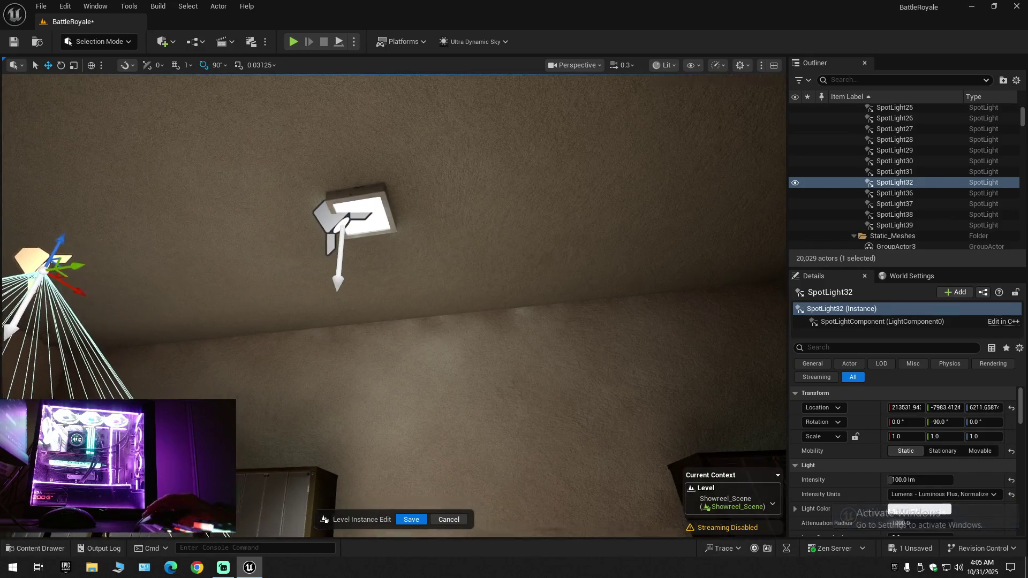
{"action": "key", "text": "f"}
{"action": "mouse_move", "coordinate": [382, 265]}
{"action": "left_mouse_down"}
{"action": "mouse_move", "coordinate": [380, 338]}
{"action": "mouse_move", "coordinate": [396, 337]}
{"action": "mouse_move", "coordinate": [392, 316]}
{"action": "left_mouse_up"}
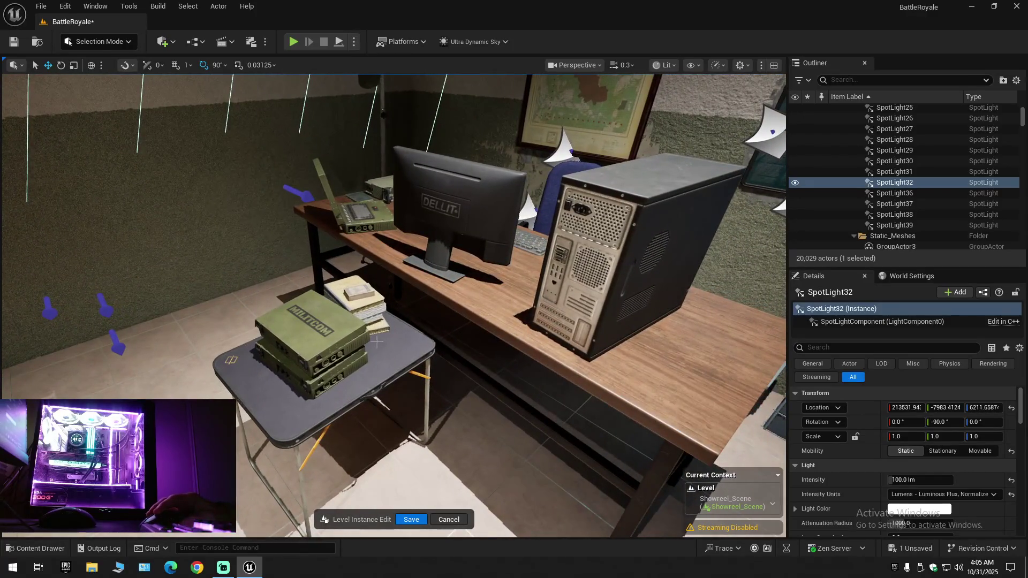
Delete the folding table, stacked radio boxes, books and the green MILITCOM box
{"action": "left_click", "coordinate": [396, 352]}
{"action": "left_click", "coordinate": [332, 337], "text": "ctrl"}
{"action": "left_click", "coordinate": [349, 363], "text": "ctrl"}
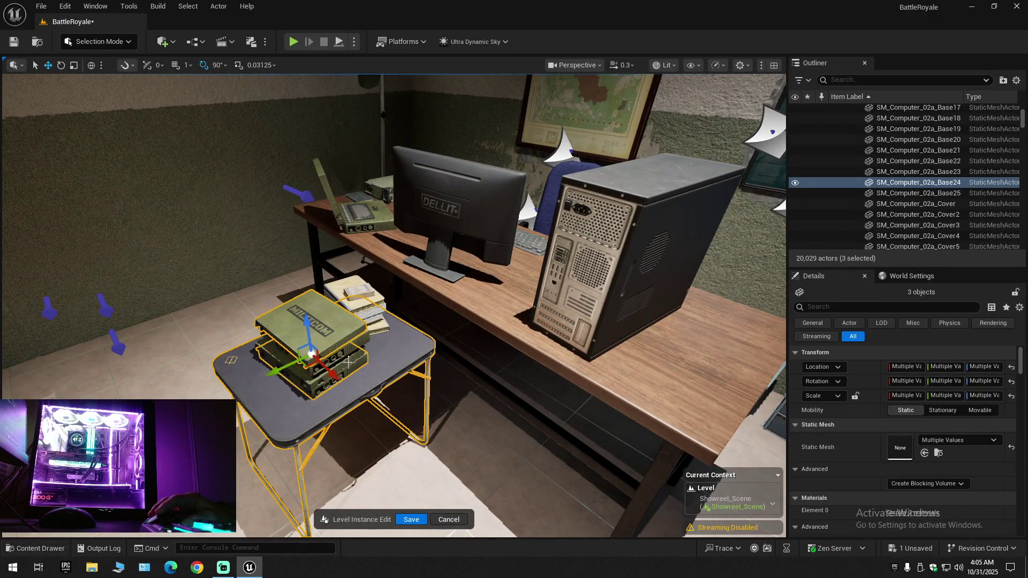
{"action": "left_click", "coordinate": [363, 315], "text": "ctrl"}
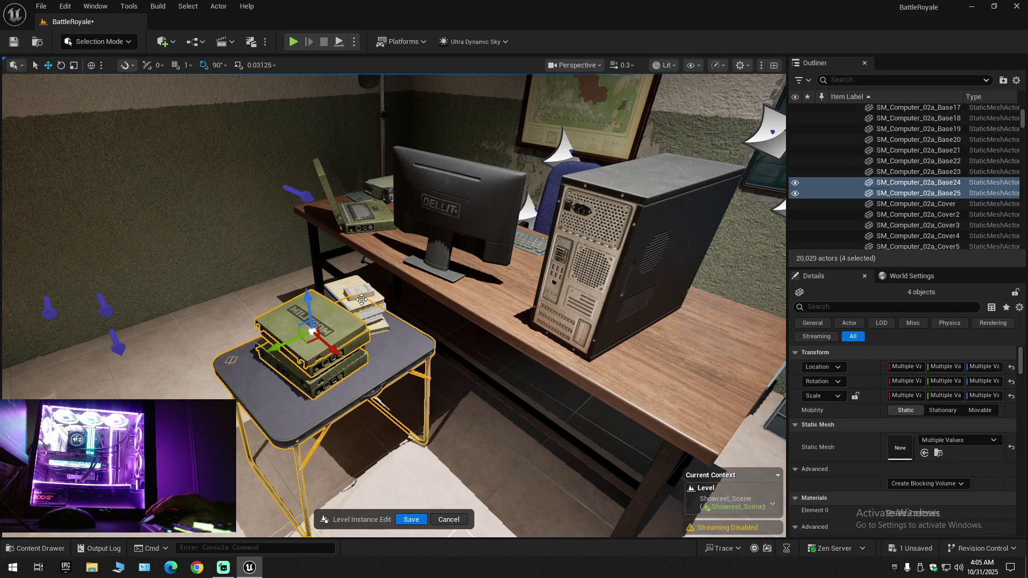
{"action": "left_click", "coordinate": [362, 299], "text": "ctrl"}
{"action": "left_click", "coordinate": [360, 294], "text": "ctrl"}
{"action": "left_click", "coordinate": [372, 313], "text": "ctrl"}
{"action": "left_click", "coordinate": [377, 323], "text": "ctrl"}
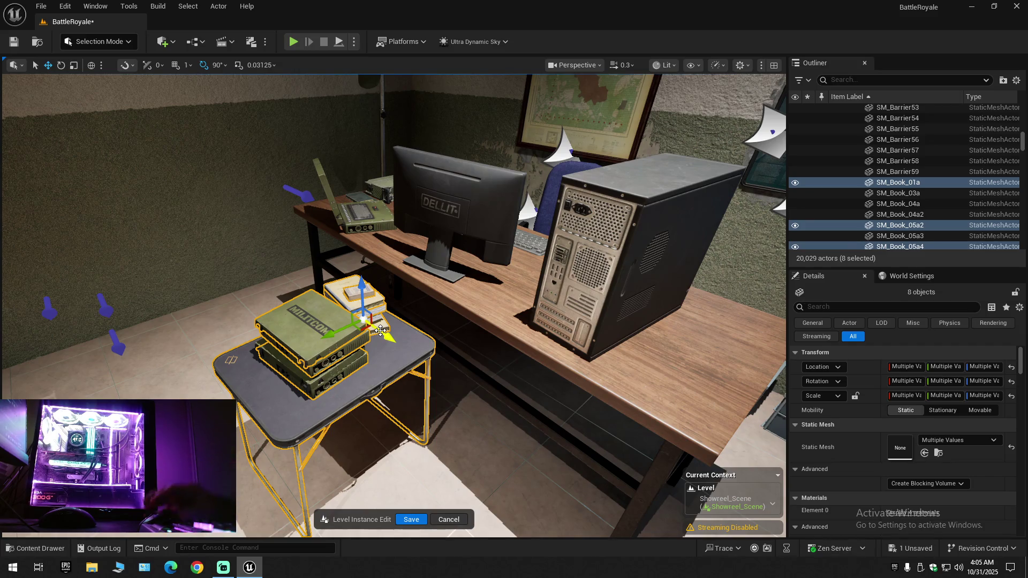
{"action": "key", "text": "Delete"}
{"action": "left_click", "coordinate": [352, 306]}
{"action": "left_click", "coordinate": [327, 353], "text": "ctrl"}
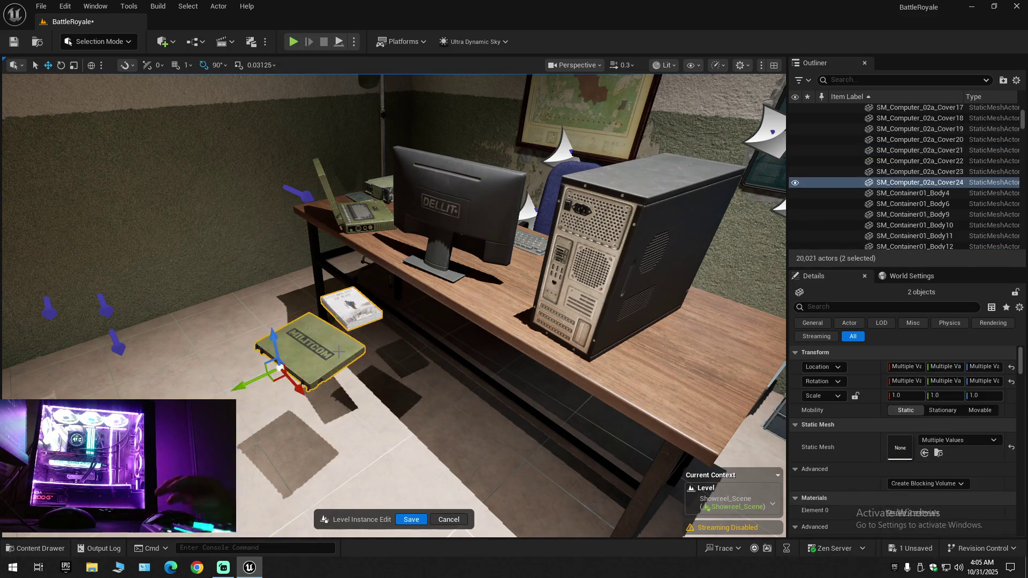
{"action": "key", "text": "Delete"}
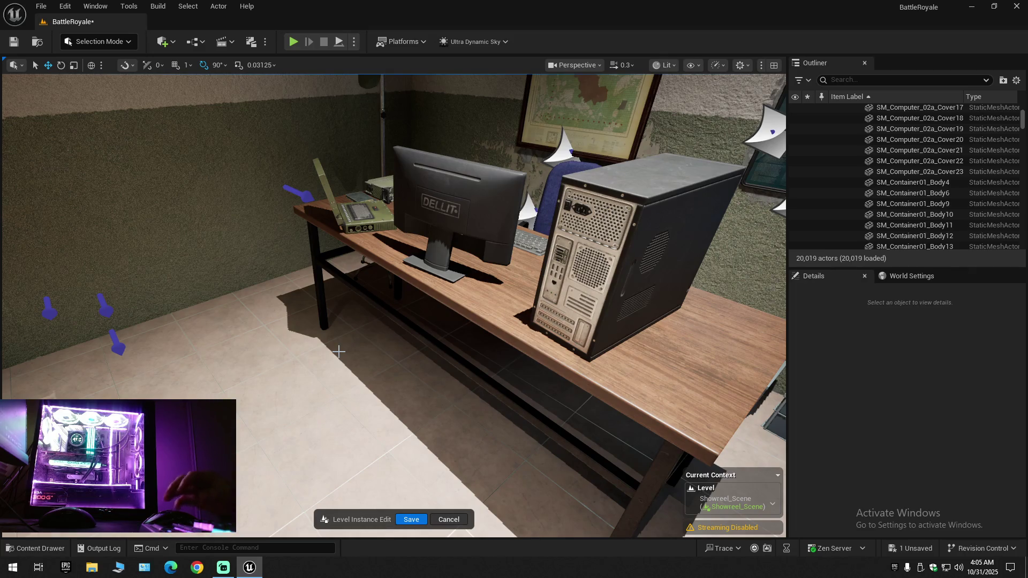
Delete the three grey cabinets beside the chair
{"action": "mouse_move", "coordinate": [394, 305]}
{"action": "left_mouse_down"}
{"action": "mouse_move", "coordinate": [192, 308]}
{"action": "mouse_move", "coordinate": [279, 291]}
{"action": "left_mouse_up"}
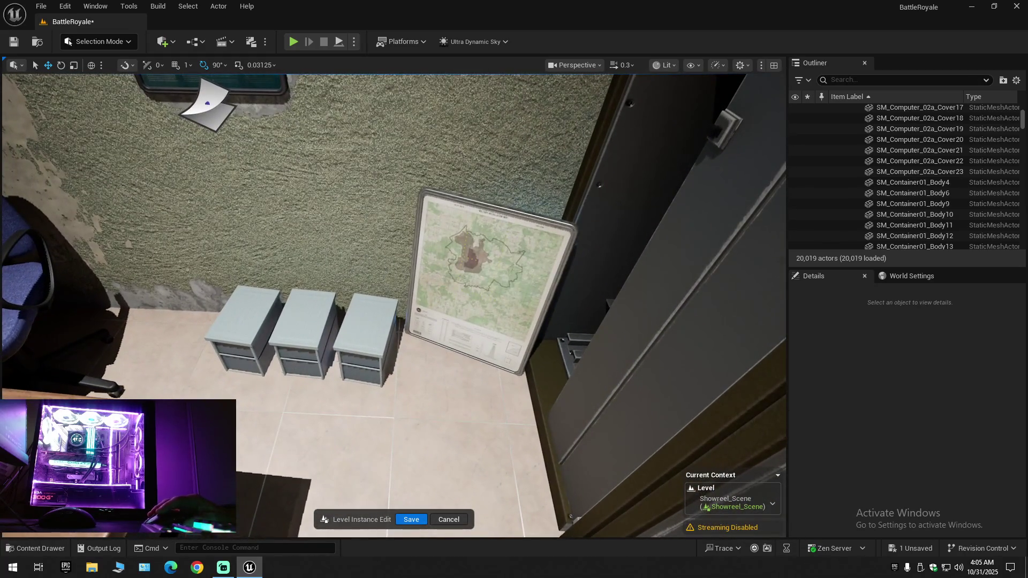
{"action": "left_click", "coordinate": [252, 332]}
{"action": "left_click", "coordinate": [316, 345], "text": "ctrl"}
{"action": "left_click", "coordinate": [357, 337], "text": "ctrl"}
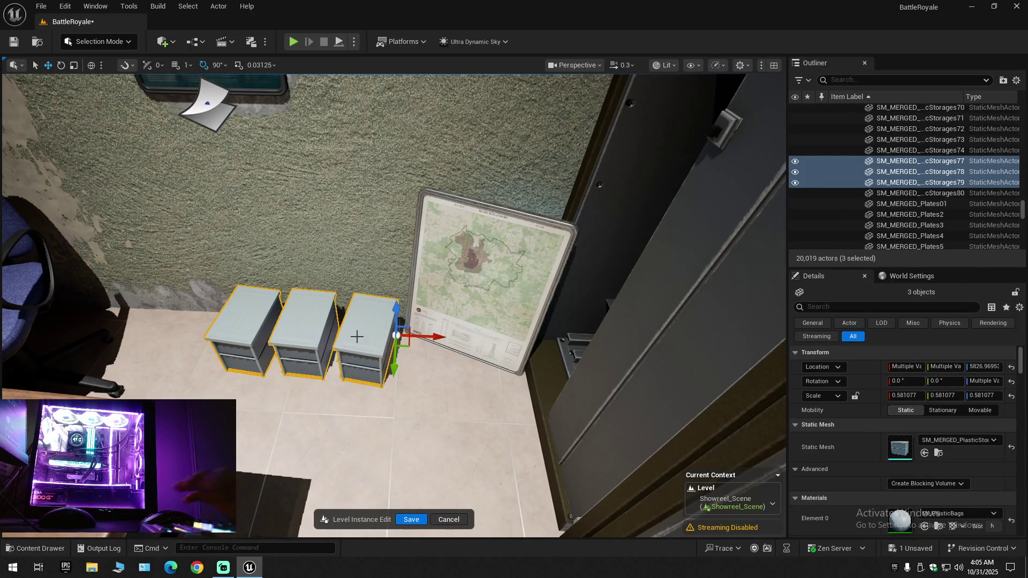
{"action": "key", "text": "Delete"}
Delete the folding table by the door together with its item
{"action": "mouse_move", "coordinate": [357, 336]}
{"action": "left_mouse_down"}
{"action": "mouse_move", "coordinate": [348, 332]}
{"action": "mouse_move", "coordinate": [396, 327]}
{"action": "mouse_move", "coordinate": [338, 328]}
{"action": "mouse_move", "coordinate": [327, 312]}
{"action": "left_mouse_up"}
{"action": "left_click", "coordinate": [397, 324]}
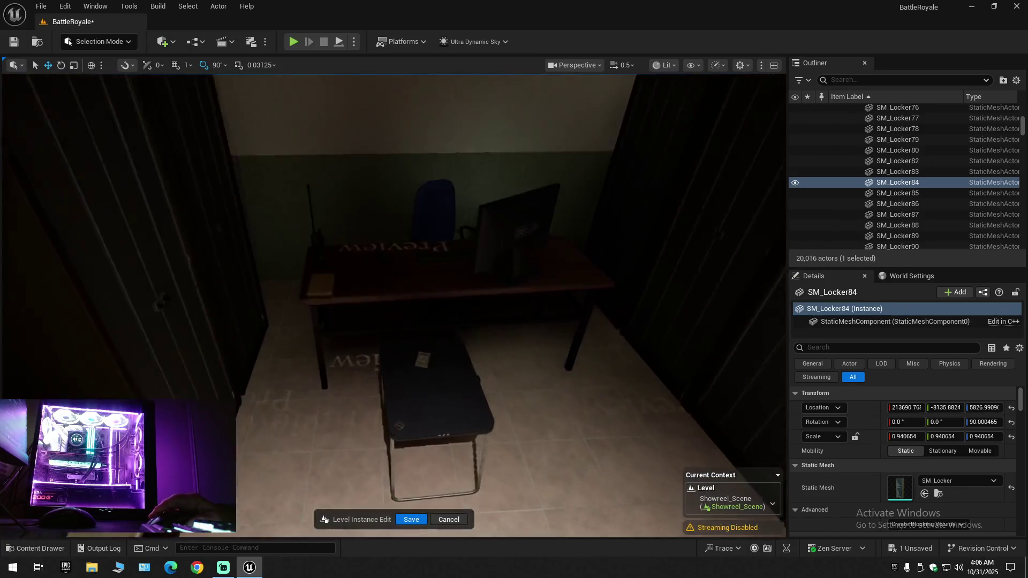
{"action": "scroll", "coordinate": [445, 390], "scroll_direction": "up", "scroll_amount": 3}
{"action": "left_click", "coordinate": [435, 371]}
{"action": "left_click", "coordinate": [458, 402], "text": "ctrl"}
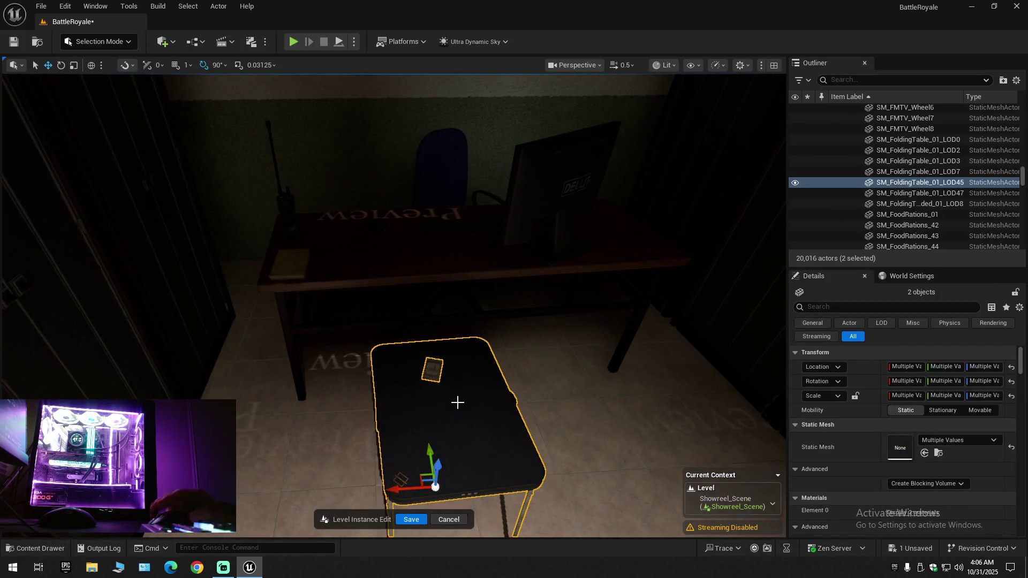
{"action": "key", "text": "Delete"}
Remove the plastic storage box SM_MERGED_PlasticStorages80 from the desk
{"action": "mouse_move", "coordinate": [419, 364]}
{"action": "left_mouse_down"}
{"action": "mouse_move", "coordinate": [310, 365]}
{"action": "mouse_move", "coordinate": [343, 386]}
{"action": "mouse_move", "coordinate": [439, 379]}
{"action": "left_mouse_up"}
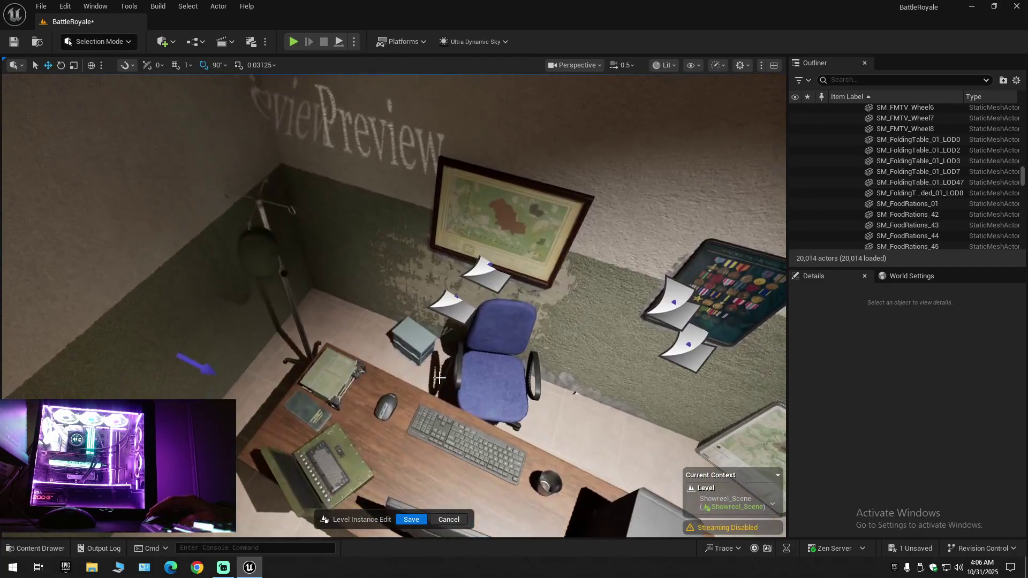
{"action": "left_click", "coordinate": [418, 346]}
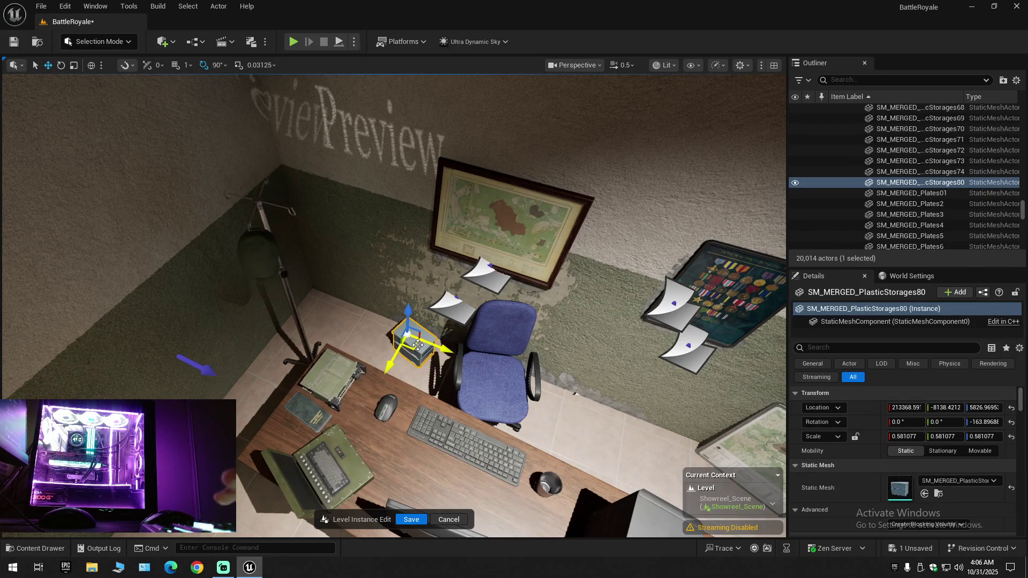
{"action": "key", "text": "Delete"}
{"action": "mouse_move", "coordinate": [418, 346]}
{"action": "left_mouse_down"}
{"action": "mouse_move", "coordinate": [248, 279]}
{"action": "mouse_move", "coordinate": [290, 257]}
{"action": "mouse_move", "coordinate": [361, 341]}
{"action": "left_mouse_up"}
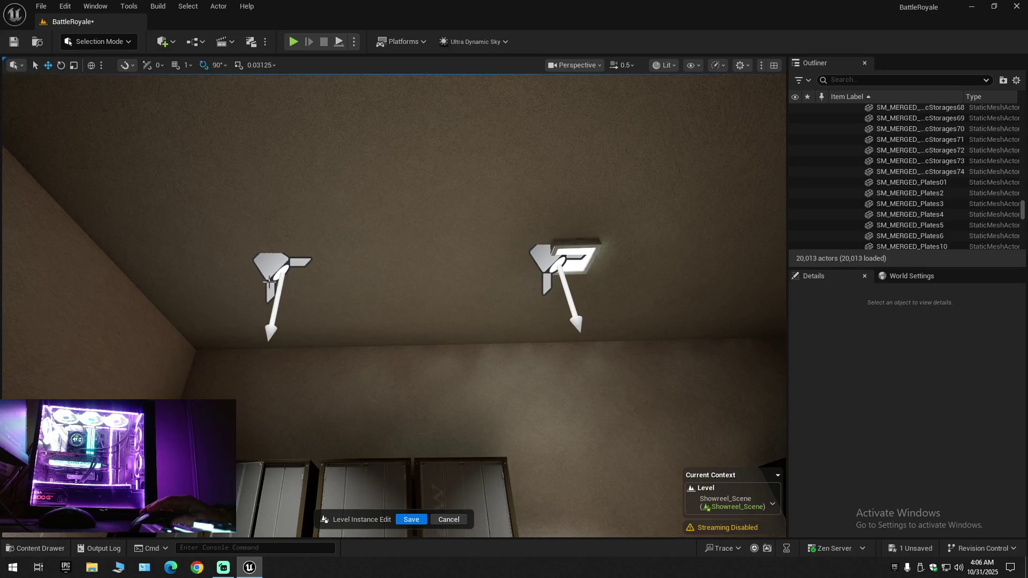
Duplicate the left ceiling spotlight into SpotLight33 and slide it along Y under the next lamp
{"action": "left_click", "coordinate": [269, 284]}
{"action": "mouse_move", "coordinate": [308, 275]}
{"action": "left_mouse_down"}
{"action": "mouse_move", "coordinate": [643, 266]}
{"action": "mouse_move", "coordinate": [718, 275]}
{"action": "left_mouse_up"}
{"action": "key", "text": "f"}
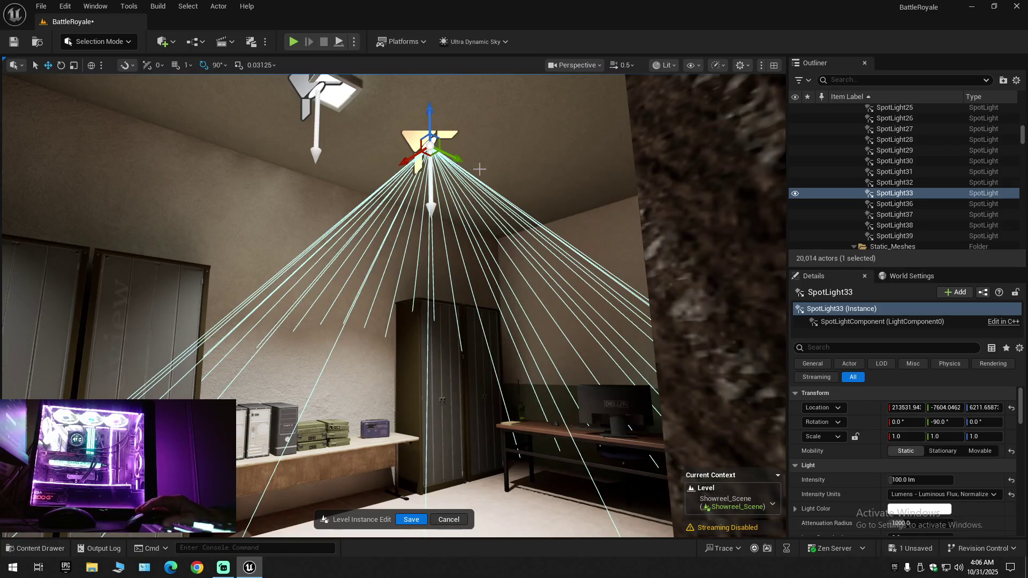
{"action": "left_click_drag", "start_coordinate": [453, 155], "coordinate": [527, 173]}
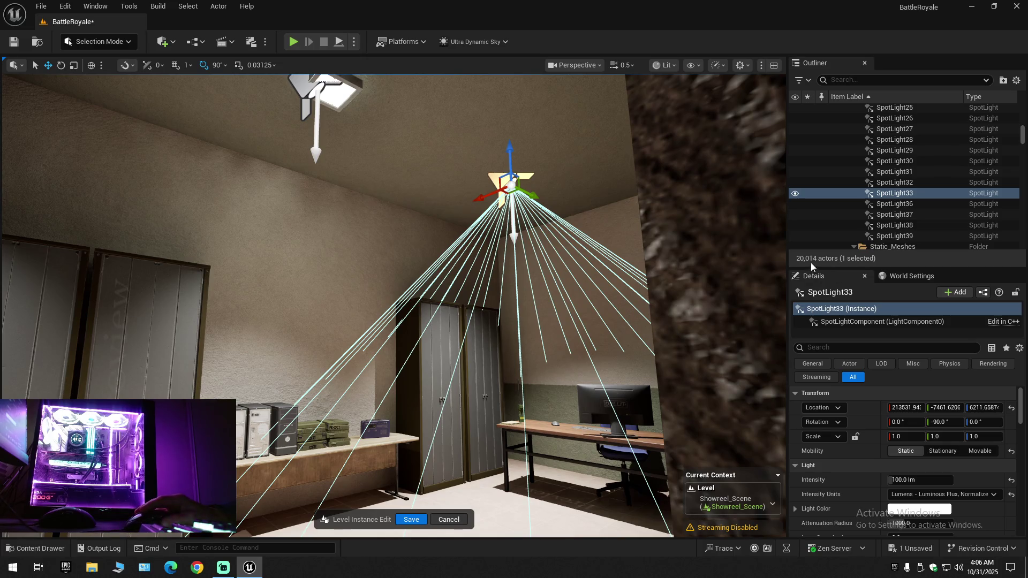
{"action": "mouse_move", "coordinate": [522, 322]}
{"action": "left_mouse_down"}
{"action": "mouse_move", "coordinate": [514, 354]}
{"action": "mouse_move", "coordinate": [525, 383]}
{"action": "mouse_move", "coordinate": [466, 388]}
{"action": "mouse_move", "coordinate": [509, 380]}
{"action": "mouse_move", "coordinate": [501, 384]}
{"action": "mouse_move", "coordinate": [441, 312]}
{"action": "left_mouse_up"}
{"action": "left_click", "coordinate": [376, 335]}
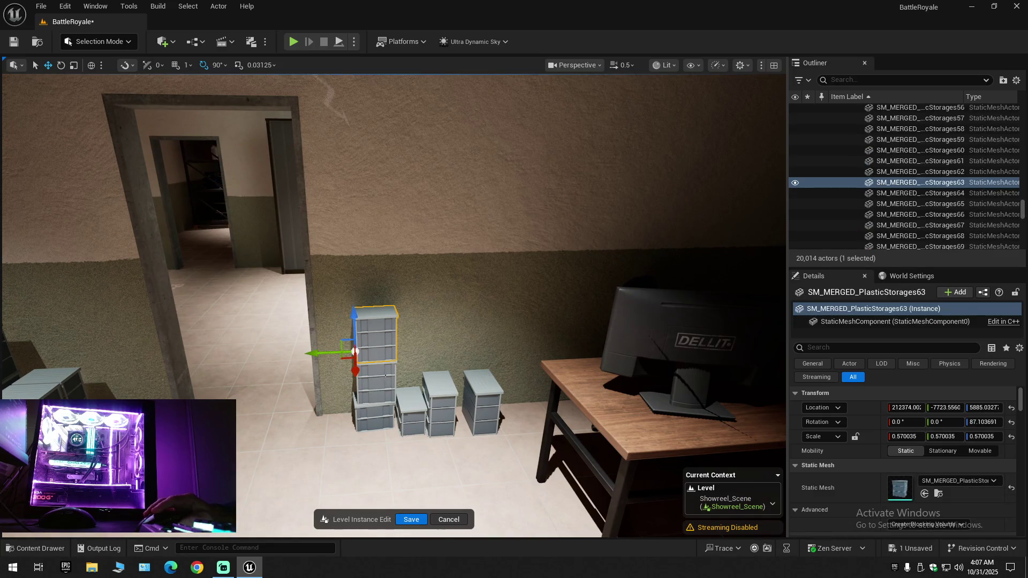
Delete the six plastic drawer stacks by the doorway
{"action": "left_click", "coordinate": [375, 394], "text": "ctrl"}
{"action": "left_click", "coordinate": [375, 420], "text": "ctrl"}
{"action": "left_click", "coordinate": [412, 412], "text": "ctrl"}
{"action": "left_click", "coordinate": [440, 407], "text": "ctrl"}
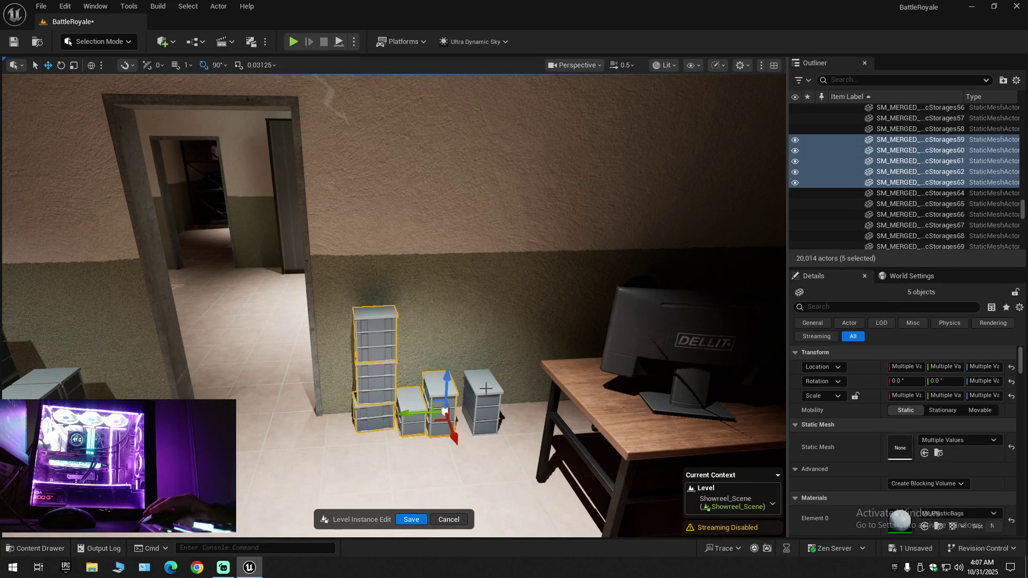
{"action": "left_click", "coordinate": [482, 407], "text": "ctrl"}
{"action": "mouse_move", "coordinate": [437, 408]}
{"action": "left_mouse_down"}
{"action": "mouse_move", "coordinate": [426, 450]}
{"action": "mouse_move", "coordinate": [397, 455]}
{"action": "left_mouse_up"}
{"action": "key", "text": "Delete"}
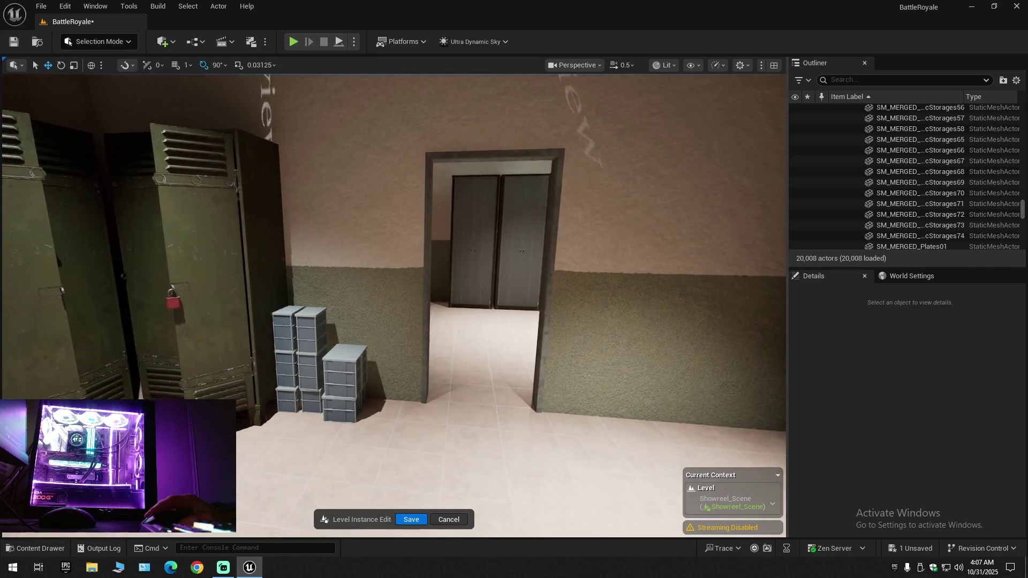
Delete the two storage pieces beside the lockers
{"action": "left_click", "coordinate": [345, 371]}
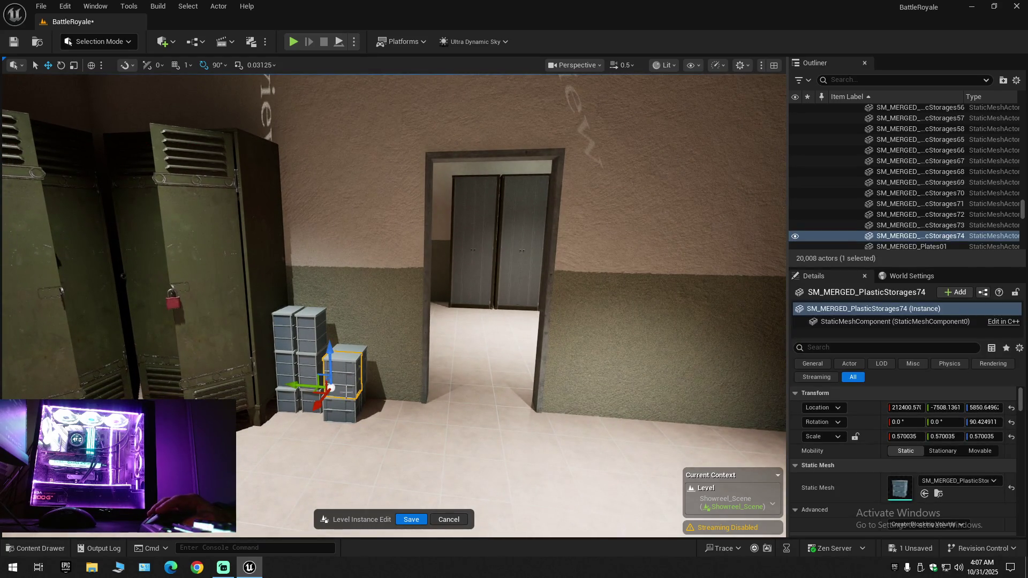
{"action": "left_click", "coordinate": [363, 400], "text": "ctrl"}
{"action": "key", "text": "Delete"}
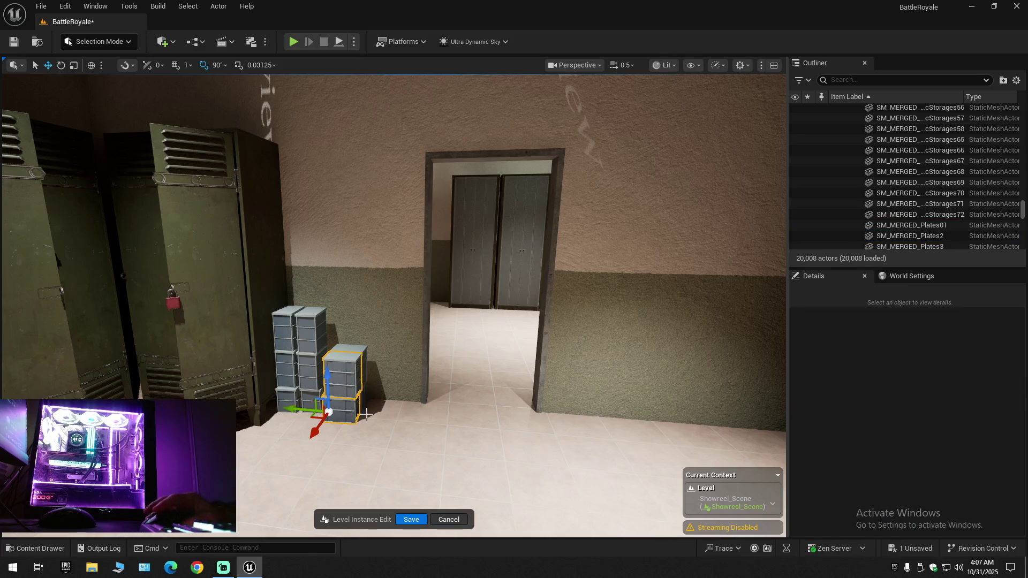
{"action": "mouse_move", "coordinate": [459, 448]}
{"action": "left_mouse_down"}
{"action": "mouse_move", "coordinate": [436, 457]}
{"action": "mouse_move", "coordinate": [469, 449]}
{"action": "mouse_move", "coordinate": [509, 412]}
{"action": "mouse_move", "coordinate": [321, 425]}
{"action": "mouse_move", "coordinate": [459, 412]}
{"action": "left_mouse_up"}
{"action": "left_click", "coordinate": [401, 354]}
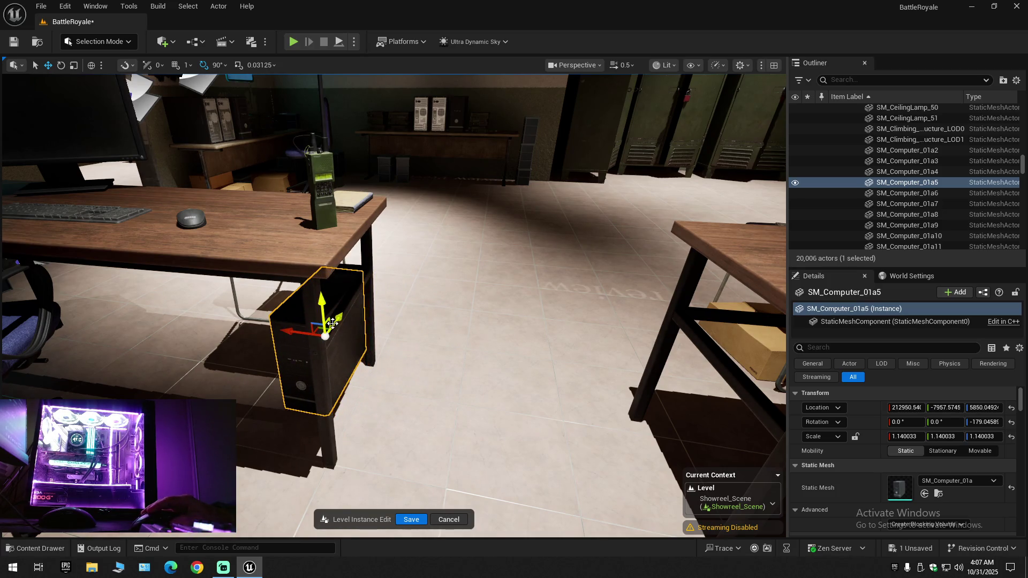
Undo the PC tower's last move and delete the folding table with its card box
{"action": "key", "text": "ctrl+z"}
{"action": "mouse_move", "coordinate": [571, 257]}
{"action": "left_mouse_down"}
{"action": "mouse_move", "coordinate": [348, 261]}
{"action": "mouse_move", "coordinate": [572, 257]}
{"action": "mouse_move", "coordinate": [252, 308]}
{"action": "left_mouse_up"}
{"action": "mouse_move", "coordinate": [461, 306]}
{"action": "left_mouse_down"}
{"action": "mouse_move", "coordinate": [300, 310]}
{"action": "mouse_move", "coordinate": [461, 306]}
{"action": "left_mouse_up"}
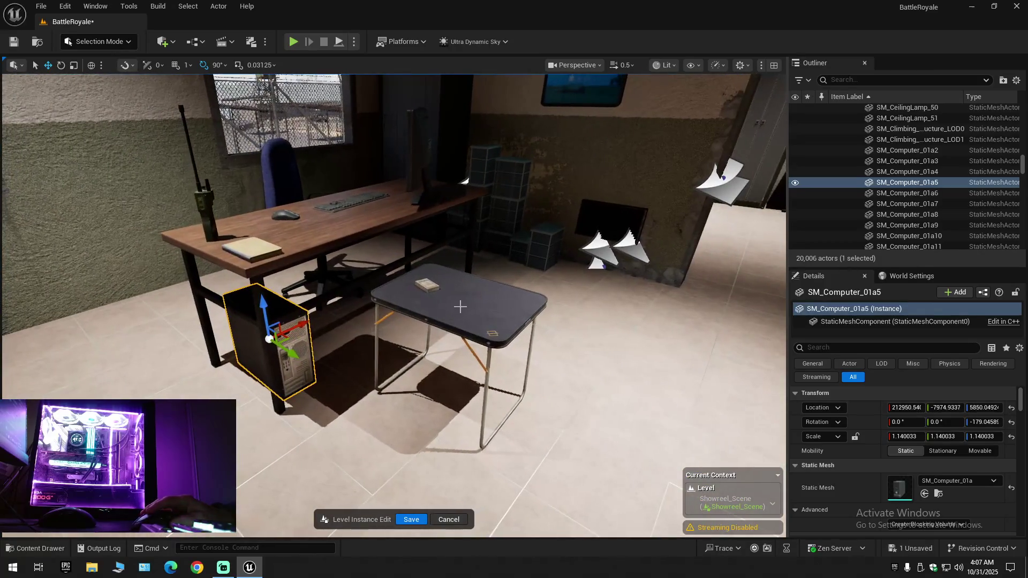
{"action": "left_click", "coordinate": [460, 306]}
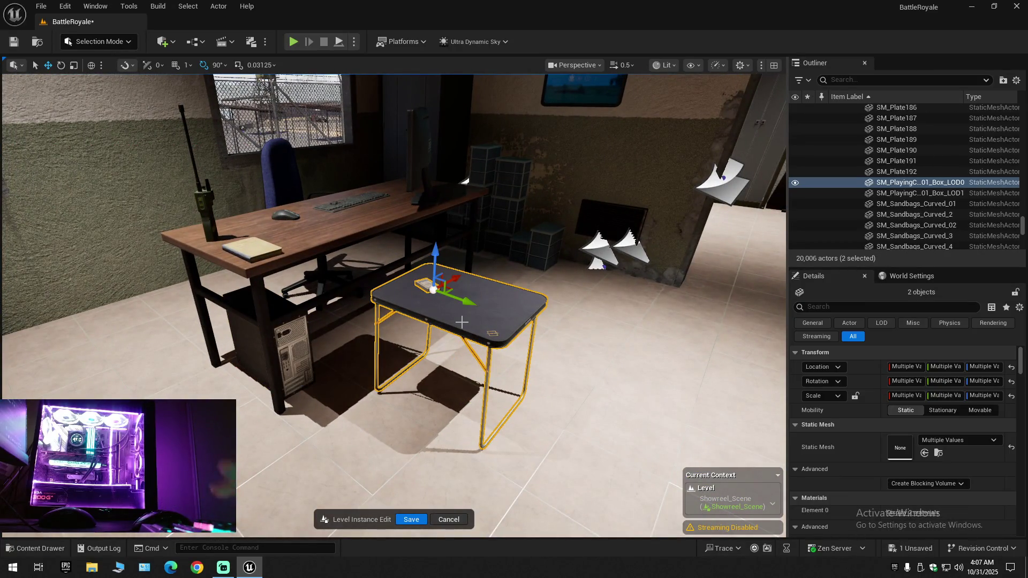
{"action": "key", "text": "Delete"}
Delete the other folding table along with its book and cardboard box
{"action": "left_click_drag", "start_coordinate": [461, 322], "coordinate": [353, 300]}
{"action": "mouse_move", "coordinate": [502, 395]}
{"action": "left_mouse_down"}
{"action": "mouse_move", "coordinate": [439, 391]}
{"action": "mouse_move", "coordinate": [502, 396]}
{"action": "left_mouse_up"}
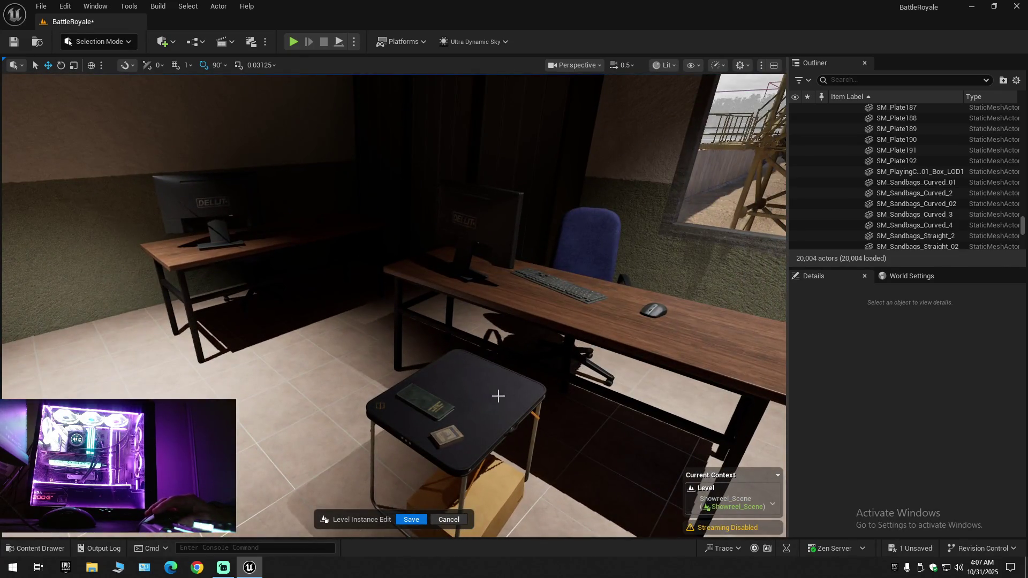
{"action": "left_click", "coordinate": [459, 398]}
{"action": "left_click", "coordinate": [435, 413], "text": "ctrl"}
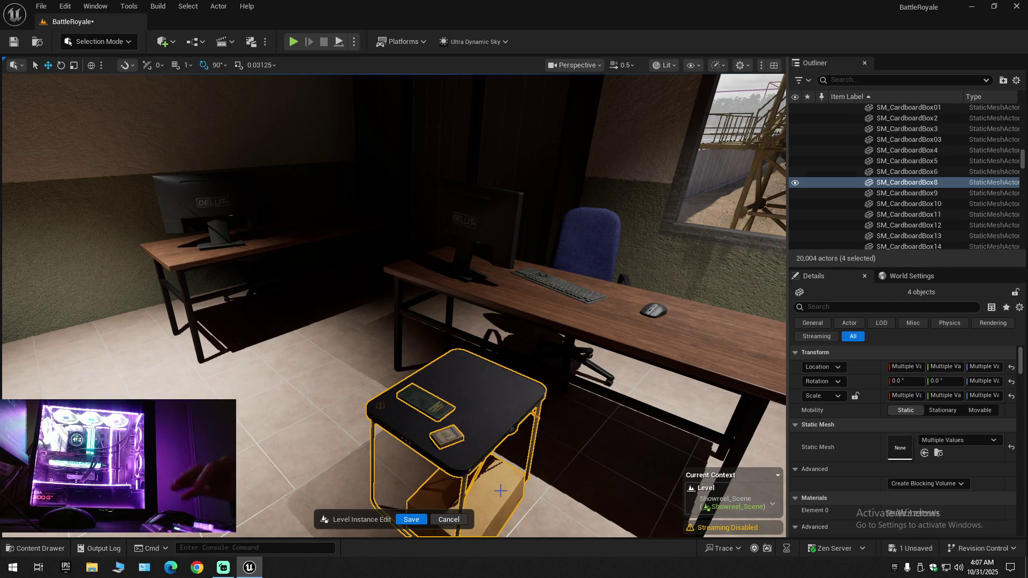
{"action": "key", "text": "Delete"}
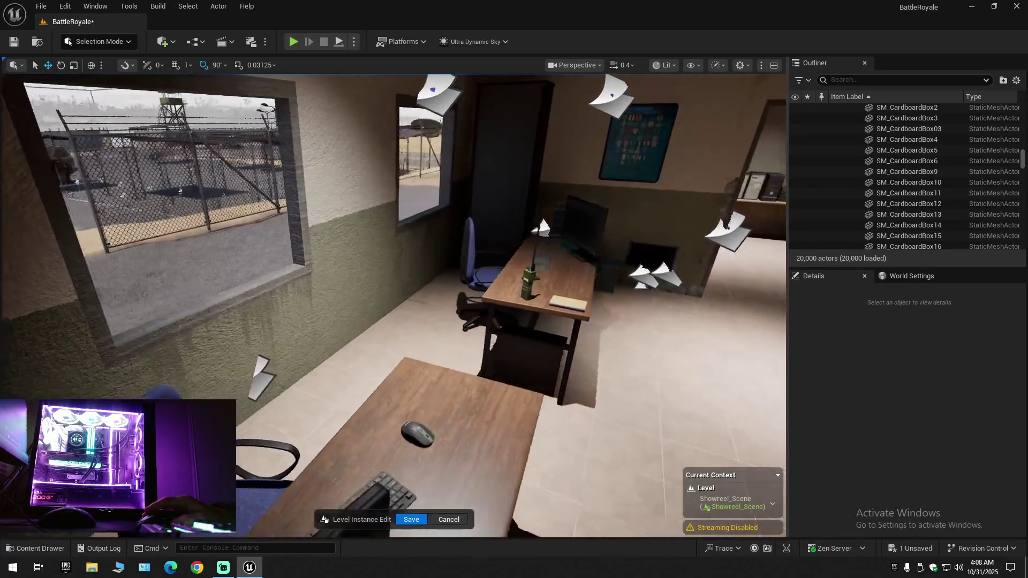
{"action": "scroll", "coordinate": [353, 420], "scroll_direction": "down", "scroll_amount": 1}
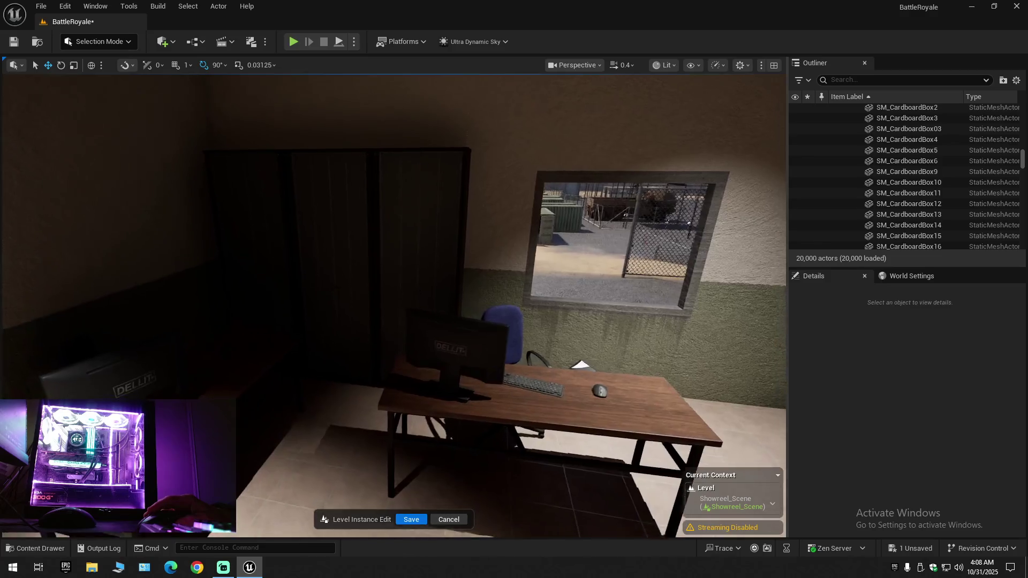